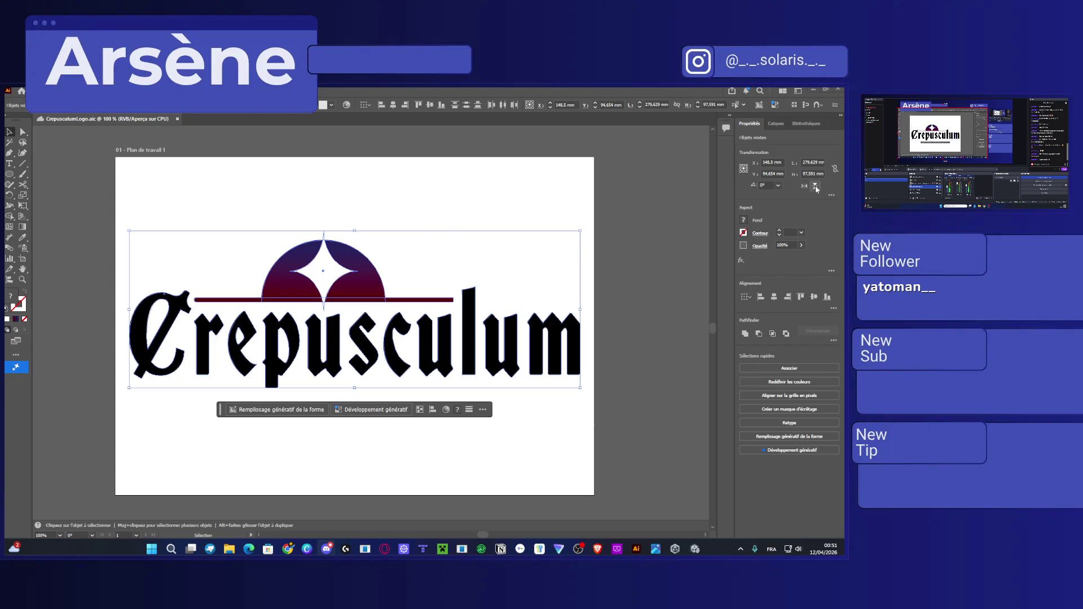
# Give the whole Crepusculum logo a very light grey fill, then select the four-pointed star.
pyautogui.click(743, 221)
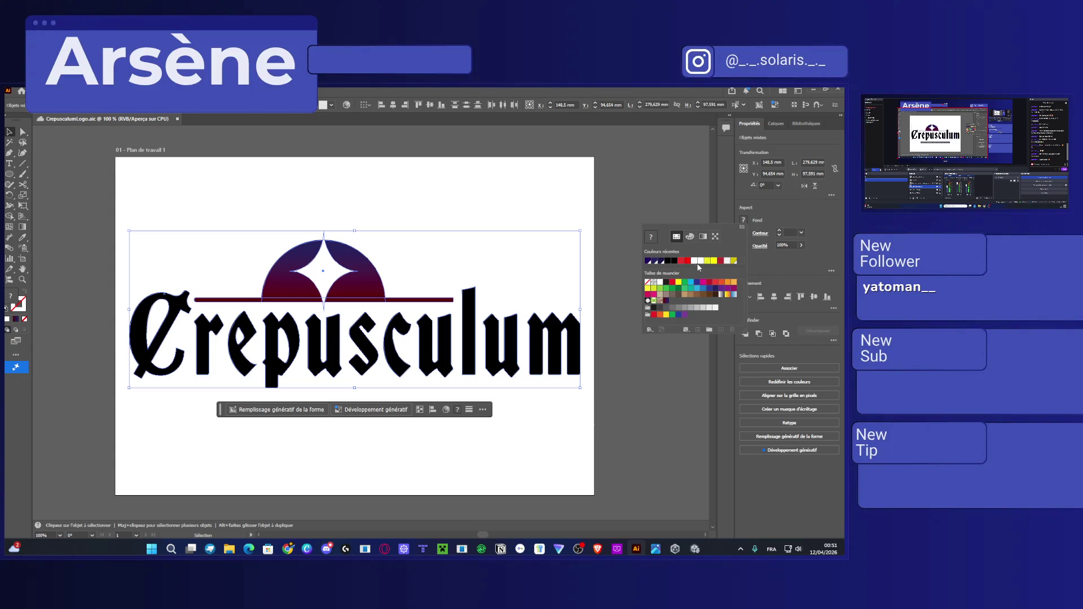
pyautogui.click(716, 309)
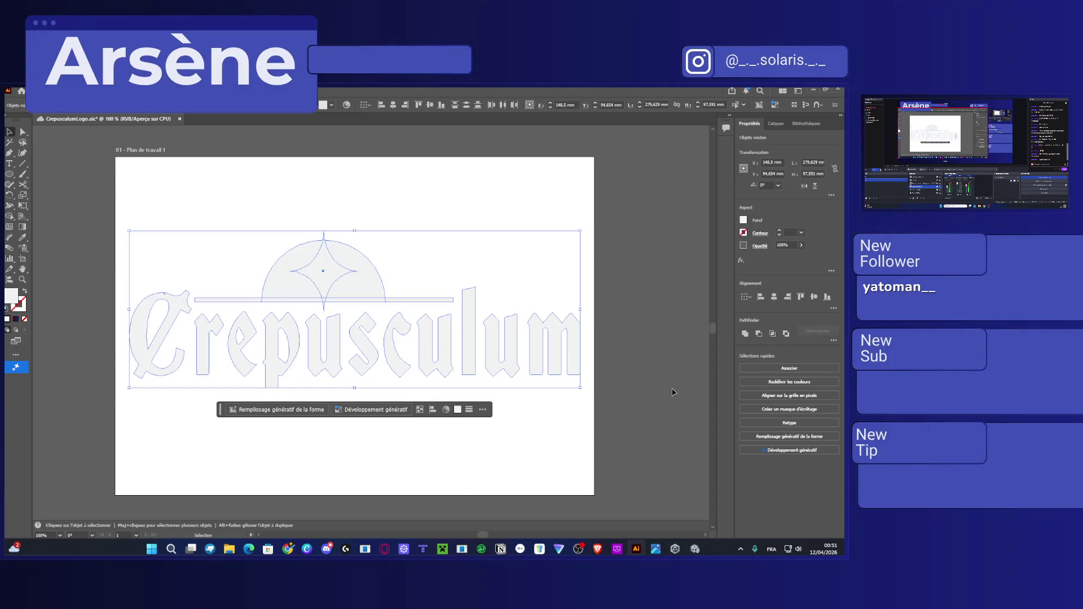
pyautogui.click(647, 418)
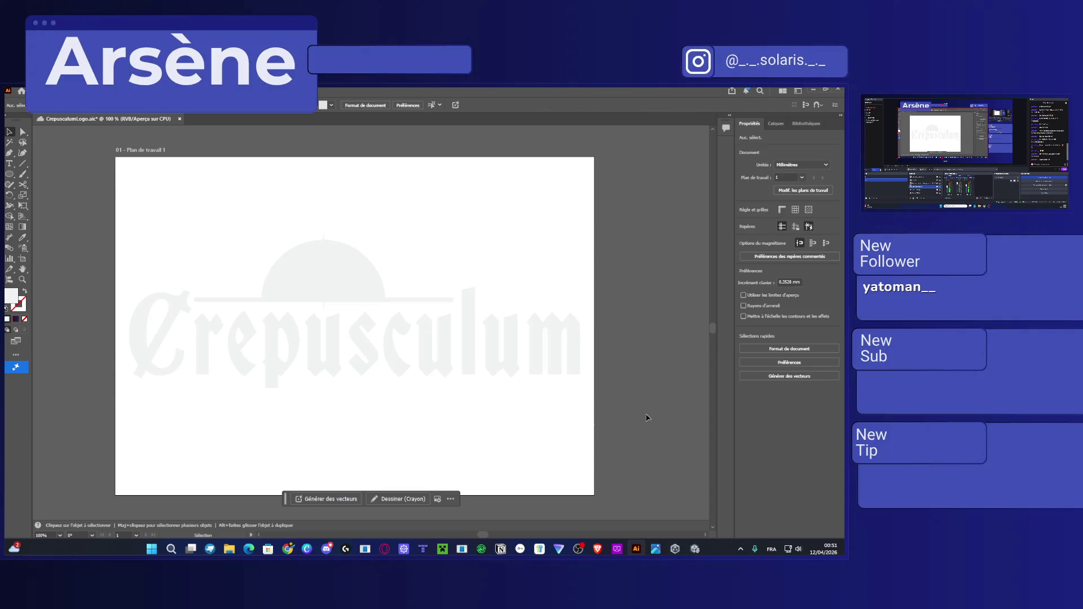
pyautogui.click(329, 288)
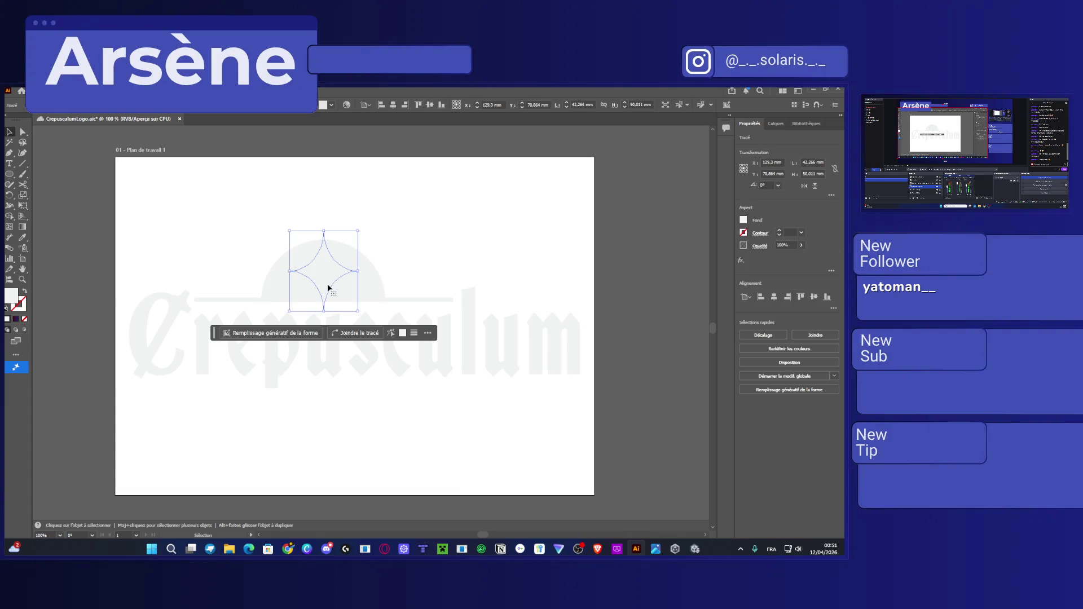
# Fill the four-pointed star with black, then select the star, dome and line together.
pyautogui.click(745, 220)
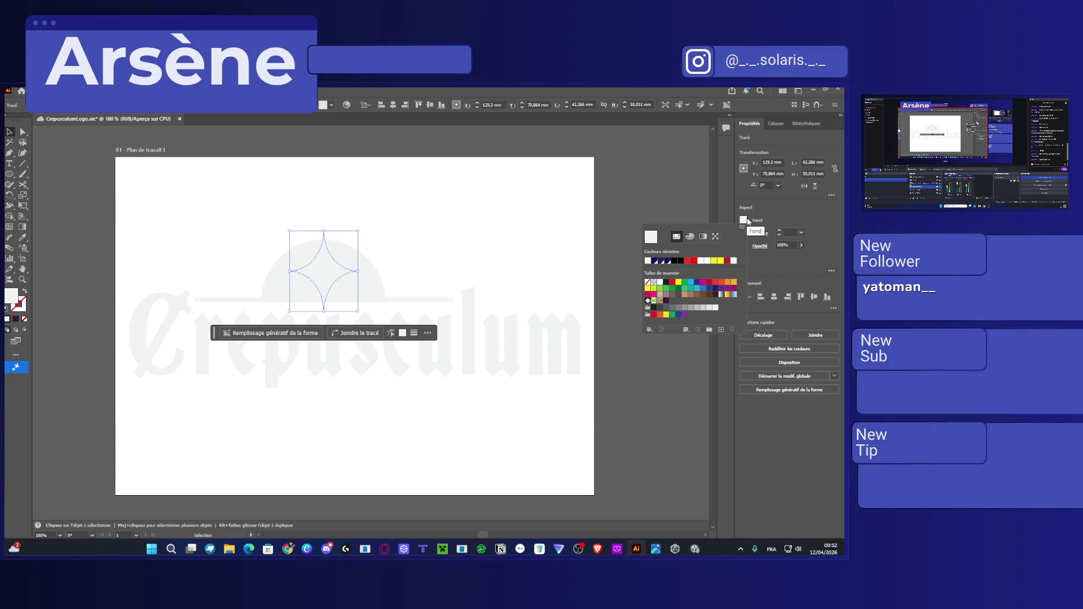
pyautogui.click(672, 308)
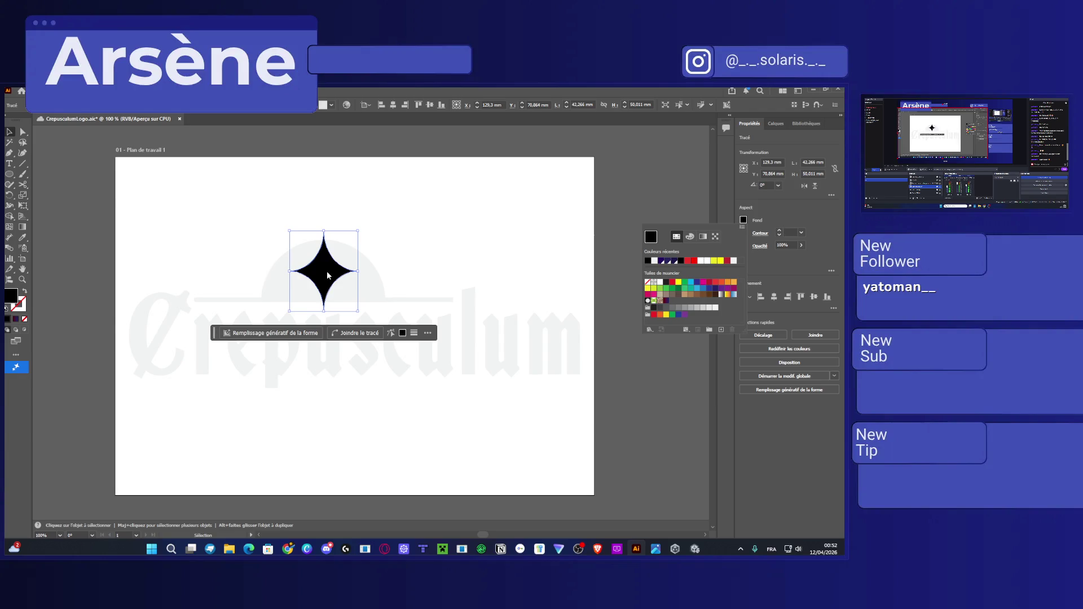
pyautogui.press('Escape')
pyautogui.click(411, 248)
pyautogui.moveTo(401, 230); pyautogui.dragTo(246, 308)
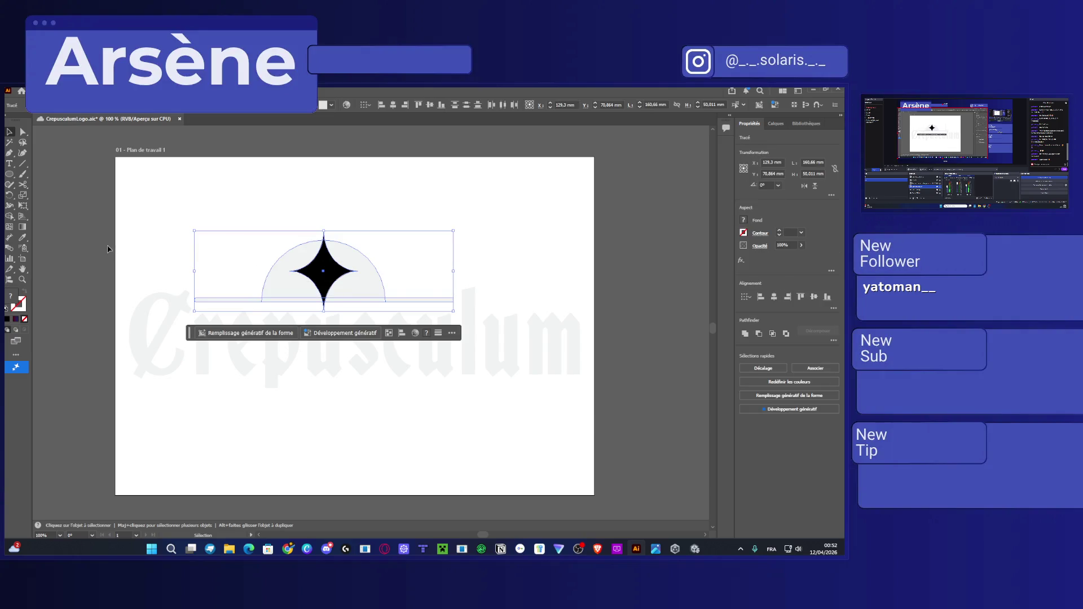
# Merge the base line and both dome halves into one shape with the Shape Builder.
pyautogui.click(9, 217)
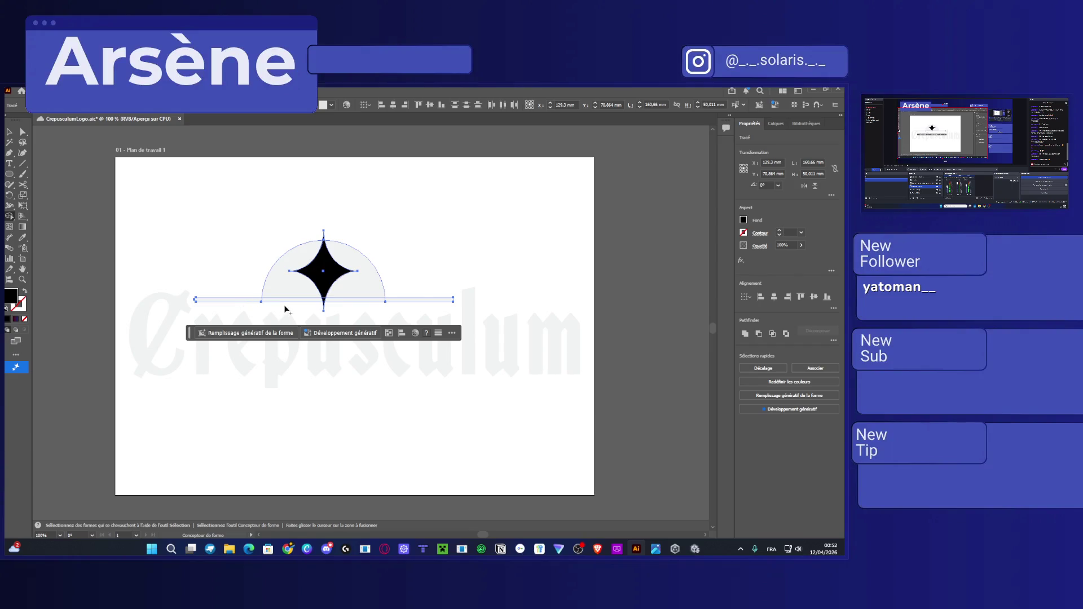
pyautogui.moveTo(247, 305); pyautogui.dragTo(318, 207)
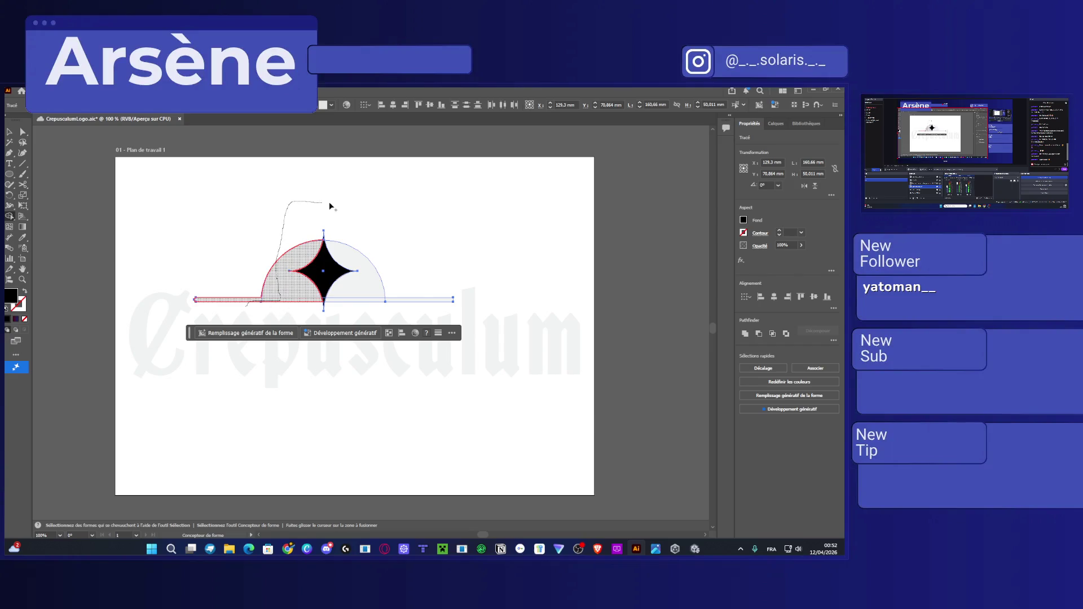
pyautogui.moveTo(318, 206); pyautogui.dragTo(448, 300)
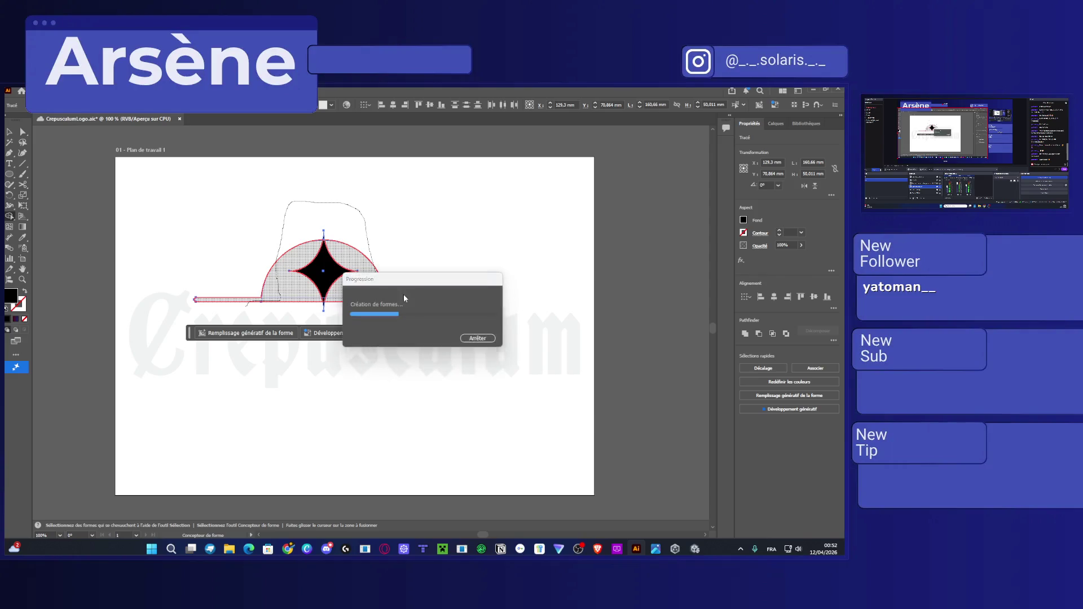
# Delete the inner star piece to leave a star-shaped hole in the dome.
pyautogui.click(18, 134)
pyautogui.click(10, 132)
pyautogui.click(343, 273)
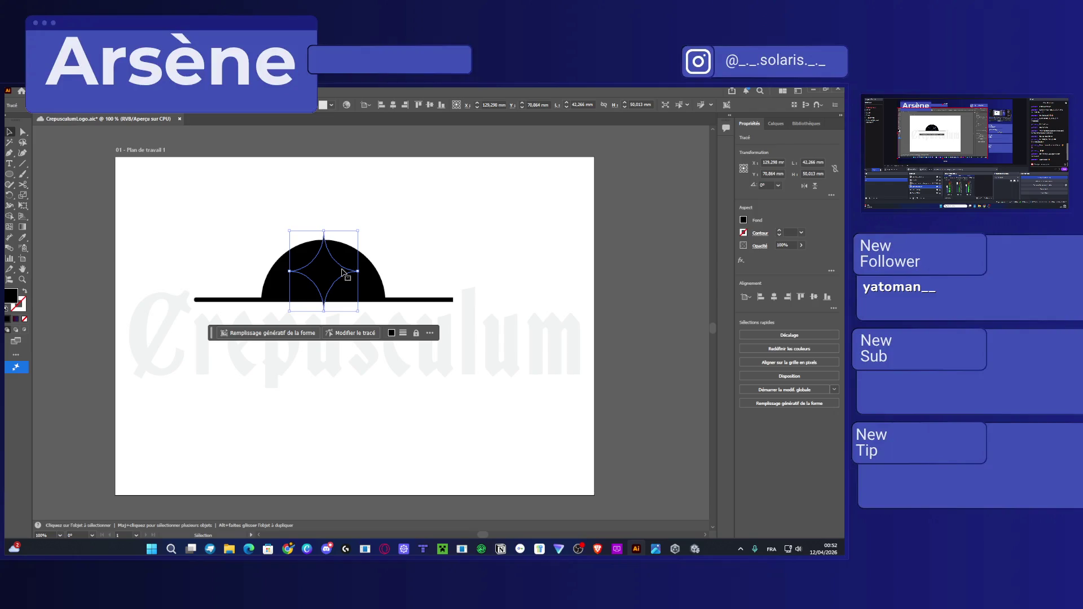
pyautogui.press('Delete')
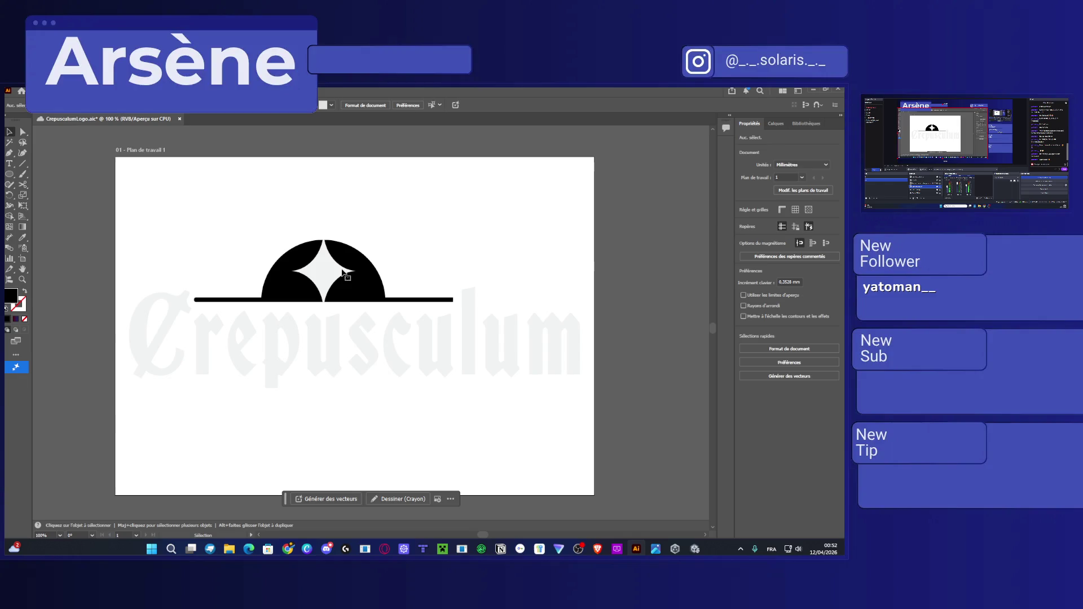
# Give the merged sunrise shape a white fill, deselect it, and save with Ctrl+S.
pyautogui.moveTo(226, 204); pyautogui.dragTo(403, 314)
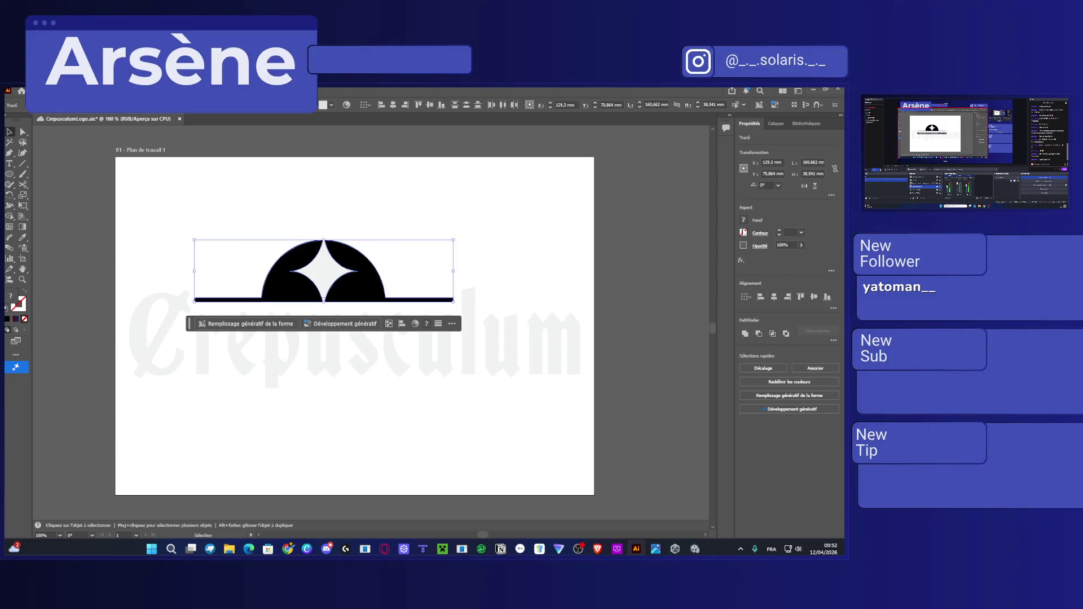
pyautogui.click(745, 220)
pyautogui.click(734, 260)
pyautogui.click(654, 410)
pyautogui.click(654, 410)
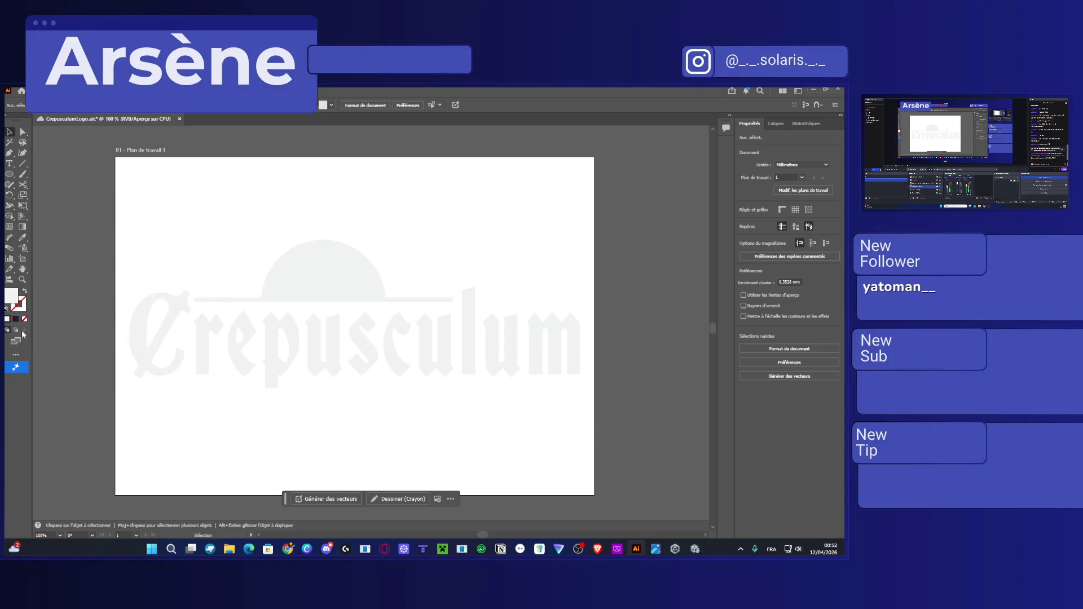
pyautogui.hotkey('ctrl', 's')
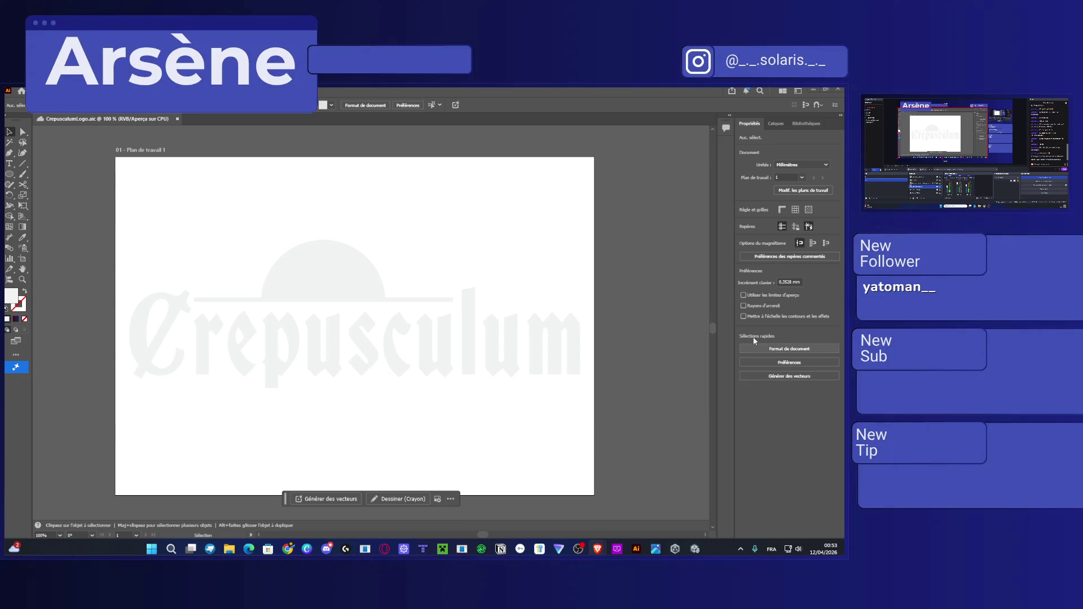
# Select and remove the leftover grey star path inside the dome.
pyautogui.hotkey('ctrl', 'a')
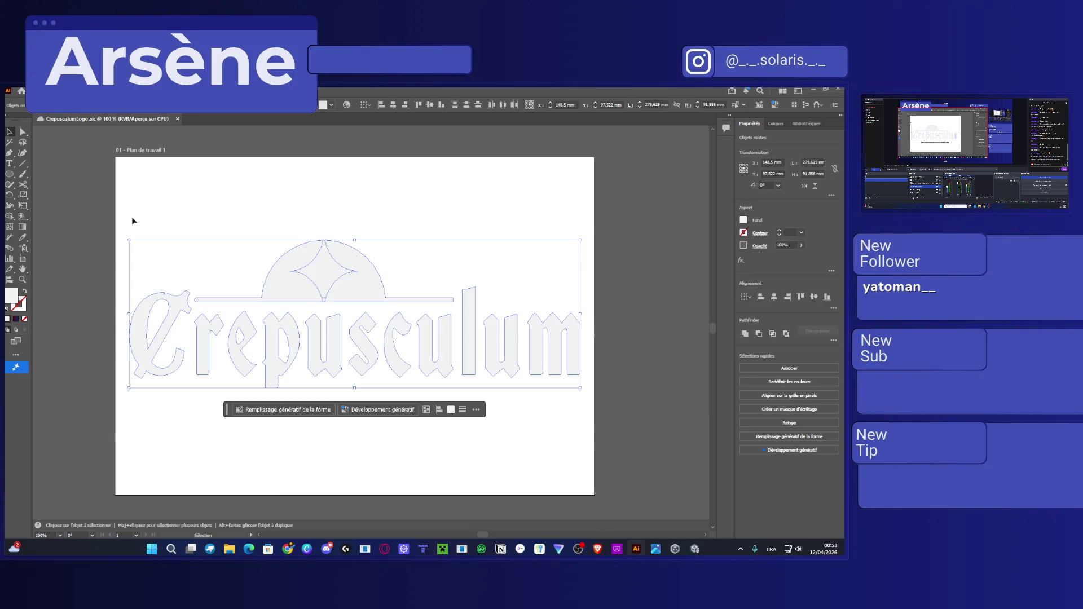
pyautogui.click(437, 179)
pyautogui.click(331, 280)
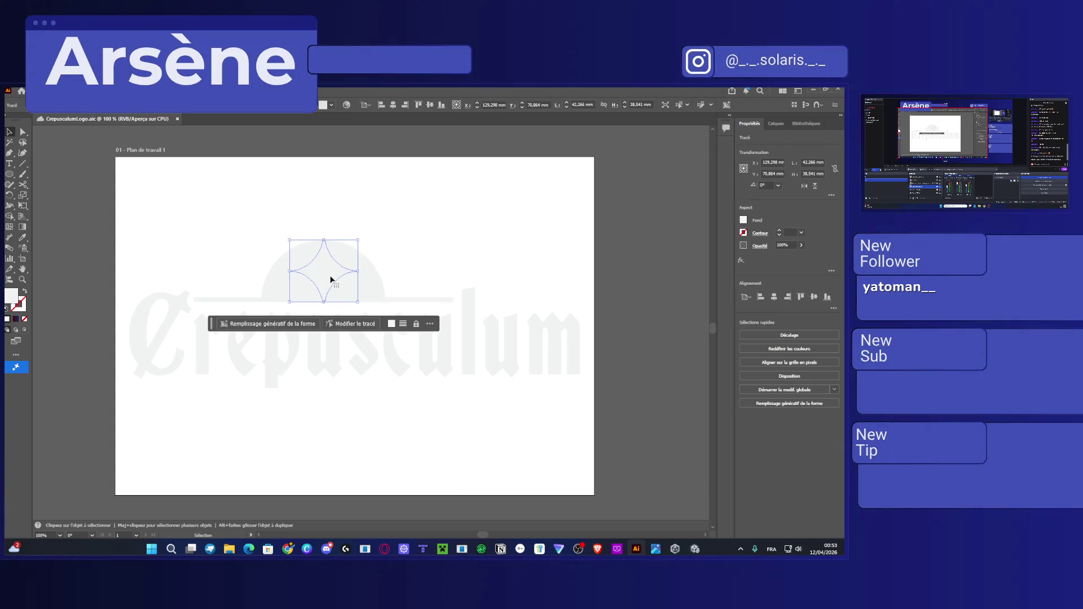
pyautogui.hotkey('ctrl', 'shift', 'a')
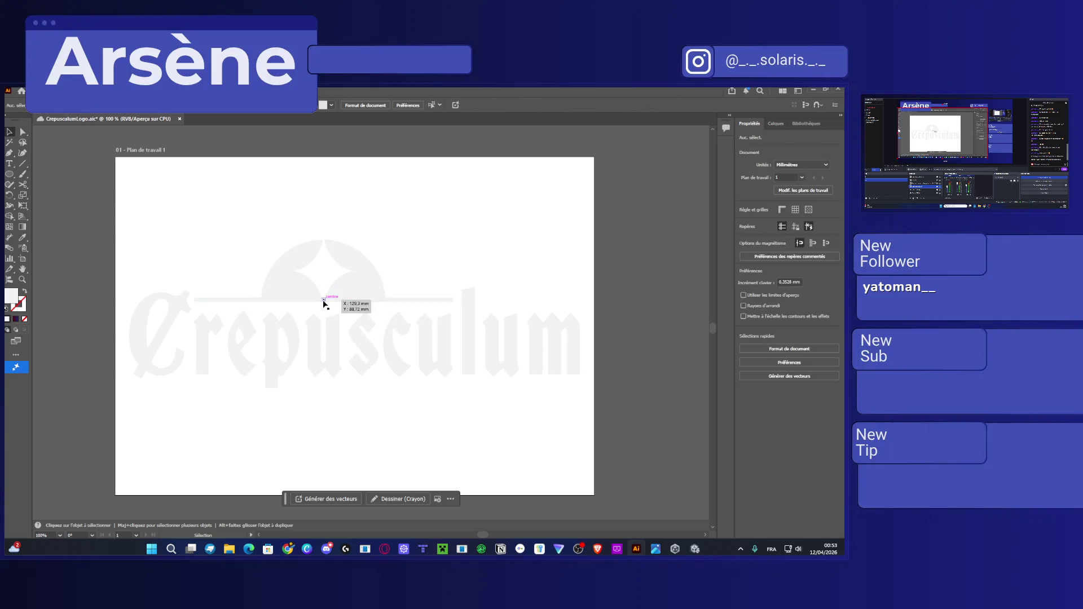
# Toggle between the Direct Selection and Selection tools and zoom out over the logo.
pyautogui.press('a')
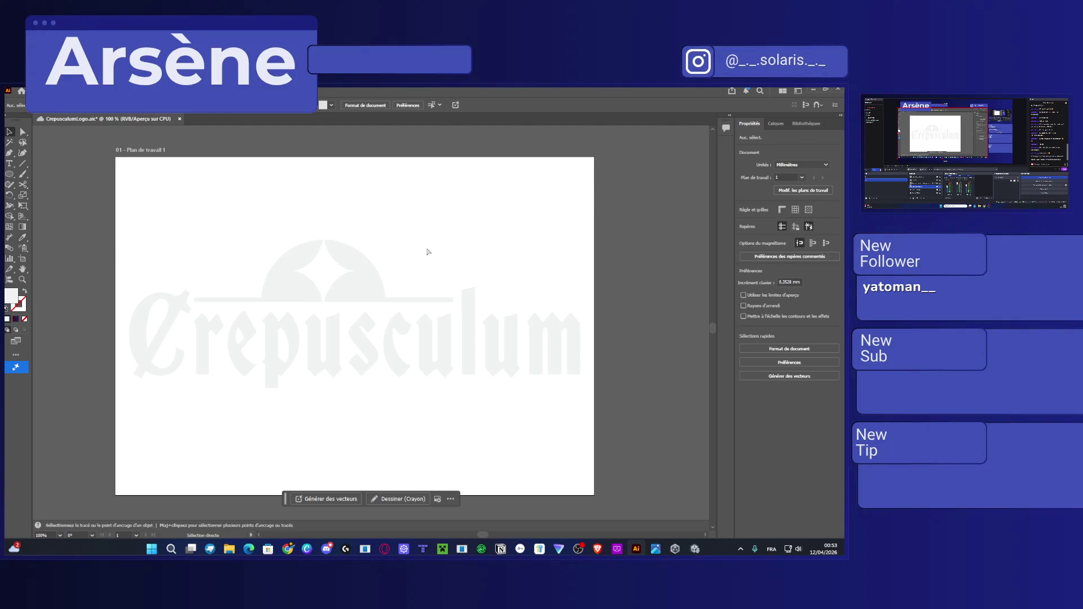
pyautogui.hscroll(-1, 427, 252)
pyautogui.press('v')
pyautogui.scroll(1, 444, 270)
pyautogui.scroll(-2, 443, 269)
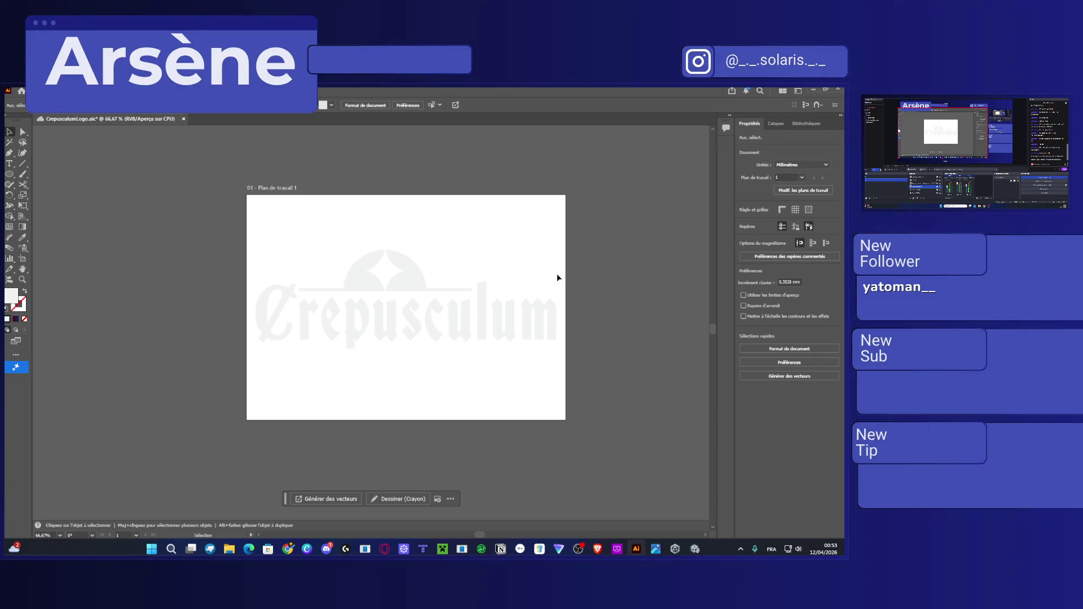
# Save CrepusculumLogo.aic, then select and deselect the logo paths.
pyautogui.hotkey('ctrl', 's')
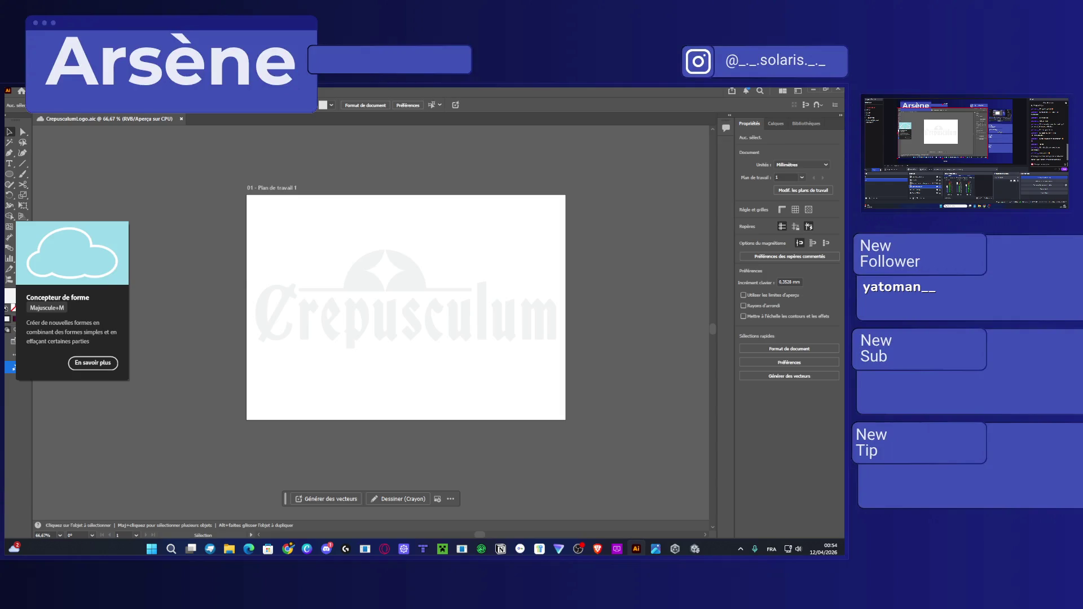
pyautogui.moveTo(582, 387); pyautogui.dragTo(308, 253)
pyautogui.click(592, 283)
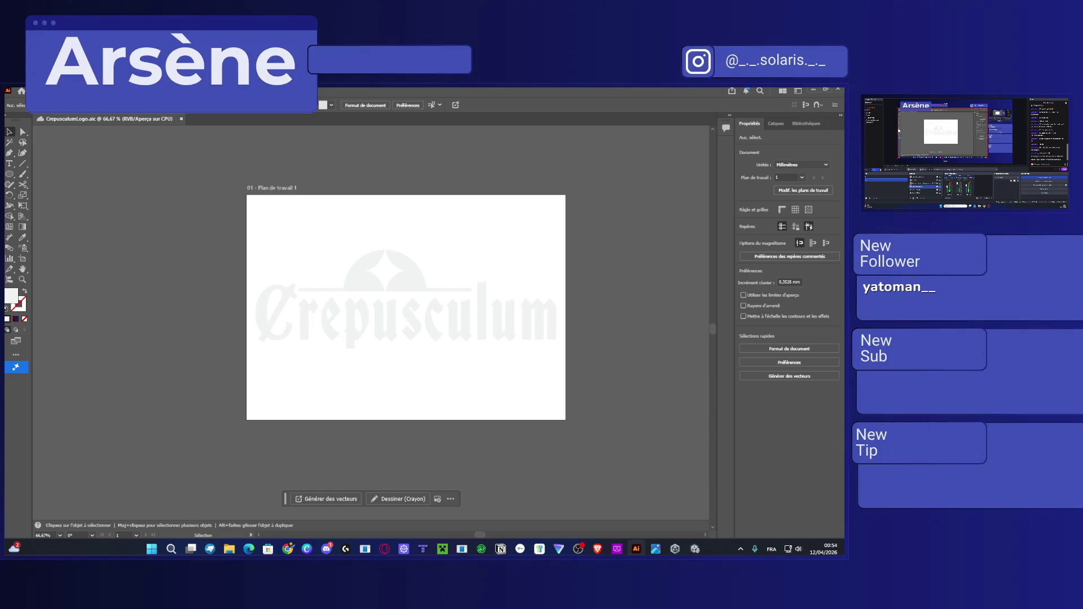
# Switch away from Illustrator and bring up the EasyCast screen-casting window.
pyautogui.hotkey('alt', 'Tab')
pyautogui.hotkey('shift', '~')
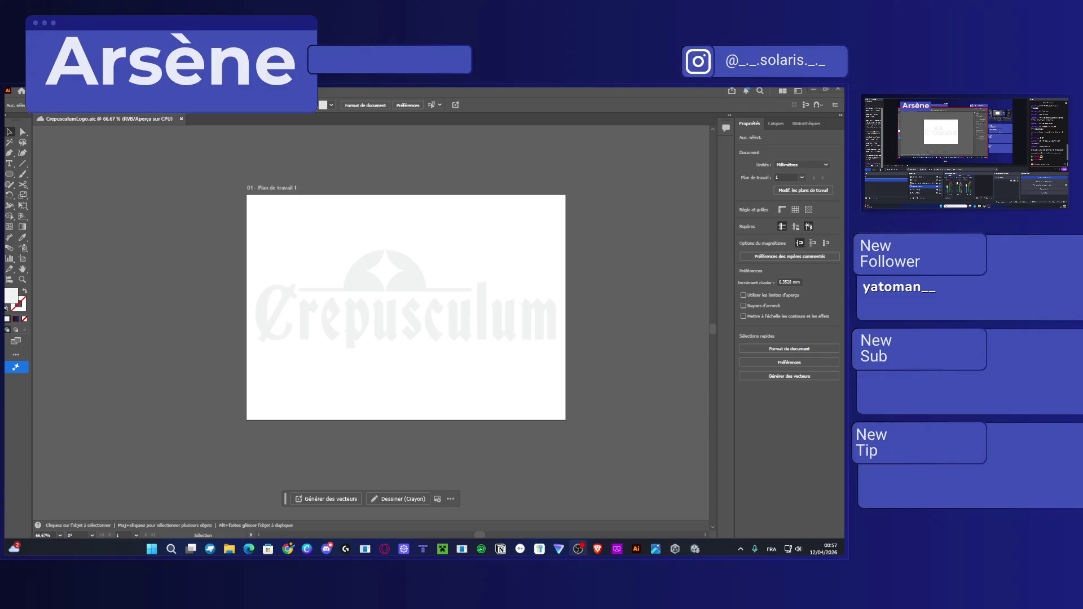
pyautogui.moveTo(656, 549)
pyautogui.click(623, 548)
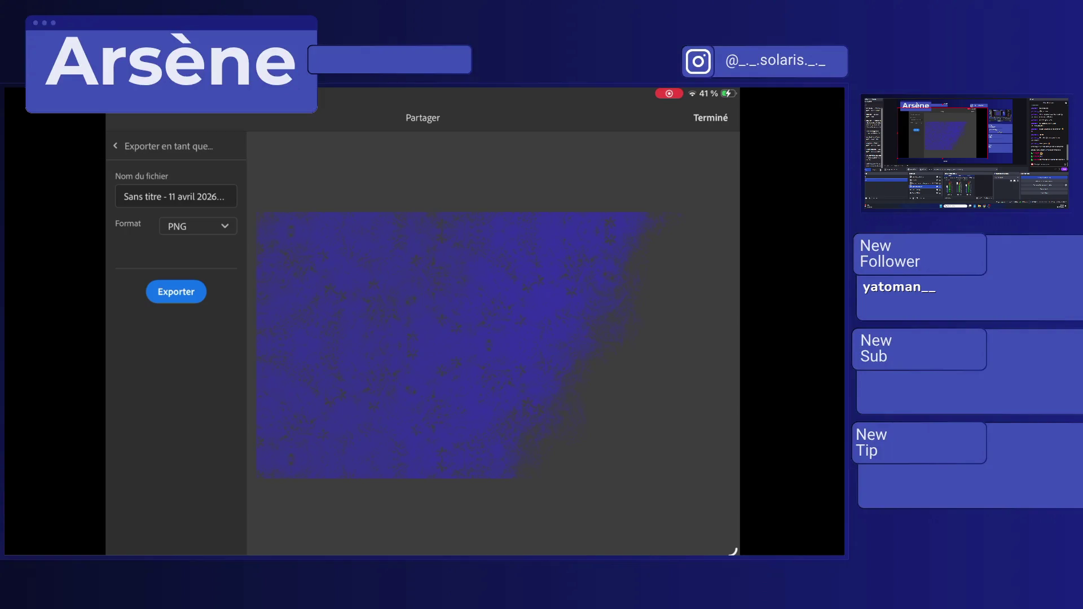
# Close the export screen, show layer 4 and hide layer 3 for the lilac-purple textures.
pyautogui.click(711, 117)
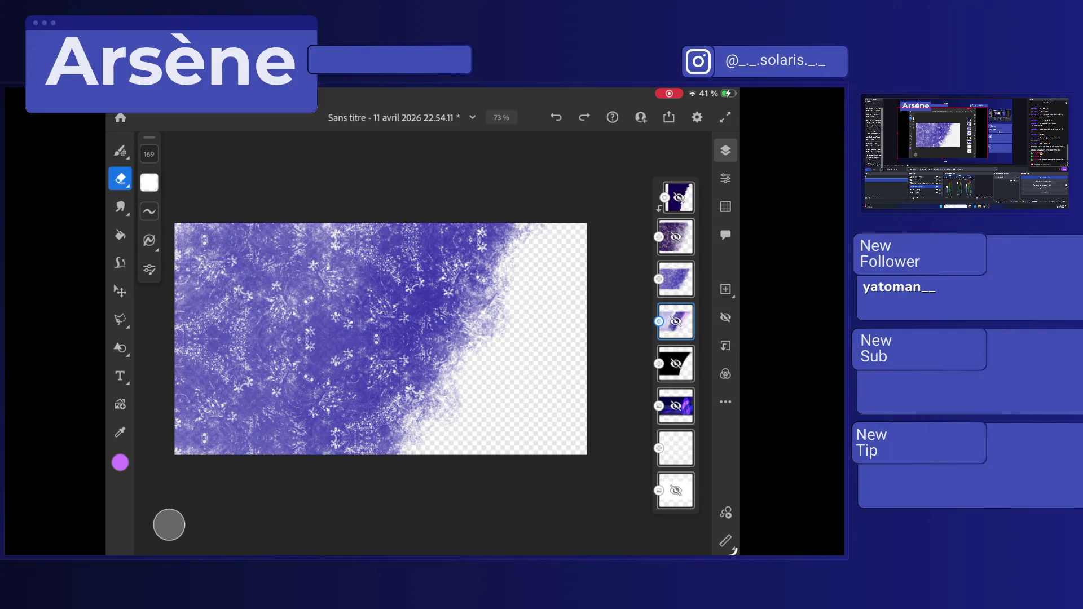
pyautogui.click(726, 317)
pyautogui.click(676, 280)
pyautogui.click(725, 317)
pyautogui.click(676, 322)
# Export the artwork as PNG via Publier et exporter and share it to Discord.
pyautogui.click(669, 117)
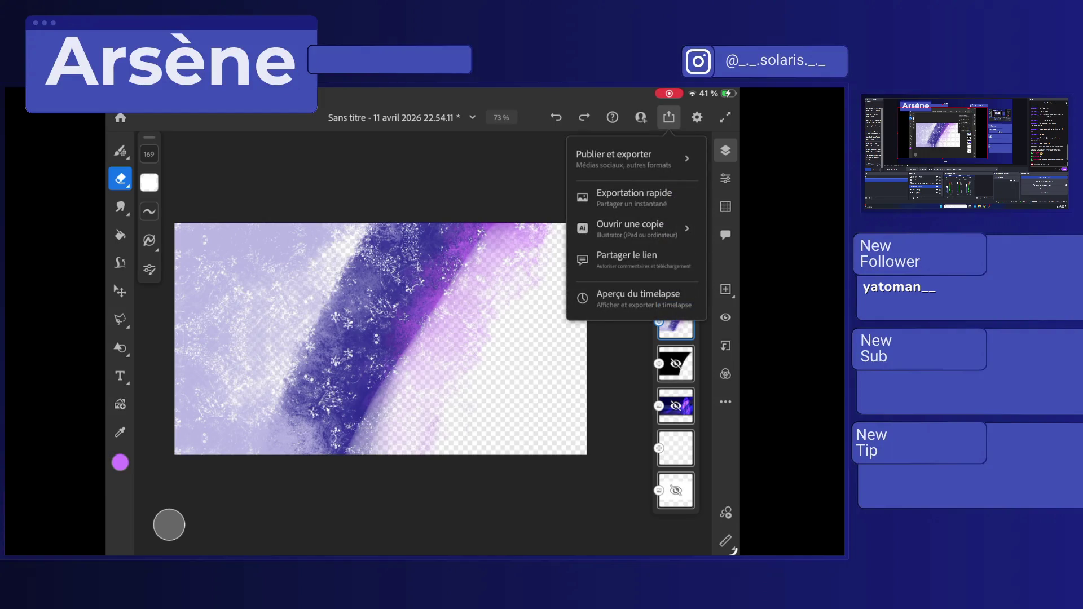
pyautogui.click(632, 159)
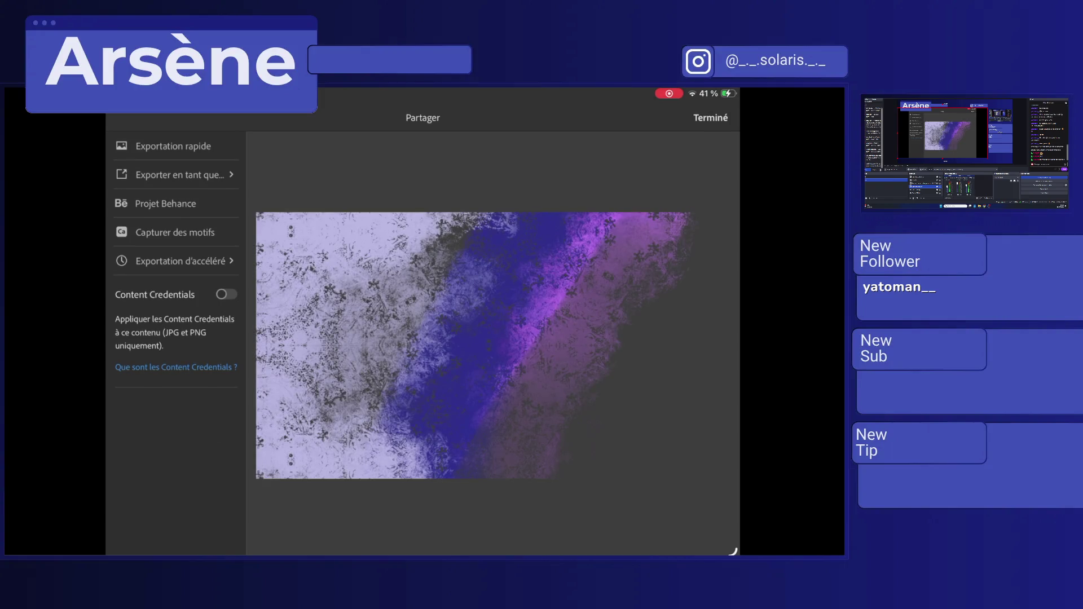
pyautogui.click(180, 175)
pyautogui.click(176, 292)
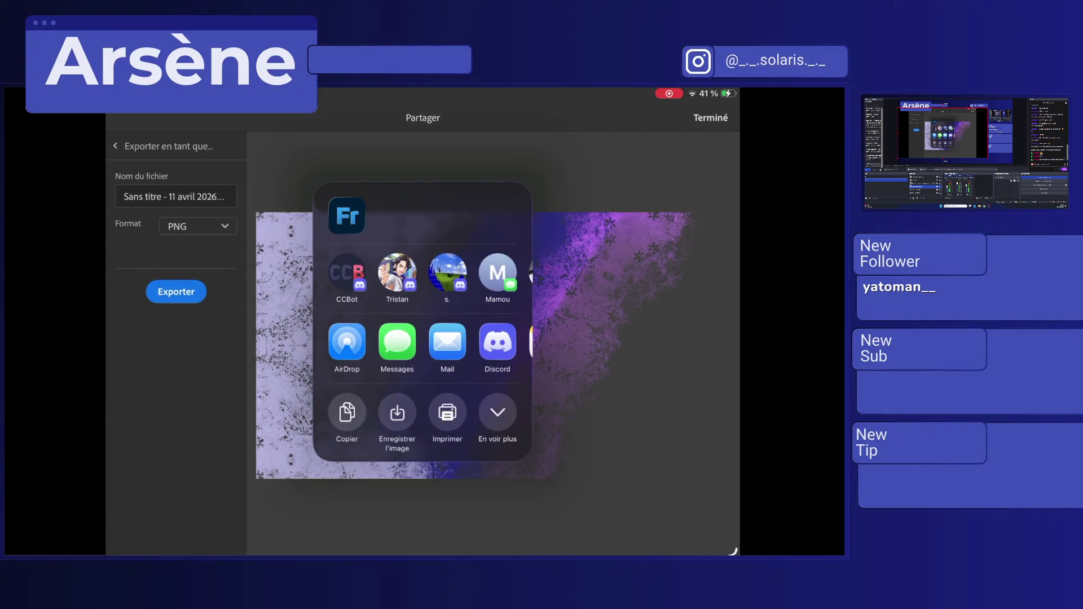
pyautogui.click(347, 277)
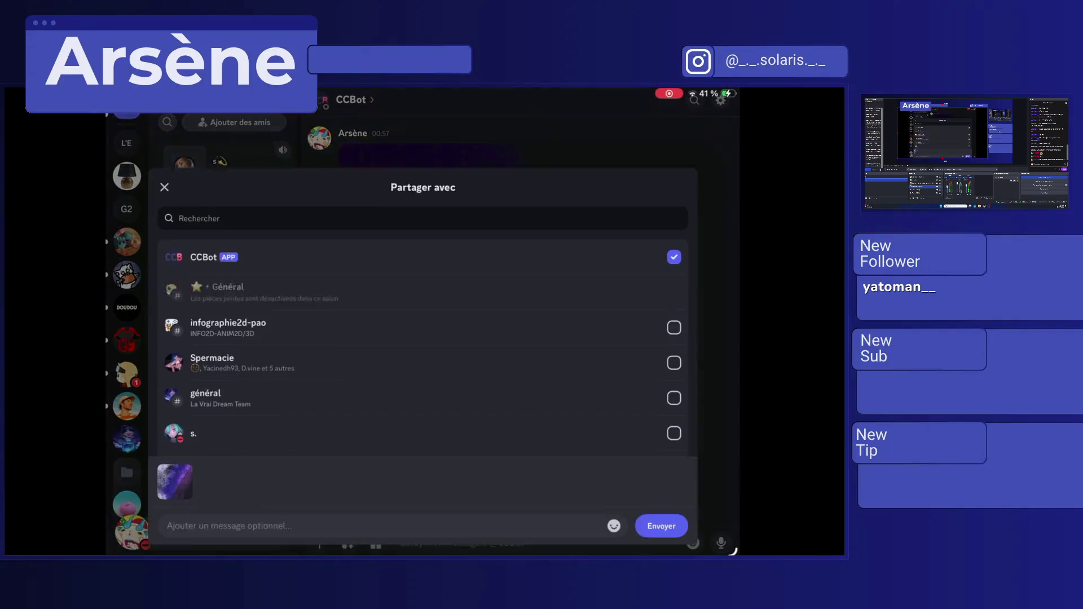
# Send the textured image to the CCBot conversation, then close the export panel.
pyautogui.click(661, 491)
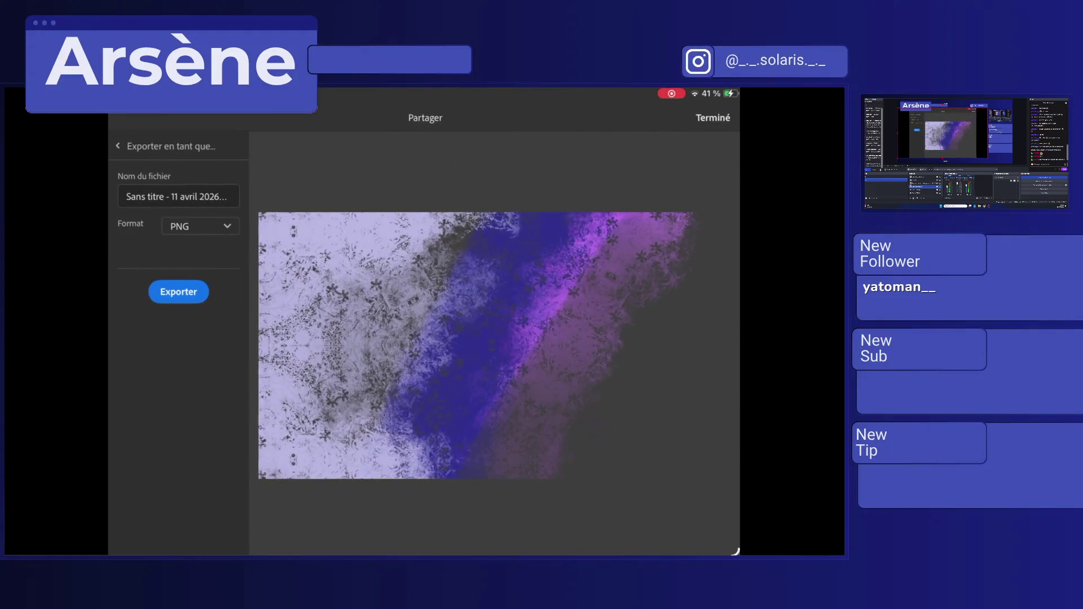
pyautogui.click(712, 117)
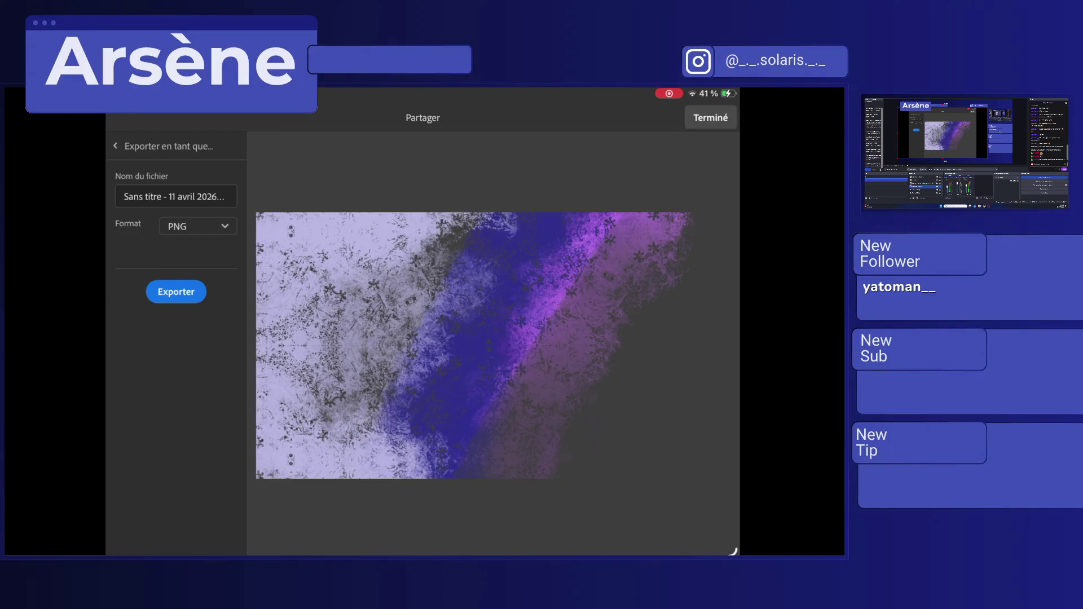
# Show only the pixel-art night scene layer, export it as PNG, and share to Discord.
pyautogui.click(676, 321)
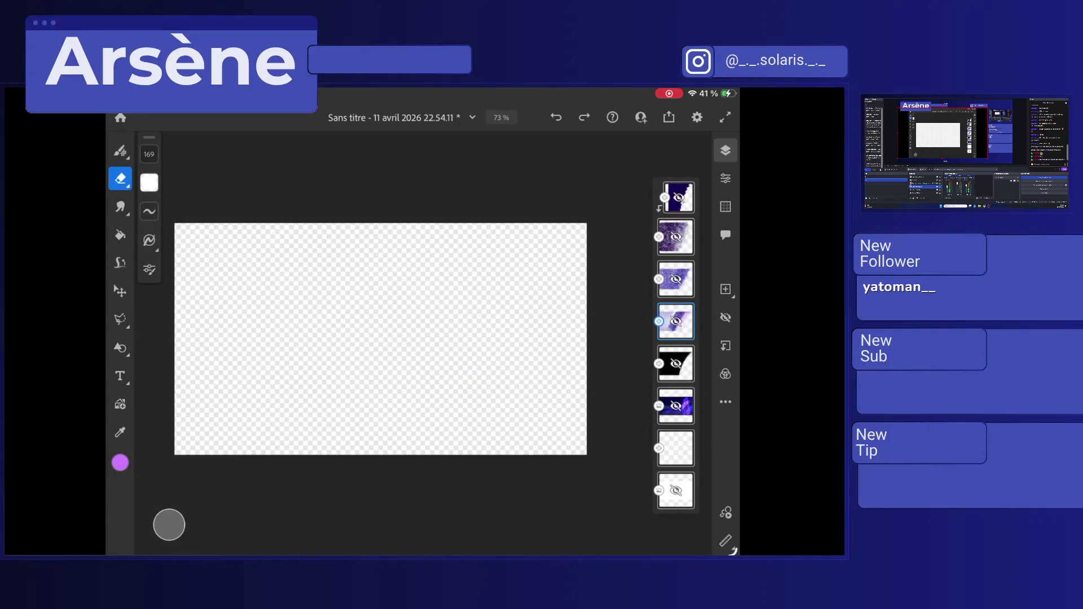
pyautogui.click(675, 405)
pyautogui.click(669, 117)
pyautogui.click(615, 152)
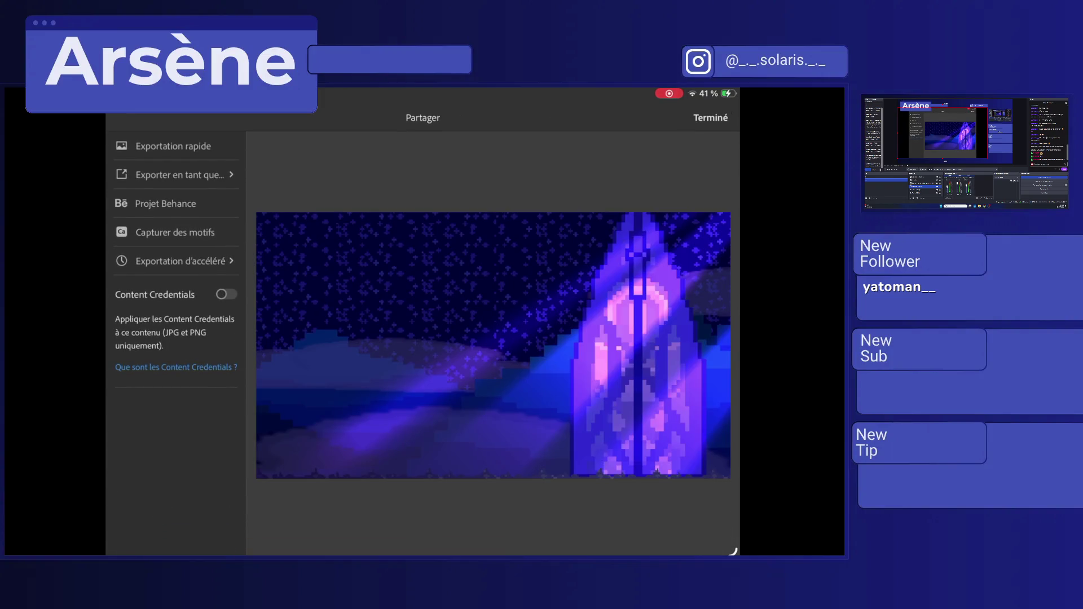
pyautogui.click(180, 175)
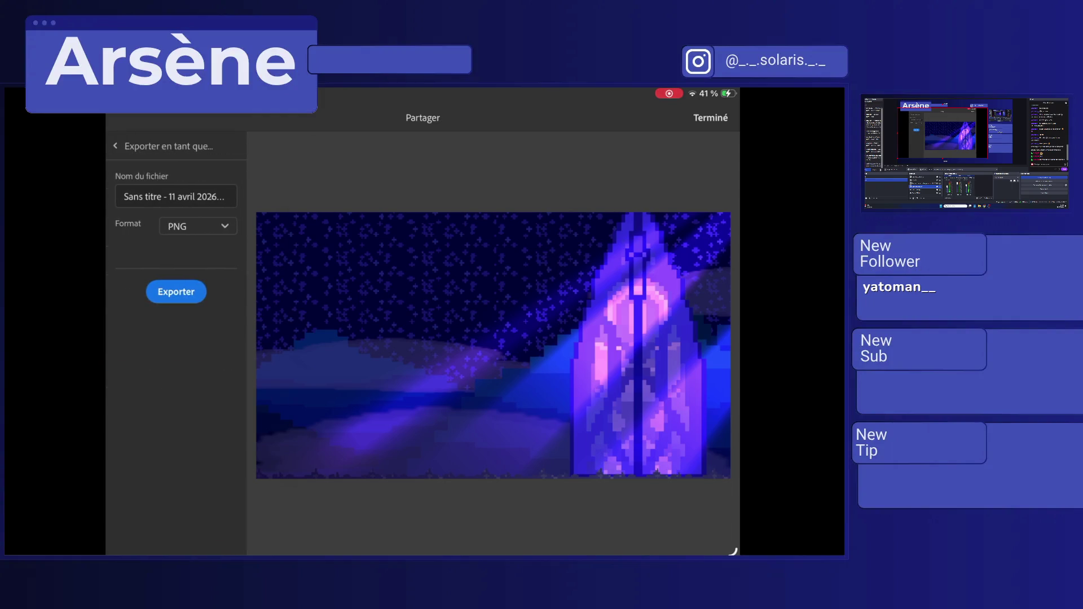
pyautogui.click(176, 292)
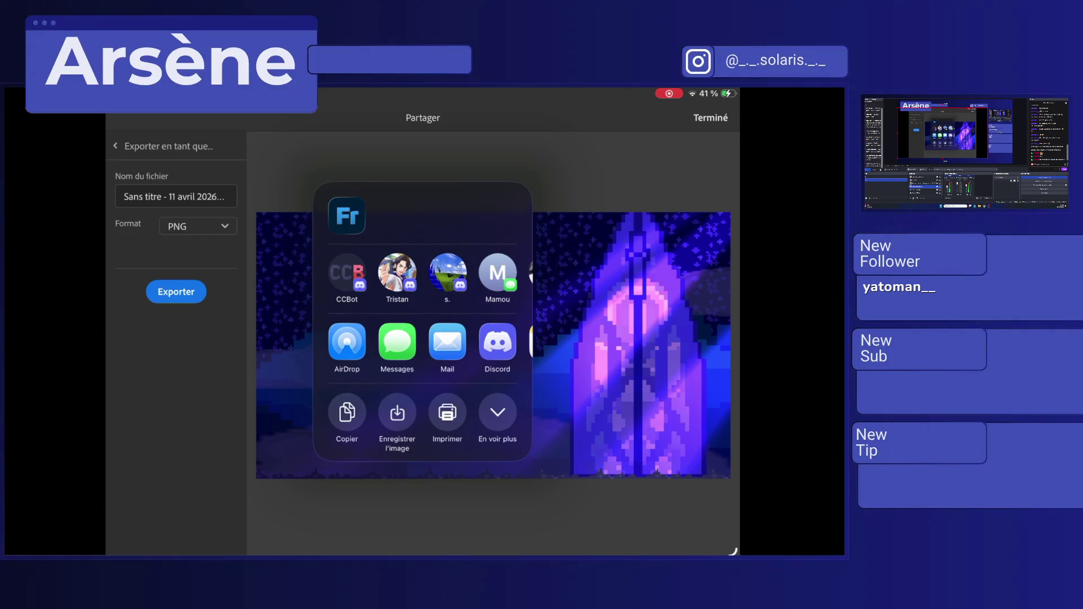
pyautogui.click(347, 273)
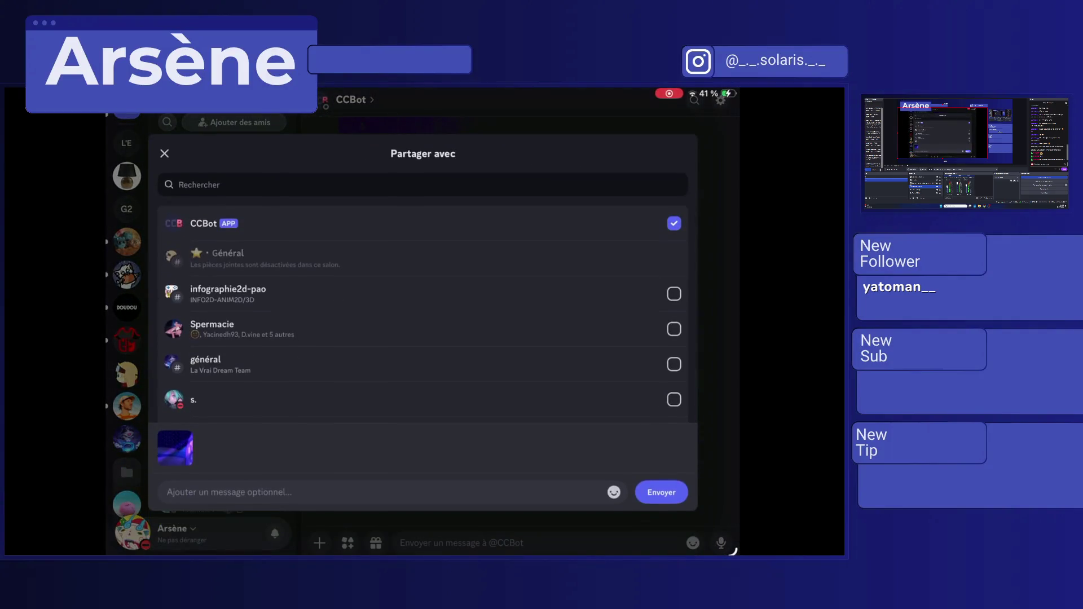
# Send the pixel-art PNG to the bot conversation, then start a Snipping Tool capture.
pyautogui.click(661, 492)
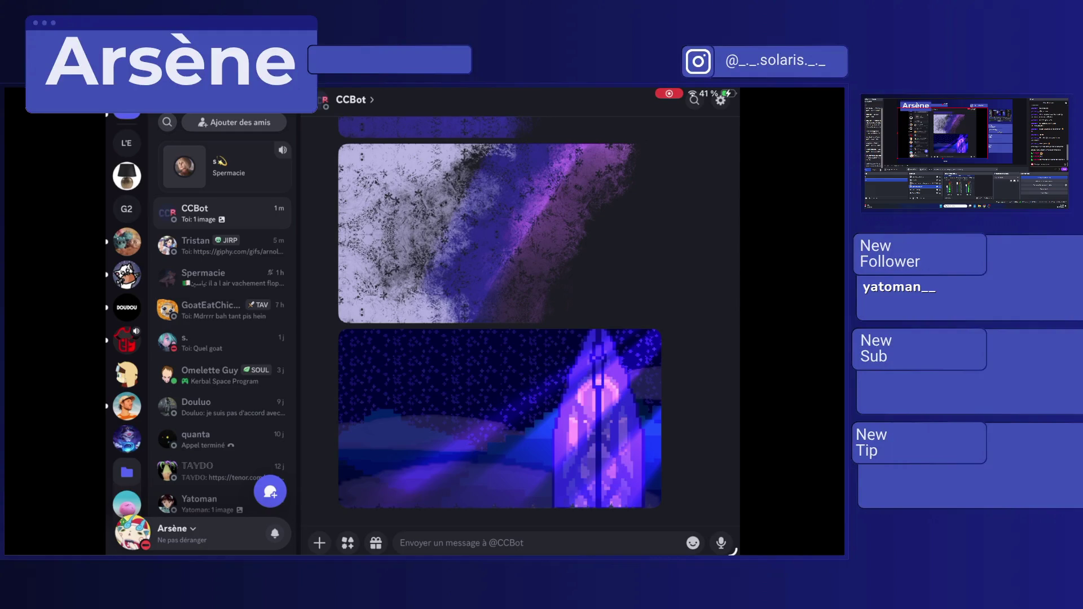
pyautogui.press('super+shift+s')
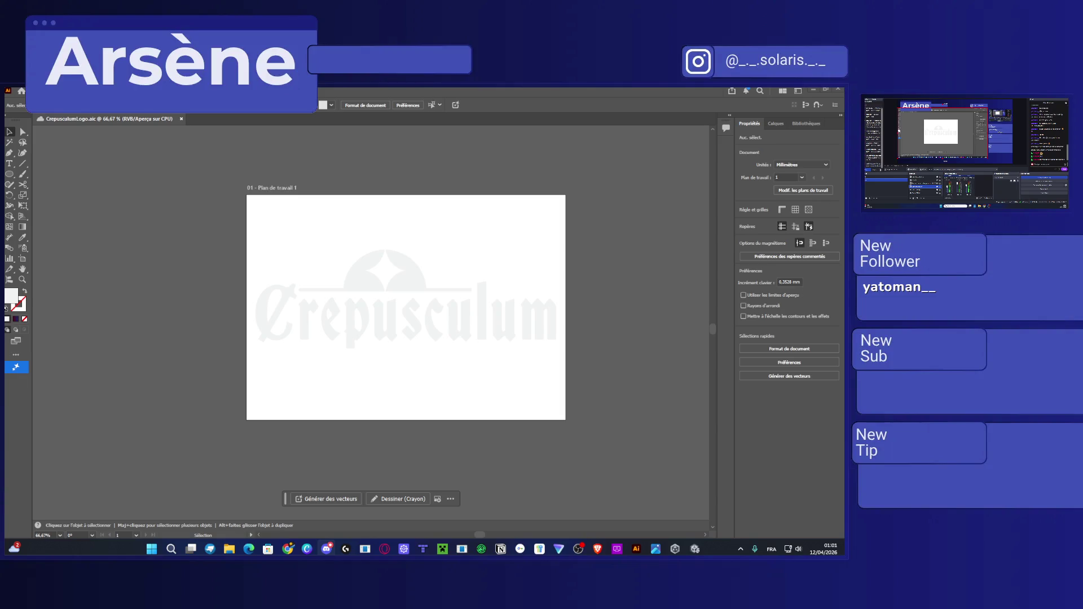
# Place the purple texture image onto the Crepusculum artboard.
pyautogui.press('super+e')
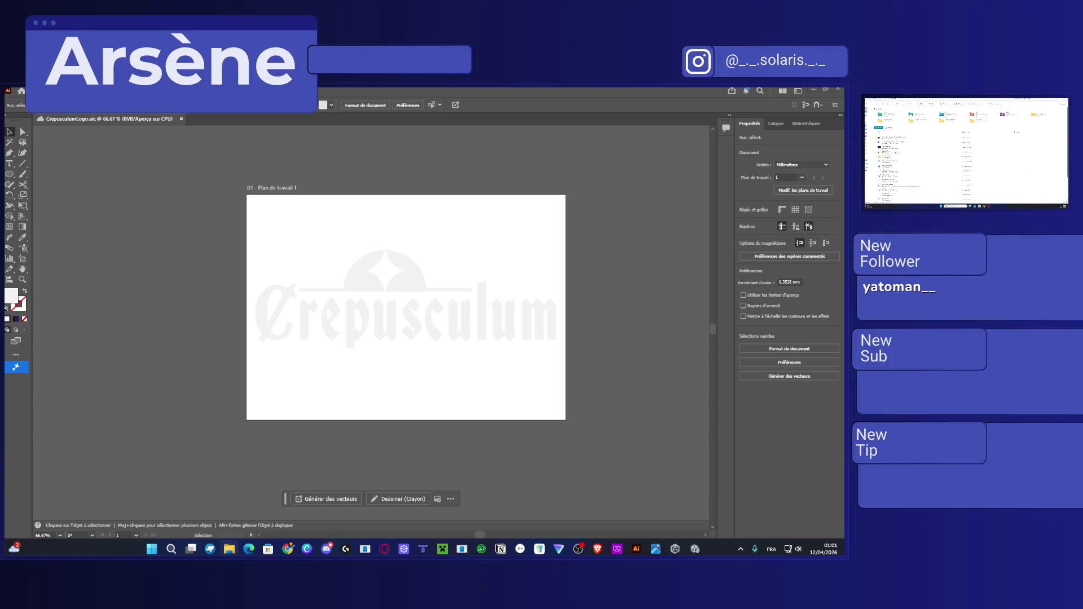
pyautogui.hotkey('alt', 'F4')
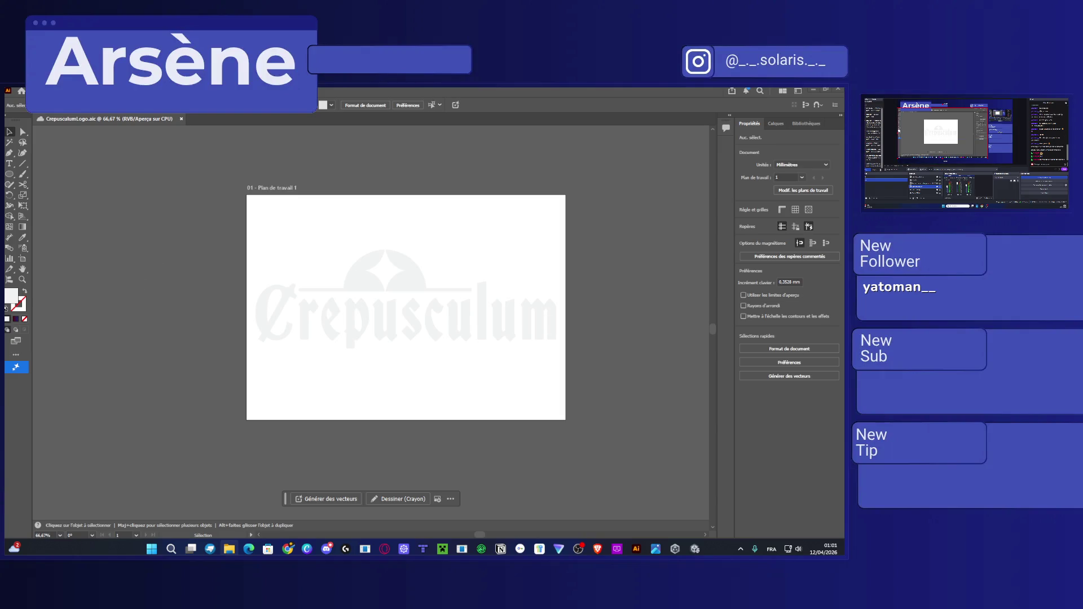
pyautogui.click(418, 360)
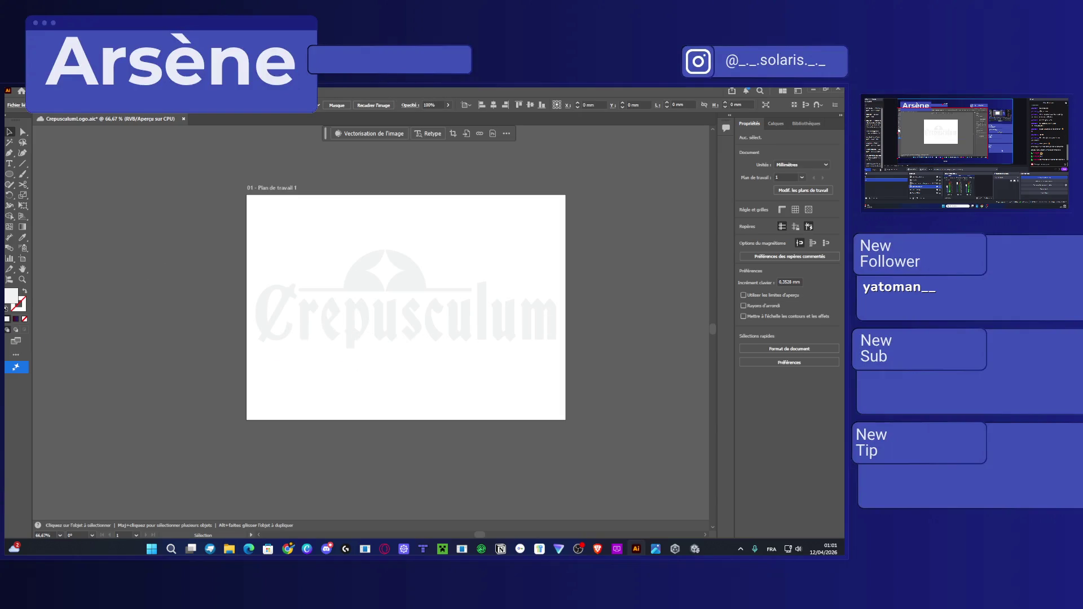
pyautogui.scroll(-1, 438, 409)
pyautogui.scroll(-2, 495, 375)
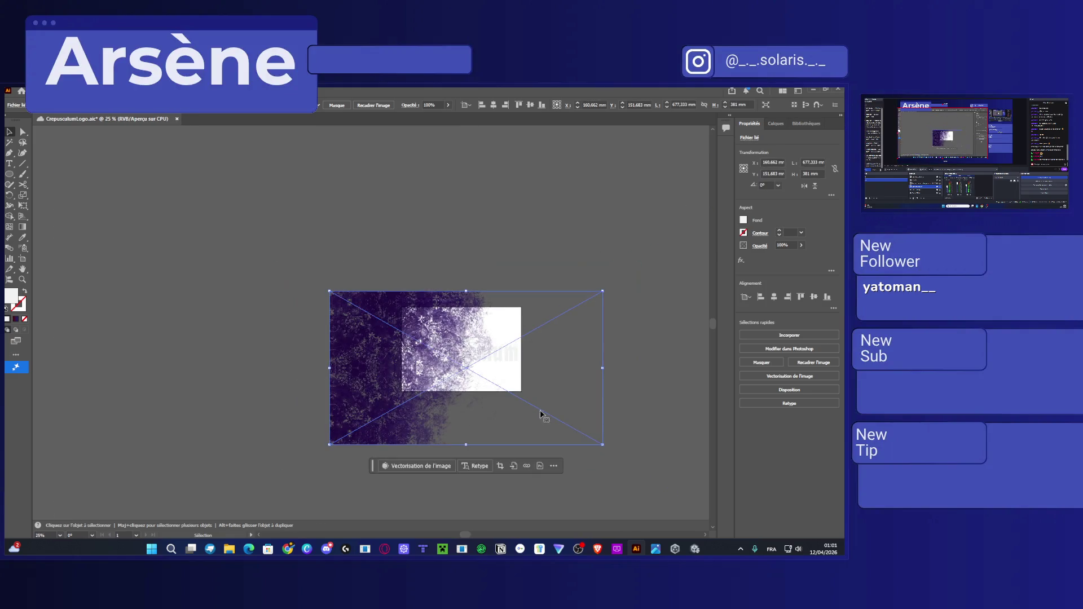
# Scale the texture down by its corner handles and move it onto the artboard's left side.
pyautogui.moveTo(604, 444); pyautogui.dragTo(540, 415)
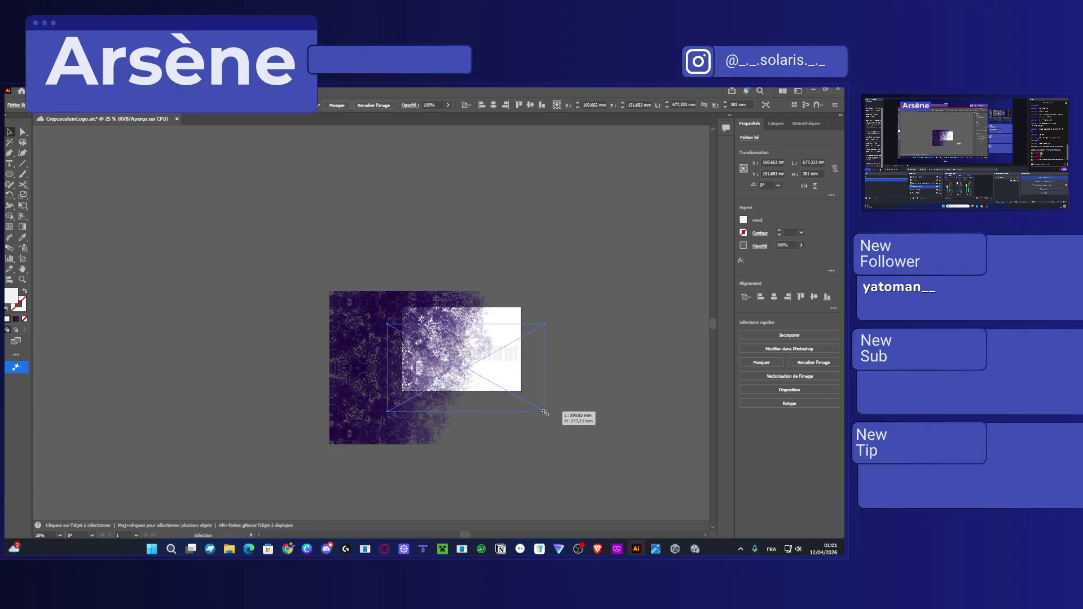
pyautogui.moveTo(603, 444); pyautogui.dragTo(529, 401)
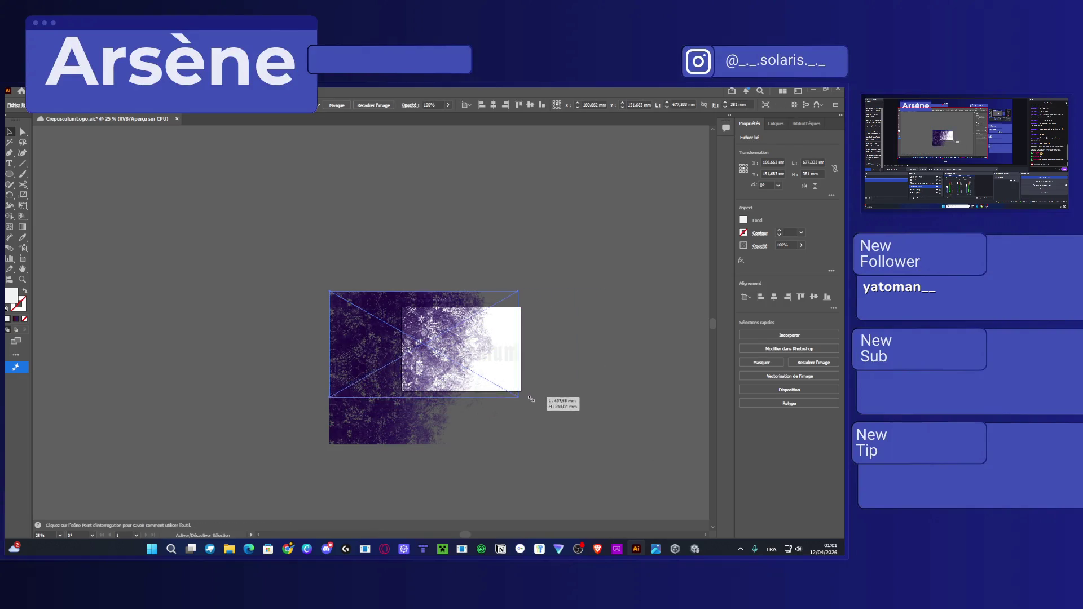
pyautogui.moveTo(330, 292)
pyautogui.mouseDown()
pyautogui.moveTo(383, 339)
pyautogui.moveTo(400, 332)
pyautogui.mouseUp()
pyautogui.moveTo(435, 364); pyautogui.dragTo(491, 363)
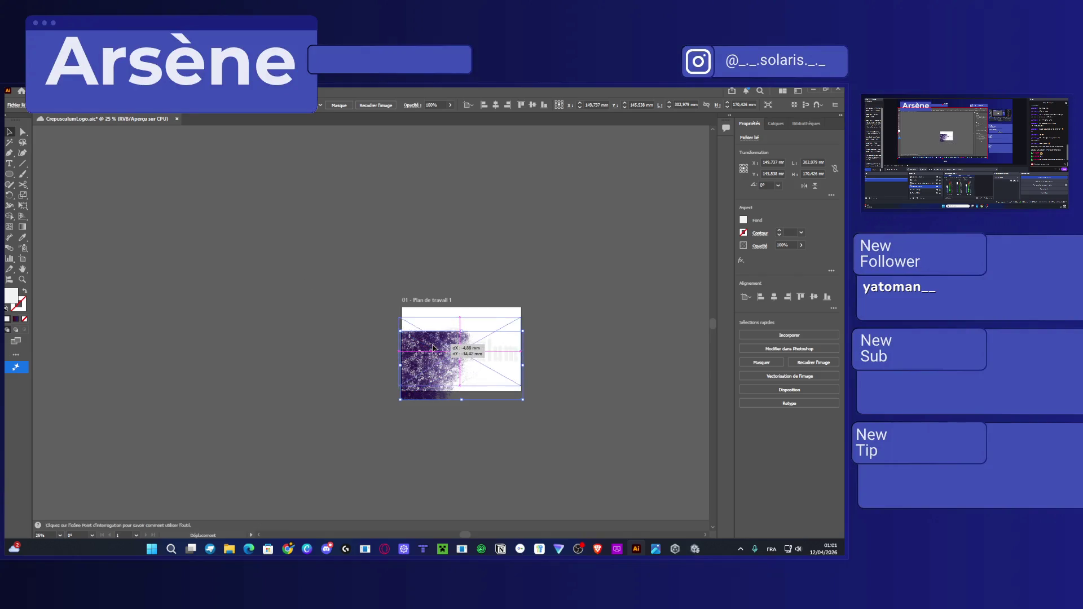
# Fine-tune the texture's position and size slightly, then deselect it.
pyautogui.hotkey('ctrl', '+')
pyautogui.hotkey('ctrl', '+')
pyautogui.hotkey('ctrl', '+')
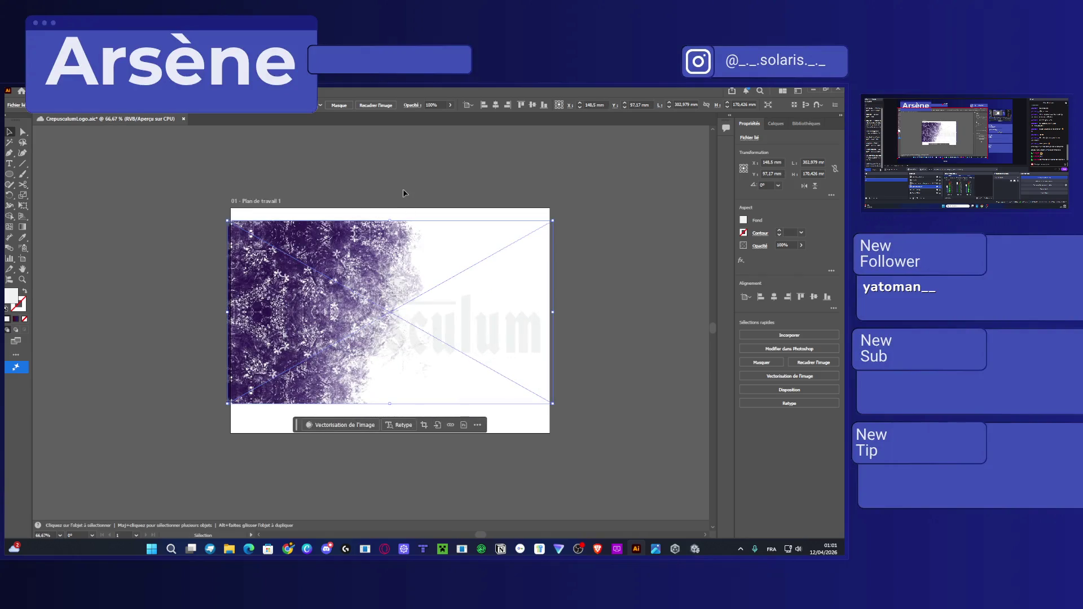
pyautogui.click(402, 194)
pyautogui.moveTo(315, 243); pyautogui.dragTo(321, 243)
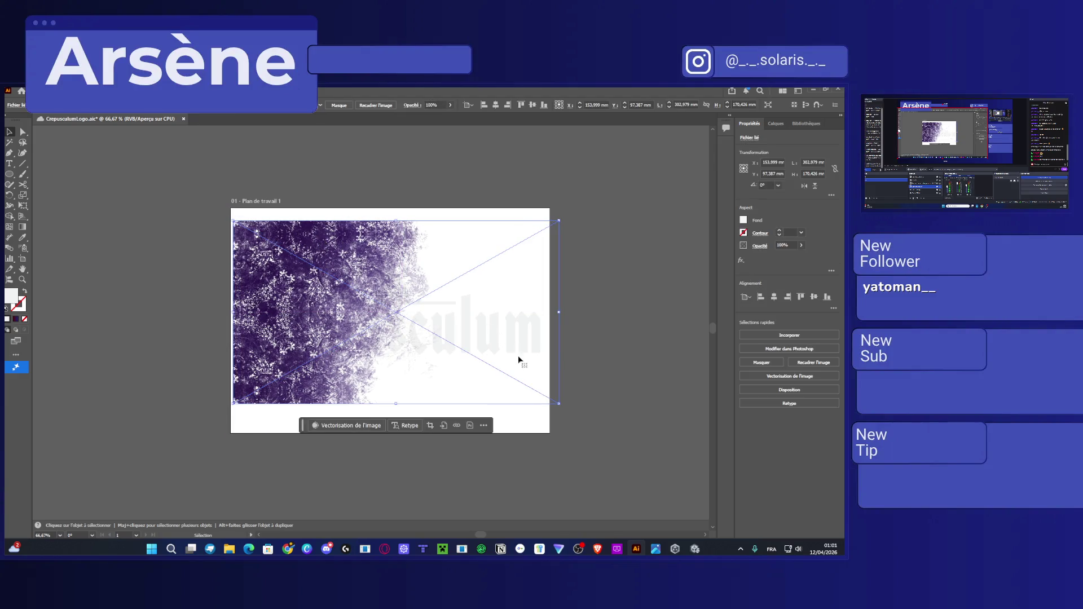
pyautogui.moveTo(557, 402); pyautogui.dragTo(539, 392)
pyautogui.click(96, 139)
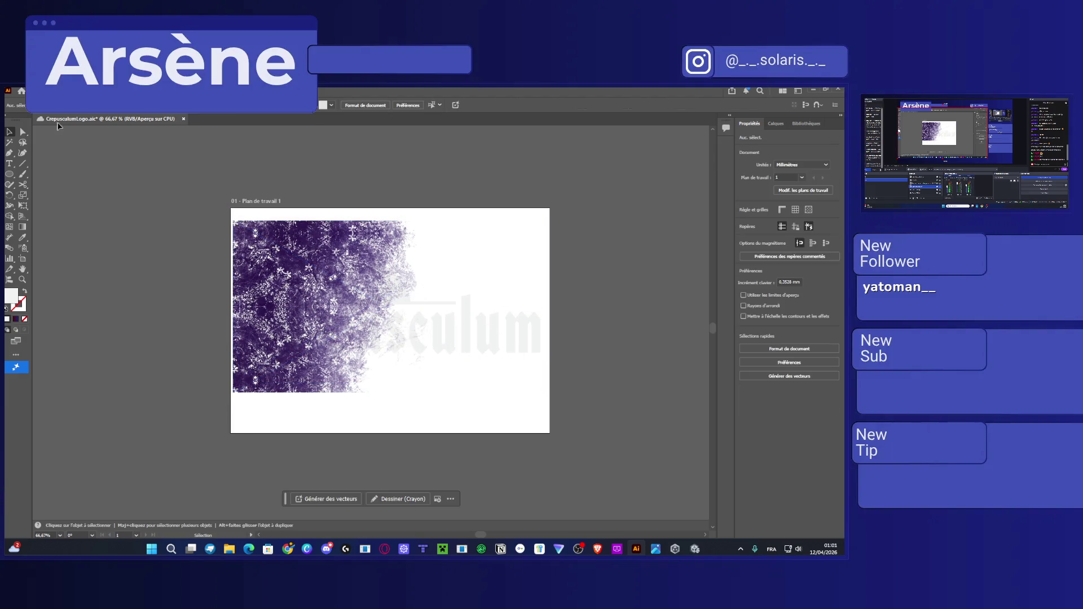
# In Document Setup, set the document units to Pixels.
pyautogui.hotkey('alt', 'f')
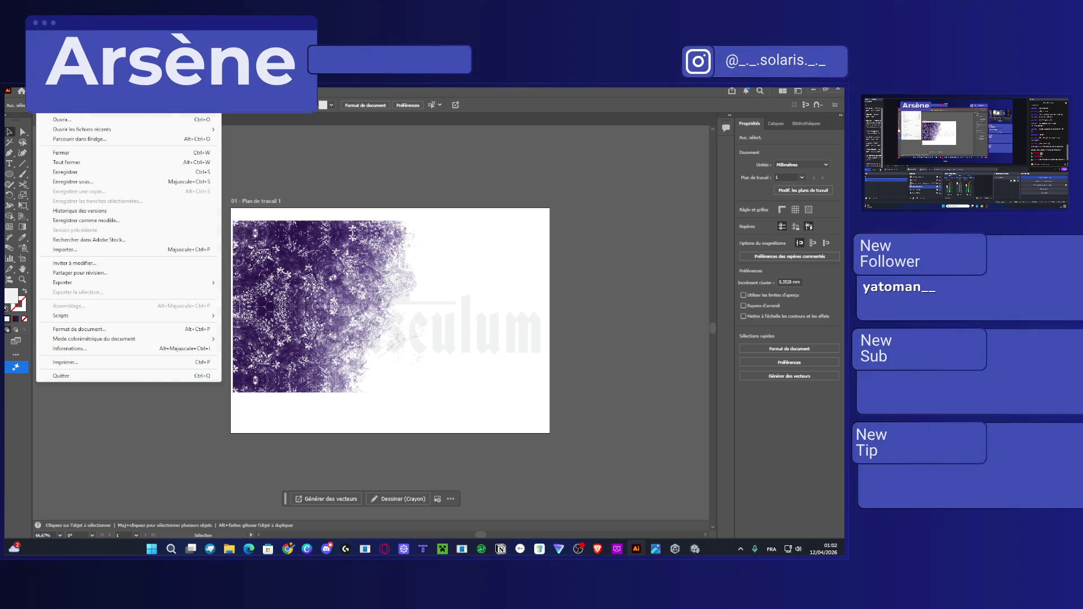
pyautogui.press('Right')
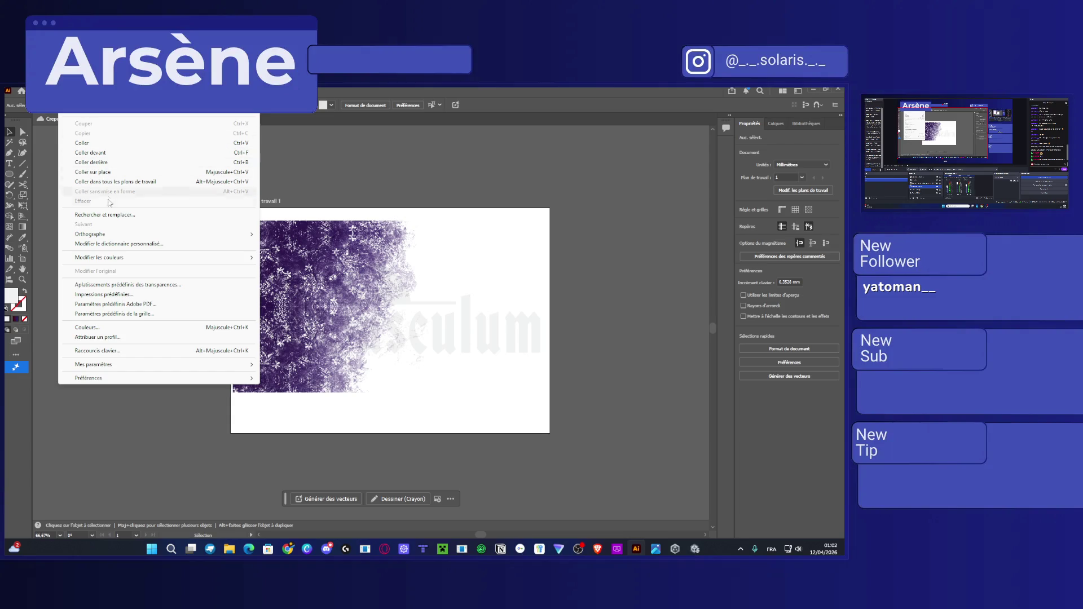
pyautogui.moveTo(108, 236)
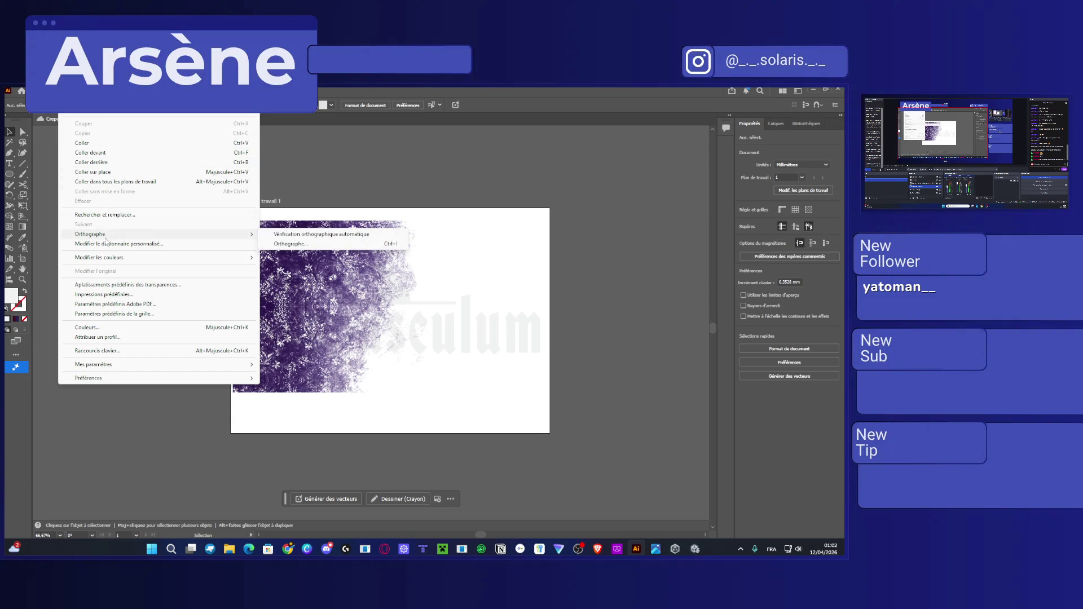
pyautogui.moveTo(39, 90)
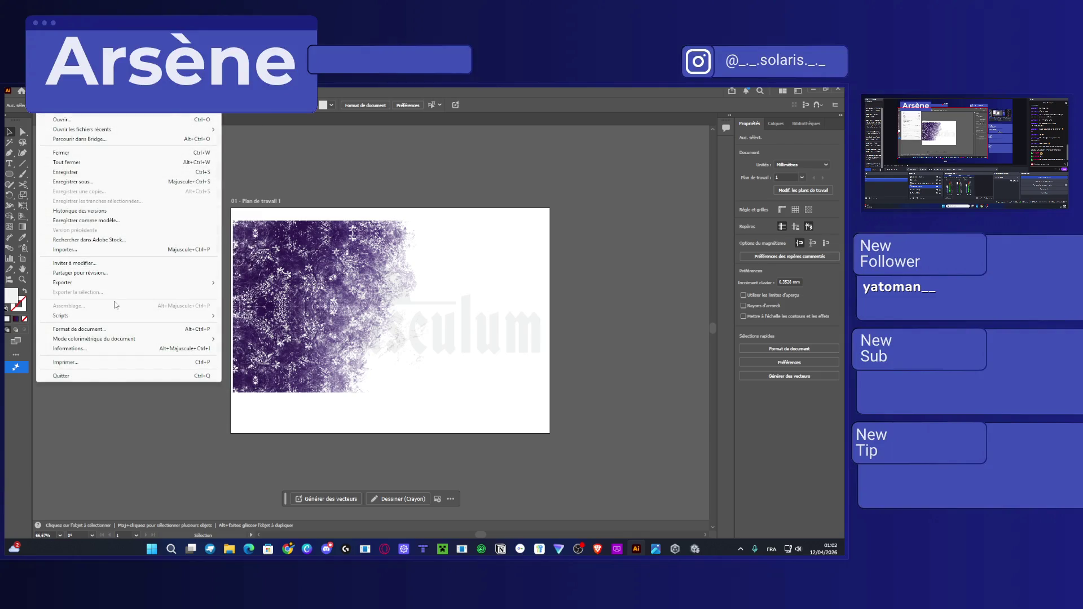
pyautogui.click(122, 331)
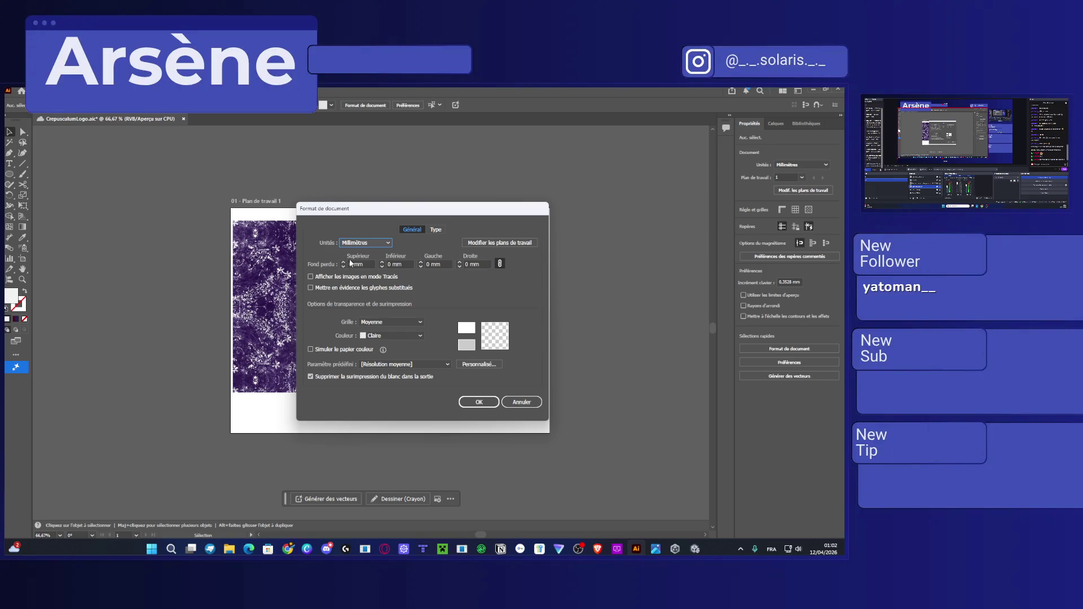
pyautogui.click(361, 244)
pyautogui.click(364, 253)
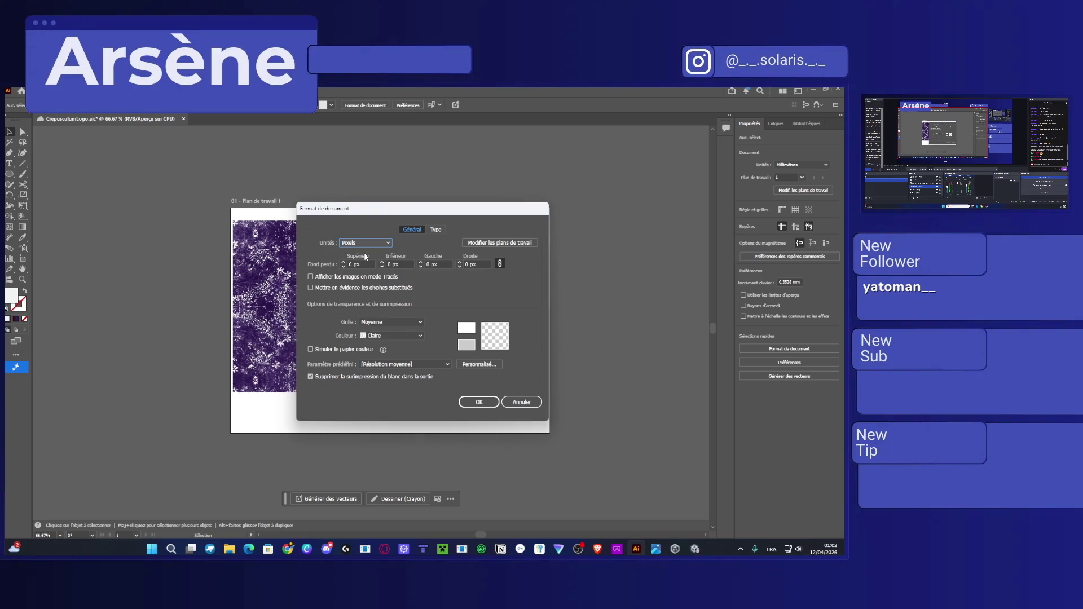
# Review the typography options and keep the medium resolution transparency preset.
pyautogui.click(437, 231)
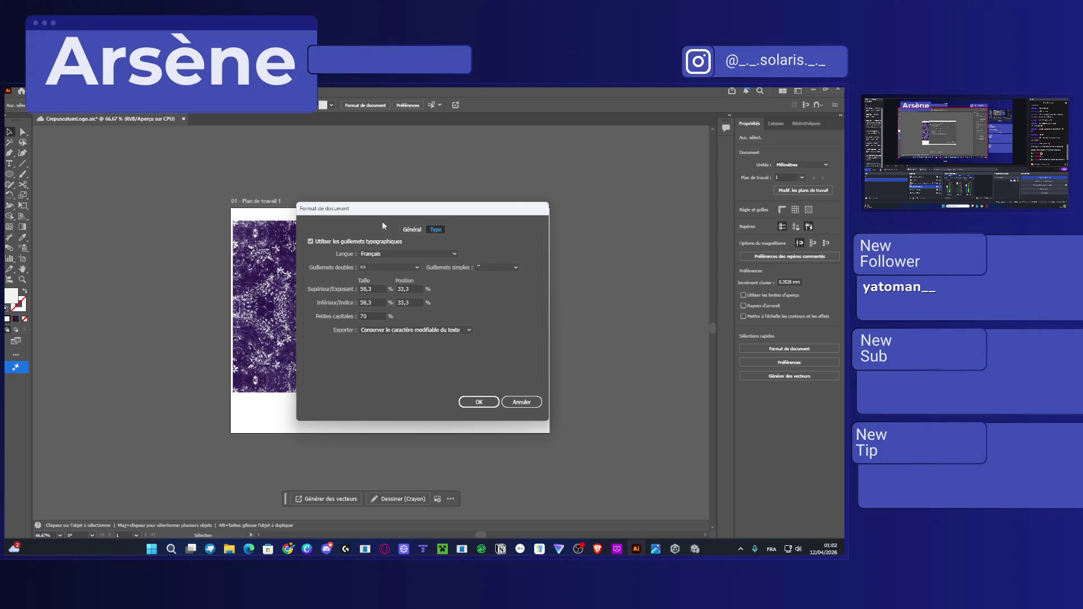
pyautogui.click(397, 266)
pyautogui.click(480, 285)
pyautogui.click(412, 231)
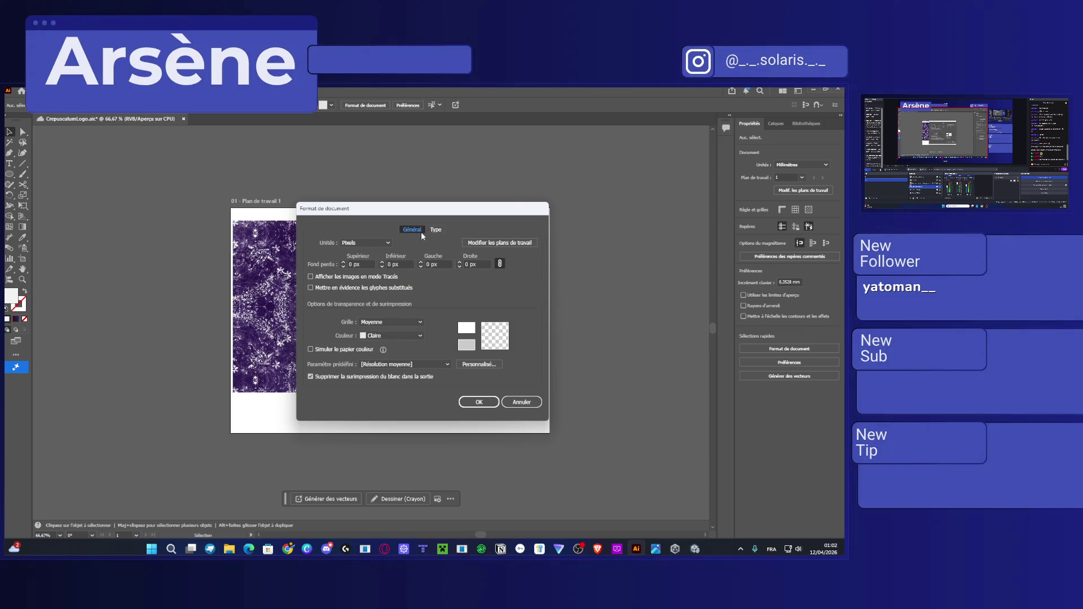
pyautogui.hotkey('ctrl', 'Tab')
pyautogui.click(412, 230)
pyautogui.click(414, 365)
pyautogui.click(414, 365)
# Confirm the settings, save the document, dismiss the linked-assets warning and shift the texture up.
pyautogui.click(536, 403)
pyautogui.hotkey('ctrl', 's')
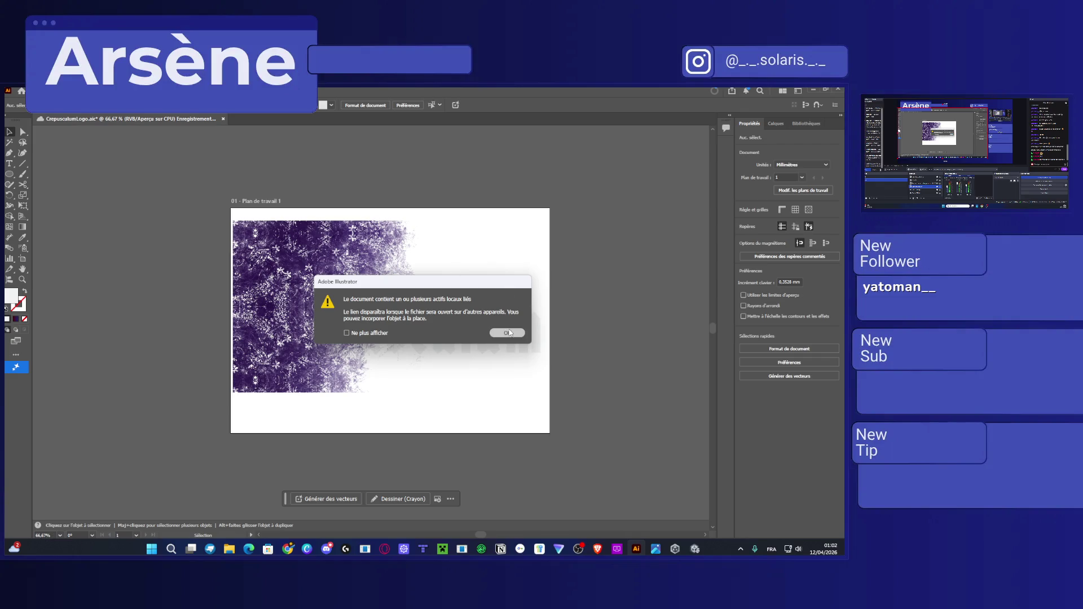
pyautogui.click(507, 333)
pyautogui.moveTo(390, 323)
pyautogui.mouseDown()
pyautogui.moveTo(364, 276)
pyautogui.moveTo(389, 204)
pyautogui.mouseUp()
# Delete the placed texture image from the Crepusculum artboard.
pyautogui.press('Delete')
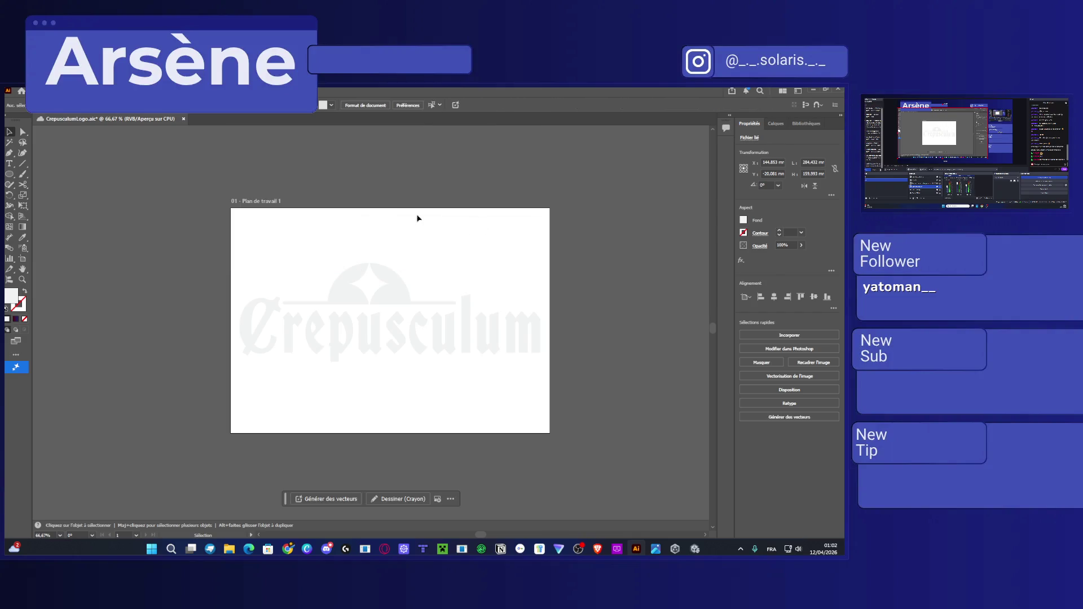
pyautogui.click(16, 105)
pyautogui.click(617, 186)
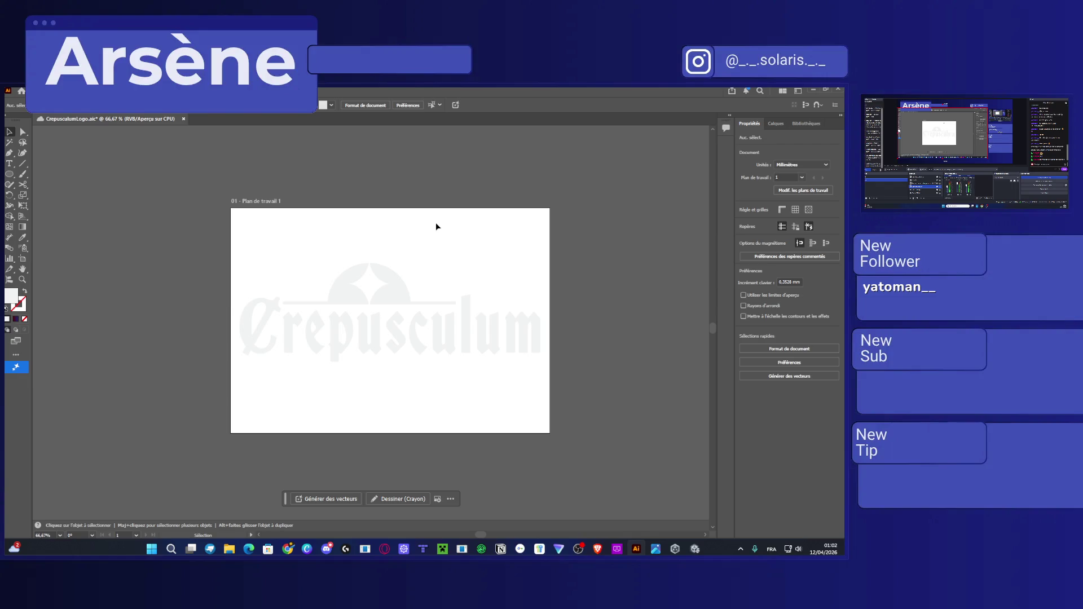
# Create a new 1920 × 1080 px document, then return to the Crepusculum logo tab.
pyautogui.hotkey('ctrl', 'n')
pyautogui.click(613, 245)
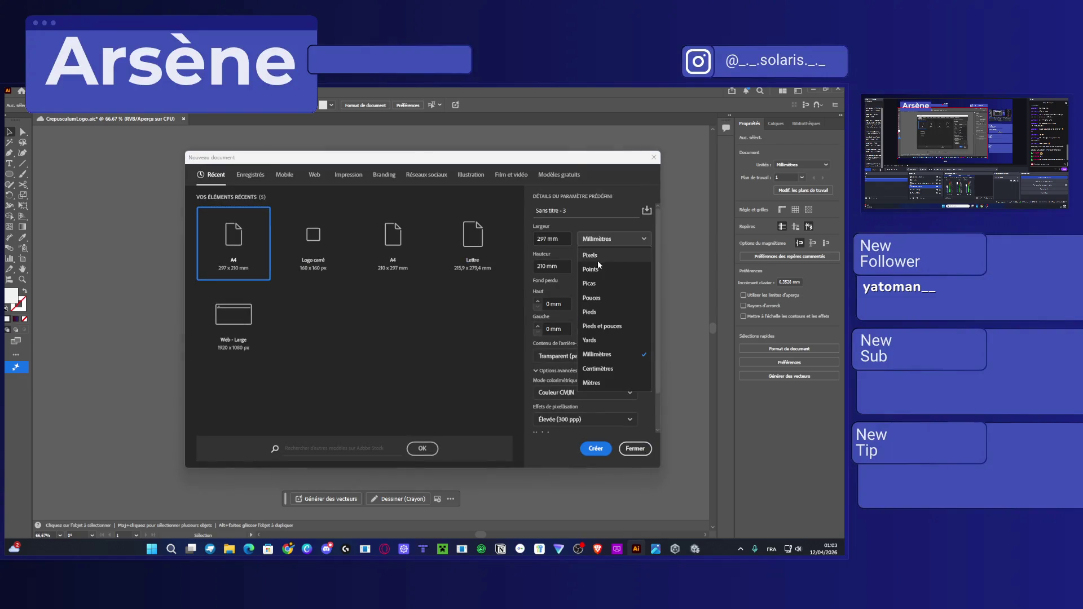
pyautogui.click(601, 257)
pyautogui.click(552, 234)
pyautogui.write('1920')
pyautogui.click(546, 269)
pyautogui.write('1080')
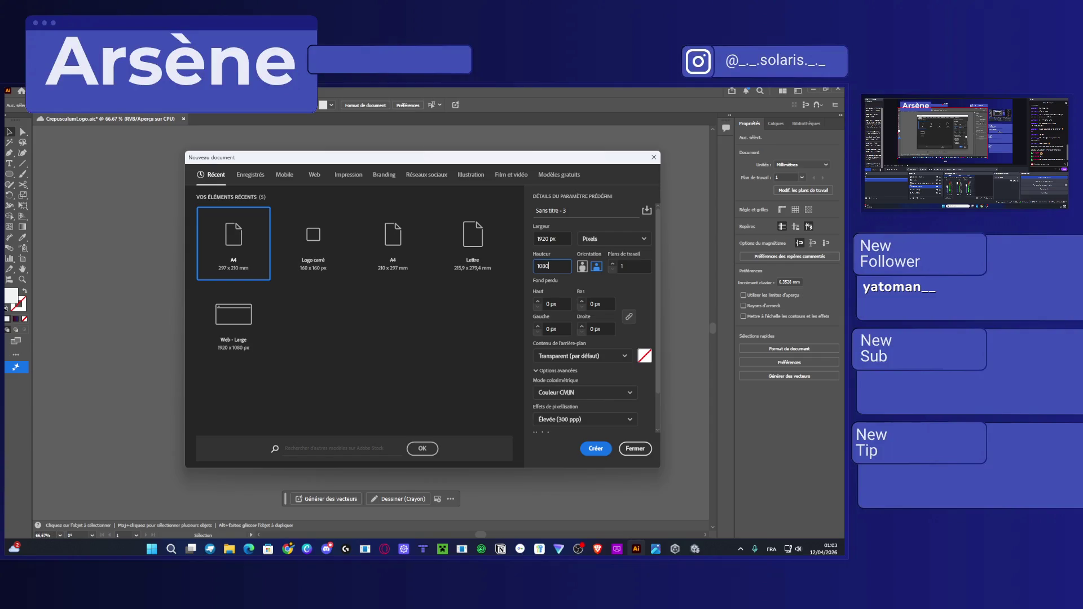
pyautogui.click(596, 448)
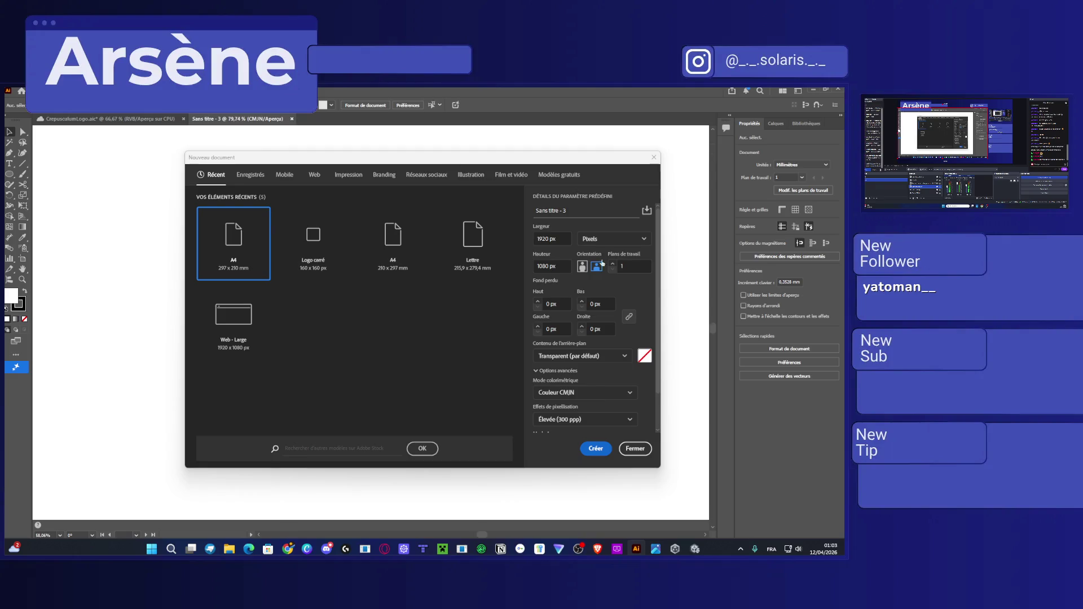
pyautogui.click(116, 119)
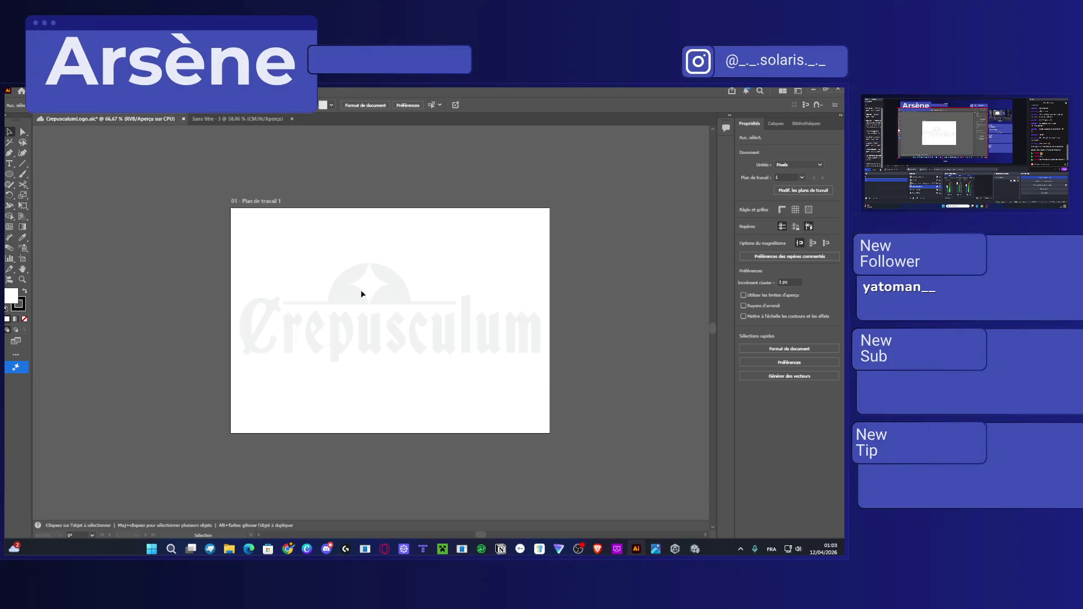
# Copy the whole Crepusculum logo into the new document and move it to the upper left.
pyautogui.moveTo(434, 320); pyautogui.dragTo(148, 235)
pyautogui.hotkey('ctrl', 'c')
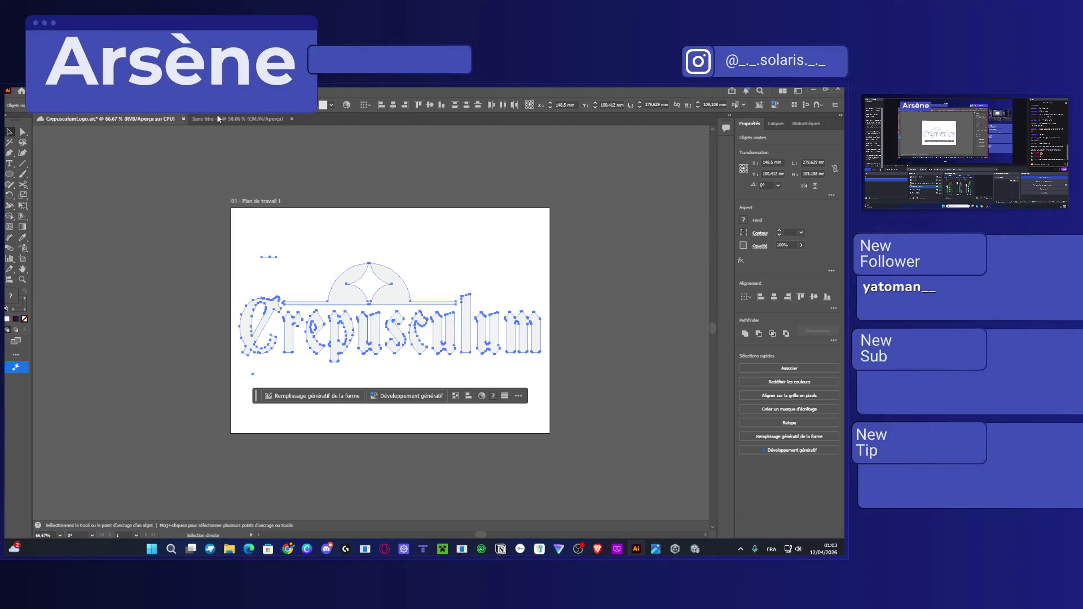
pyautogui.click(237, 119)
pyautogui.hotkey('ctrl', 'v')
pyautogui.scroll(-2, 457, 266)
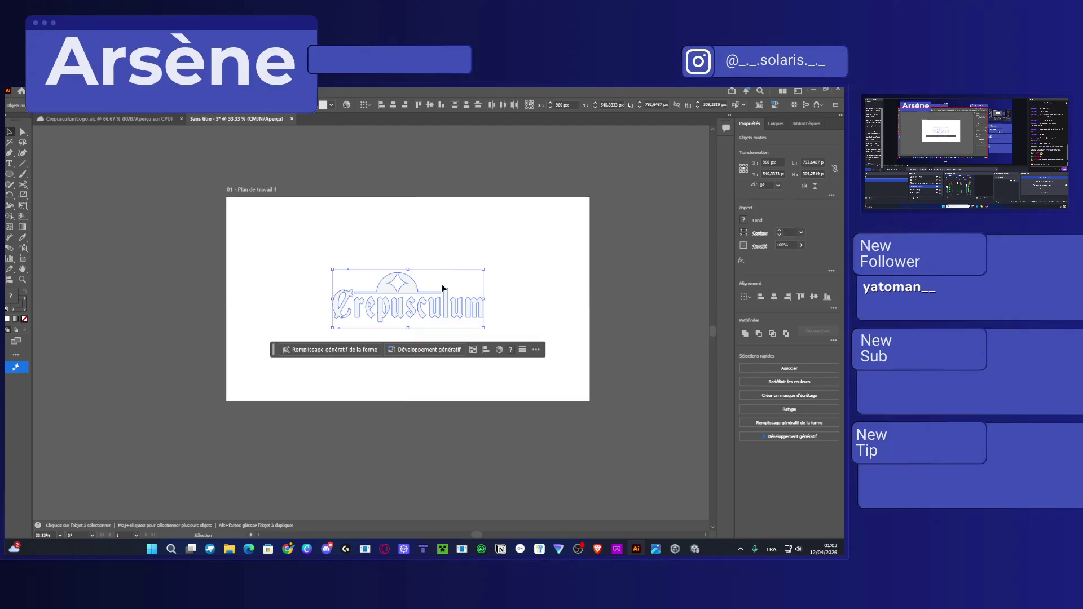
pyautogui.moveTo(395, 284); pyautogui.dragTo(325, 230)
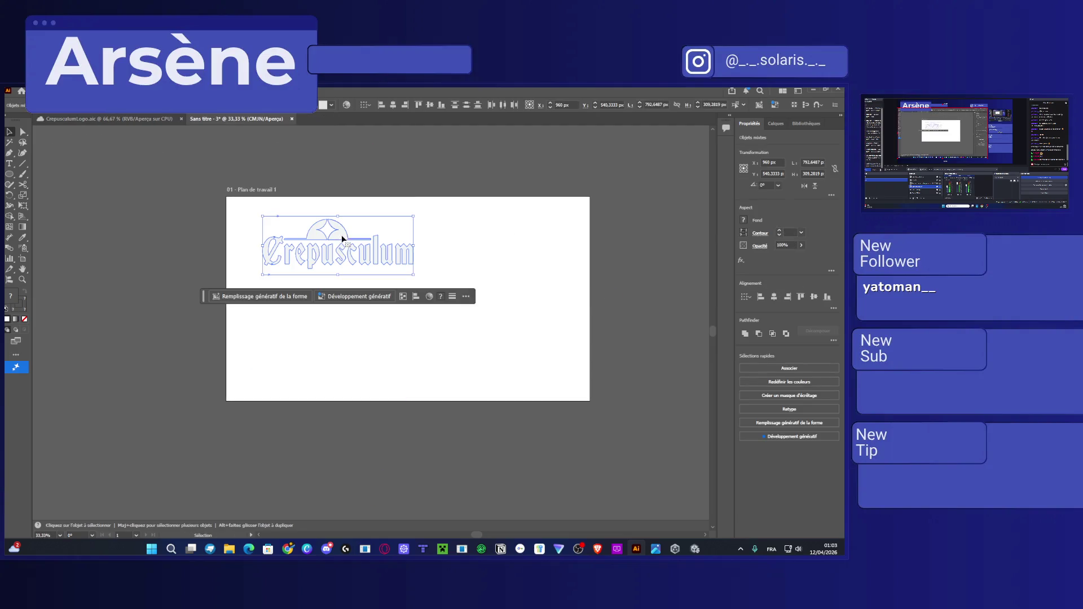
# Fill the logo black and drop a purple texture image onto the artboard.
pyautogui.click(743, 220)
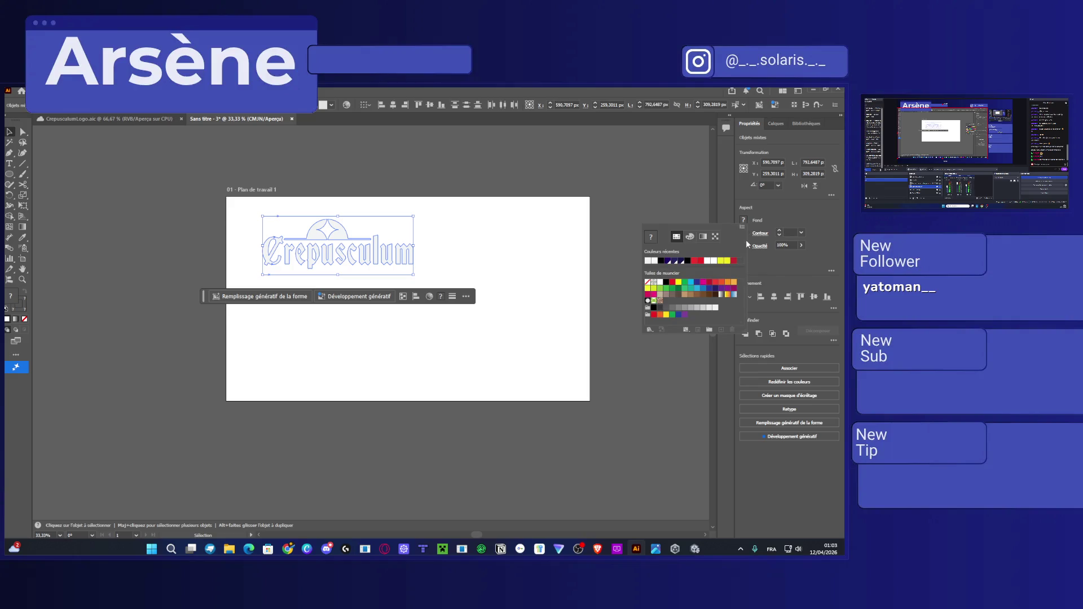
pyautogui.click(661, 261)
pyautogui.click(572, 204)
pyautogui.click(267, 347)
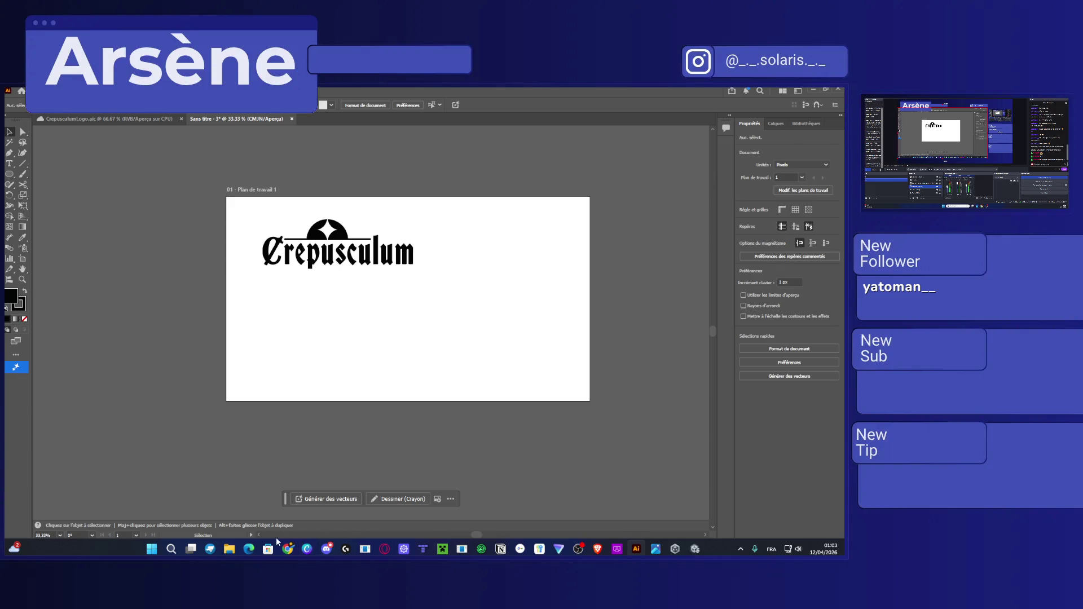
pyautogui.click(232, 551)
pyautogui.moveTo(414, 416)
pyautogui.mouseDown()
pyautogui.moveTo(424, 393)
pyautogui.moveTo(374, 291)
pyautogui.moveTo(359, 319)
pyautogui.mouseUp()
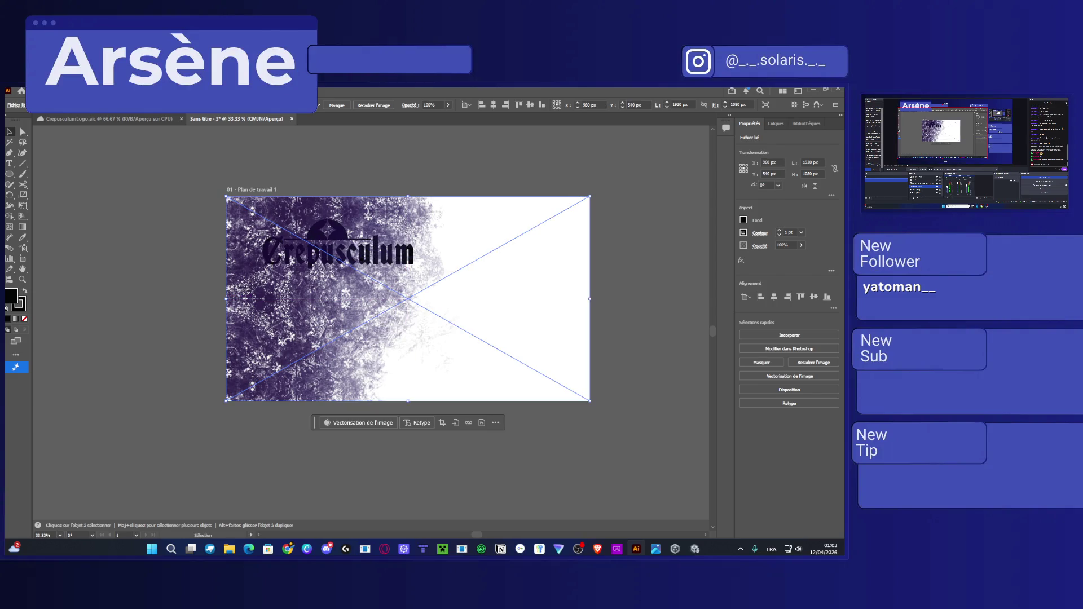
# Reposition the texture and reorder both texture images below the logo group in the Layers panel.
pyautogui.moveTo(458, 342)
pyautogui.mouseDown()
pyautogui.moveTo(437, 310)
pyautogui.moveTo(410, 302)
pyautogui.mouseUp()
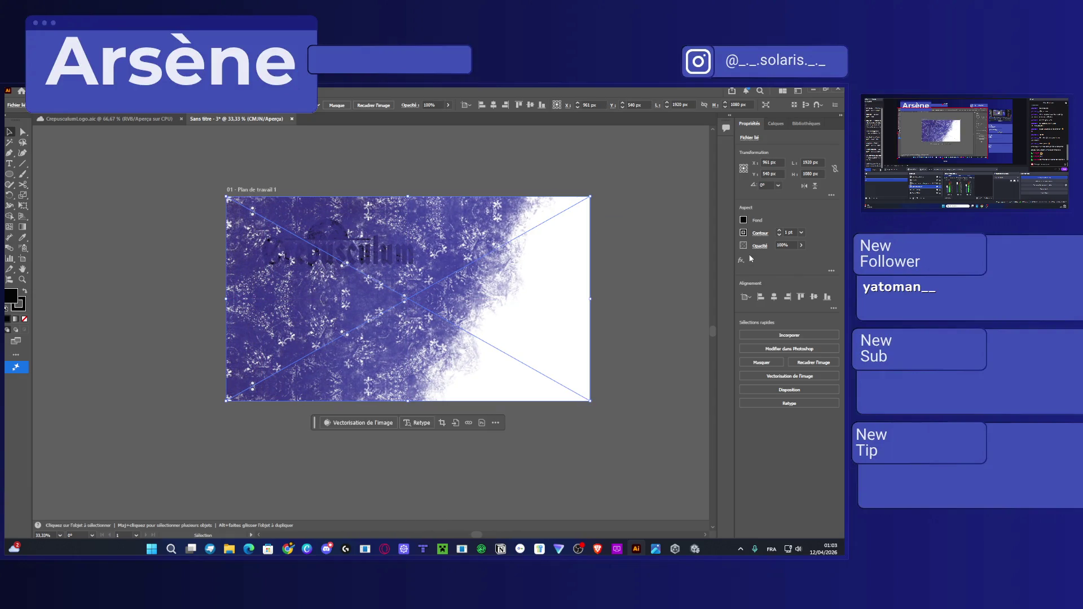
pyautogui.click(775, 124)
pyautogui.moveTo(783, 177); pyautogui.dragTo(787, 177)
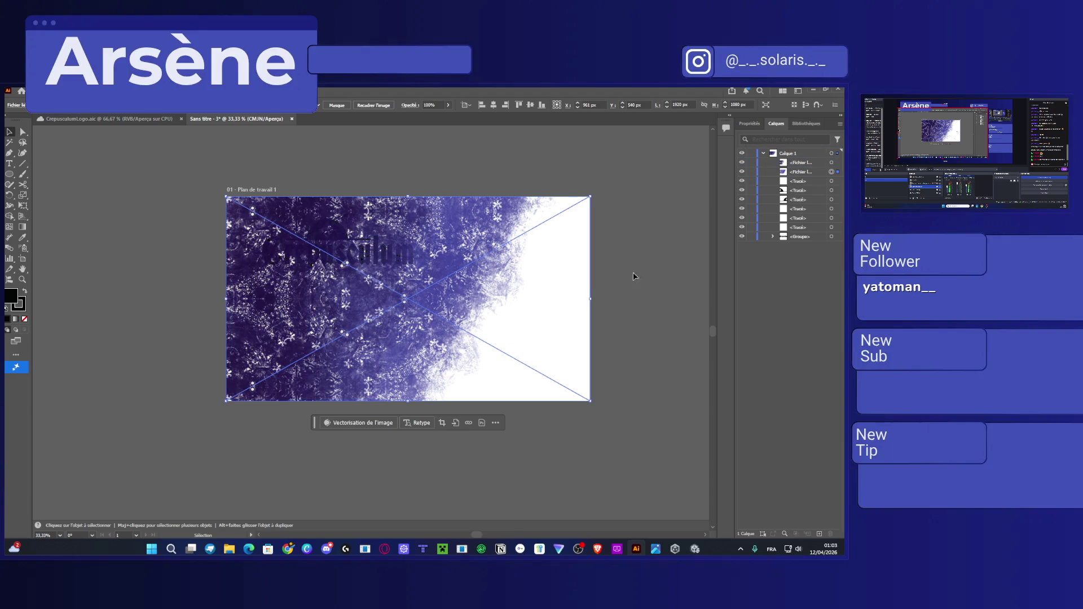
pyautogui.click(799, 172)
pyautogui.keyDown('shift'); pyautogui.click(793, 164); pyautogui.keyUp('shift')
pyautogui.moveTo(793, 164); pyautogui.dragTo(797, 241)
pyautogui.moveTo(797, 239); pyautogui.dragTo(798, 240)
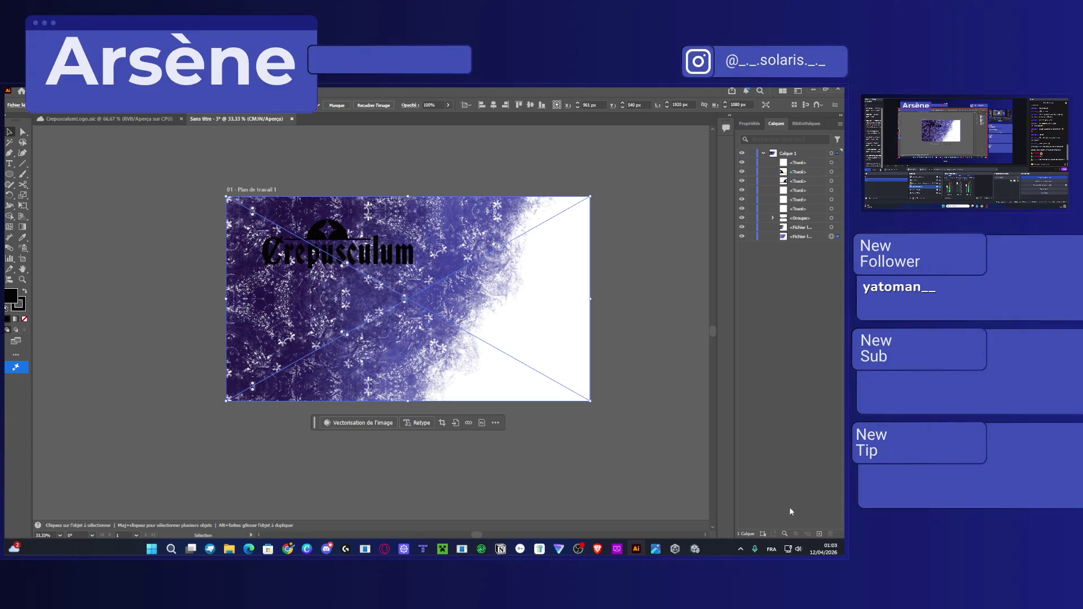
# Move both textures into a new Calque 2 beneath Calque 1 and lock it.
pyautogui.click(815, 534)
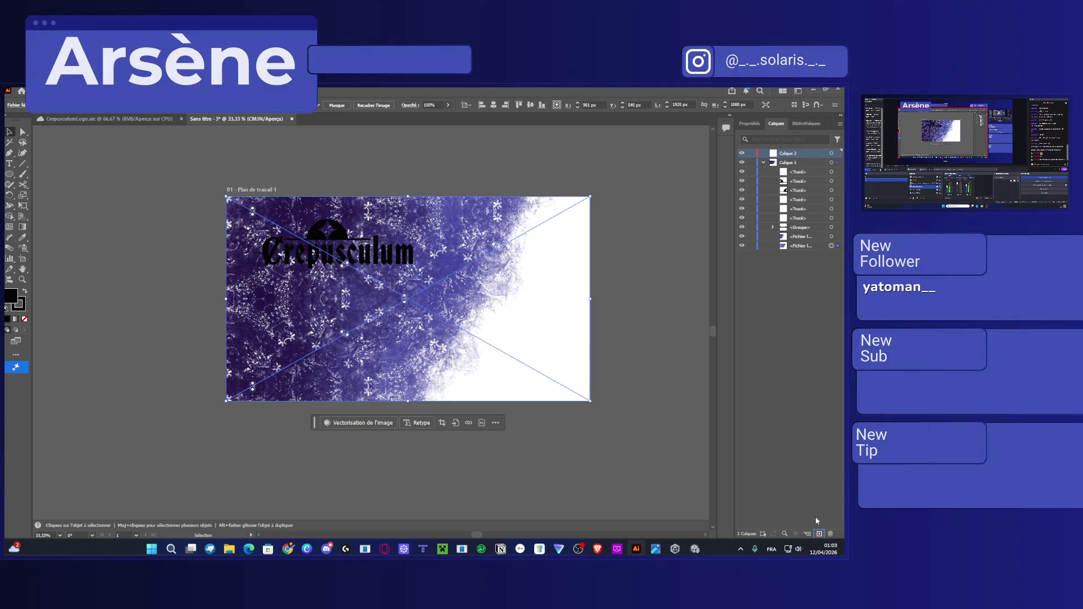
pyautogui.click(797, 237)
pyautogui.keyDown('shift'); pyautogui.click(799, 246); pyautogui.keyUp('shift')
pyautogui.moveTo(797, 240); pyautogui.dragTo(790, 153)
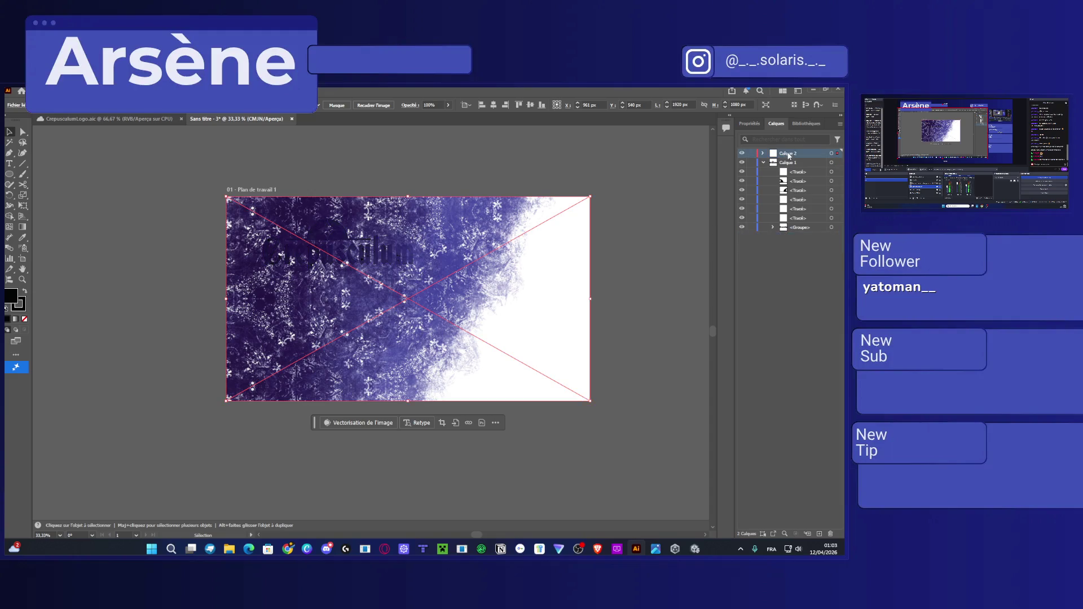
pyautogui.moveTo(796, 237); pyautogui.dragTo(795, 236)
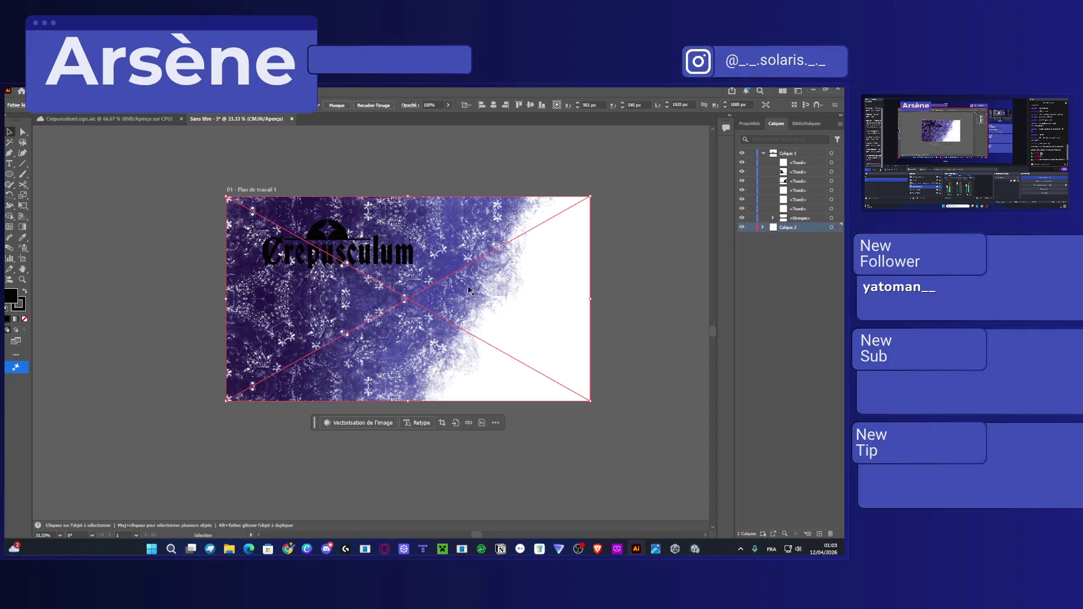
pyautogui.click(367, 256)
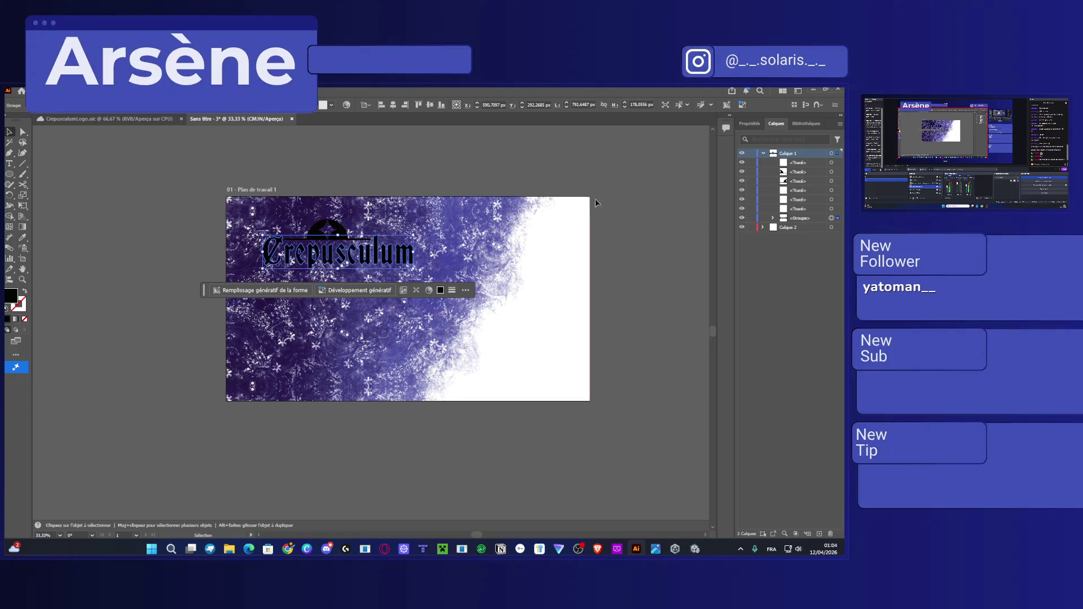
pyautogui.click(751, 227)
# Add Calque 3 at the bottom with another image, then add Calque 4 below it.
pyautogui.click(821, 533)
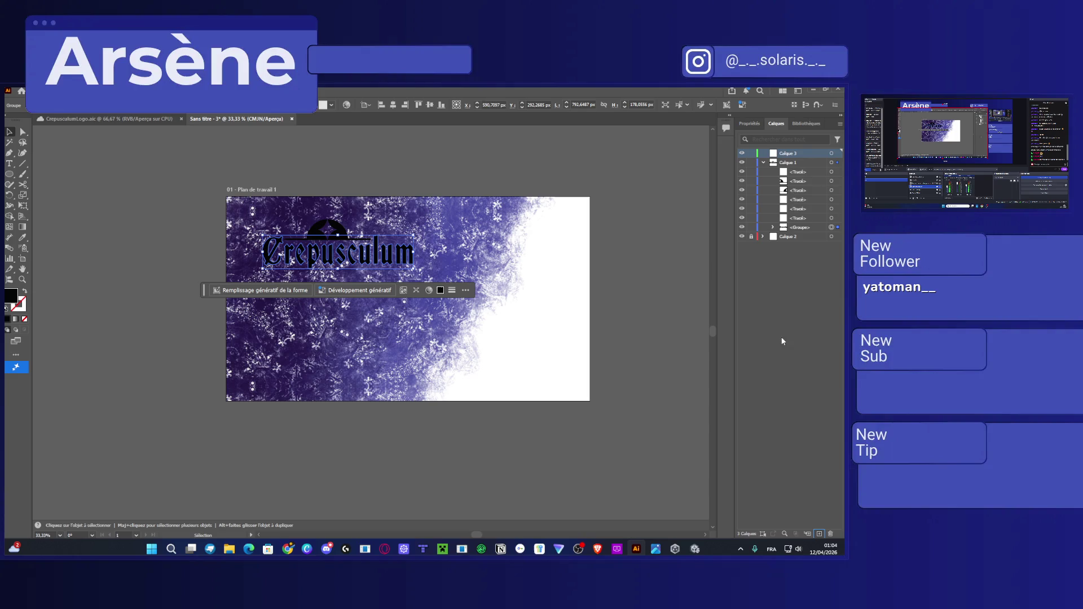
pyautogui.moveTo(777, 153); pyautogui.dragTo(800, 254)
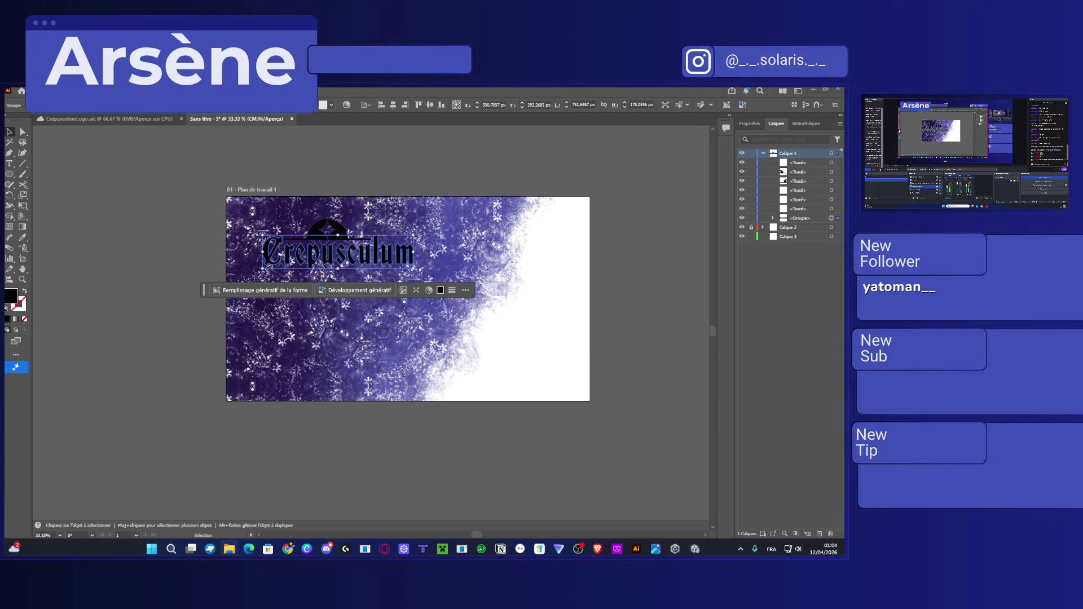
pyautogui.click(785, 236)
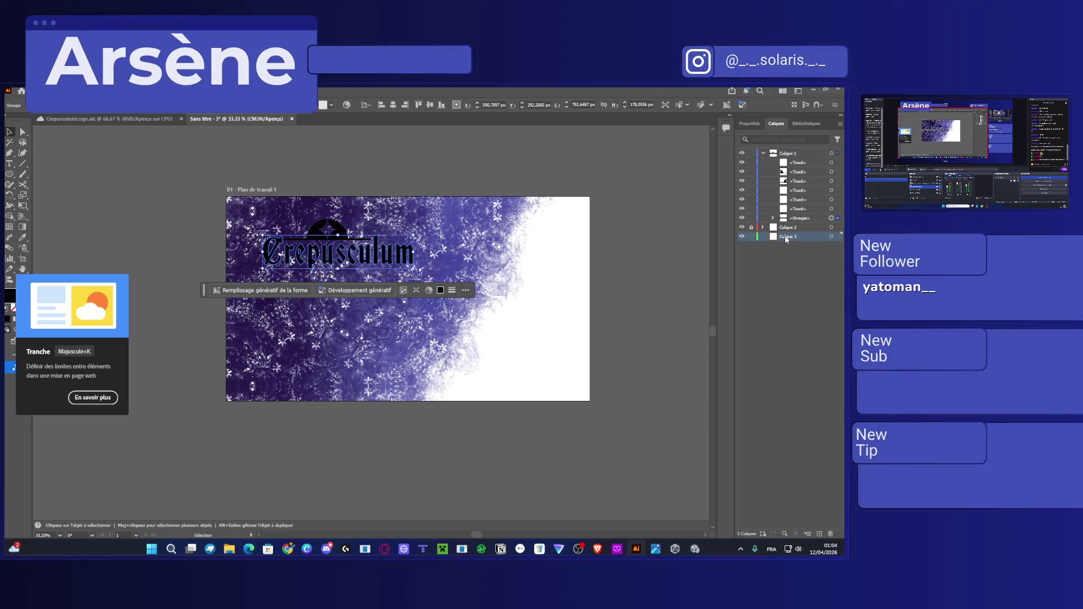
pyautogui.moveTo(419, 235)
pyautogui.mouseDown()
pyautogui.moveTo(453, 312)
pyautogui.moveTo(519, 332)
pyautogui.moveTo(449, 301)
pyautogui.moveTo(409, 300)
pyautogui.mouseUp()
pyautogui.click(820, 534)
pyautogui.moveTo(769, 237); pyautogui.dragTo(789, 249)
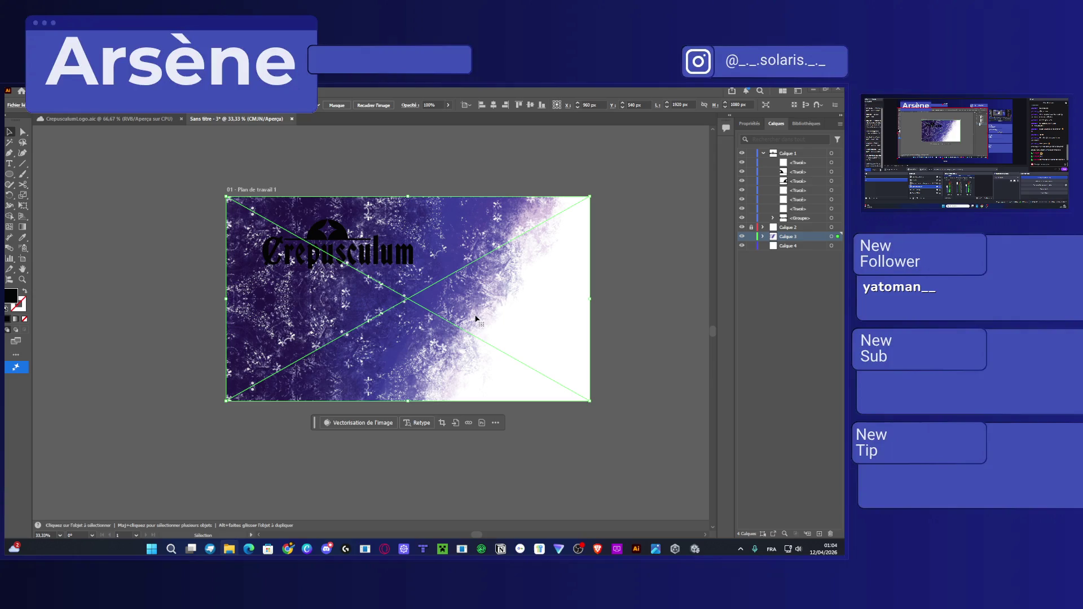
# Place the purple church image on Calque 4, centred over the whole artboard.
pyautogui.moveTo(476, 319); pyautogui.dragTo(475, 316)
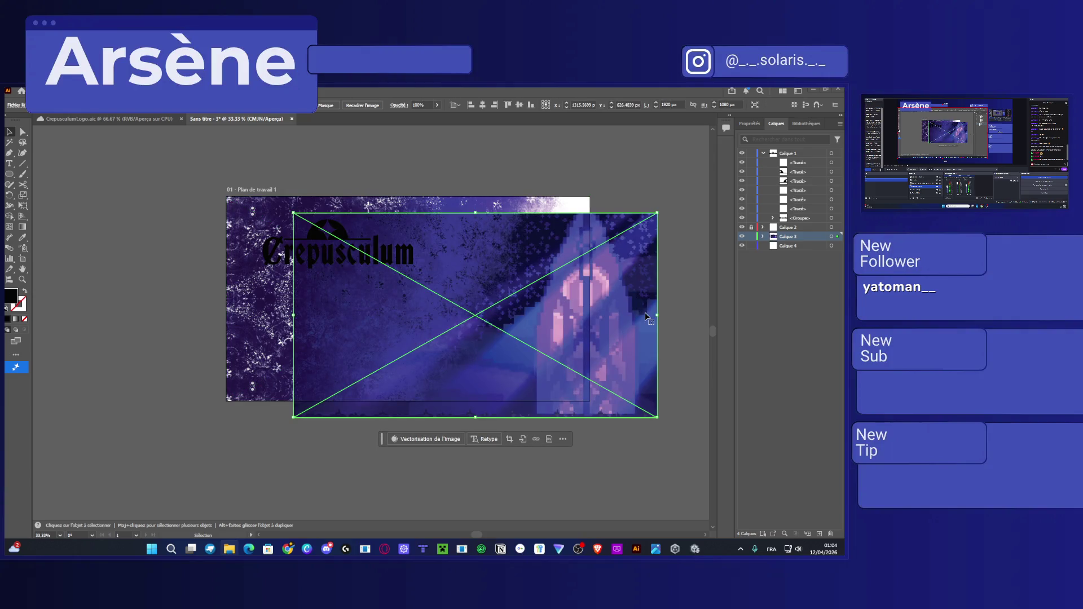
pyautogui.click(782, 246)
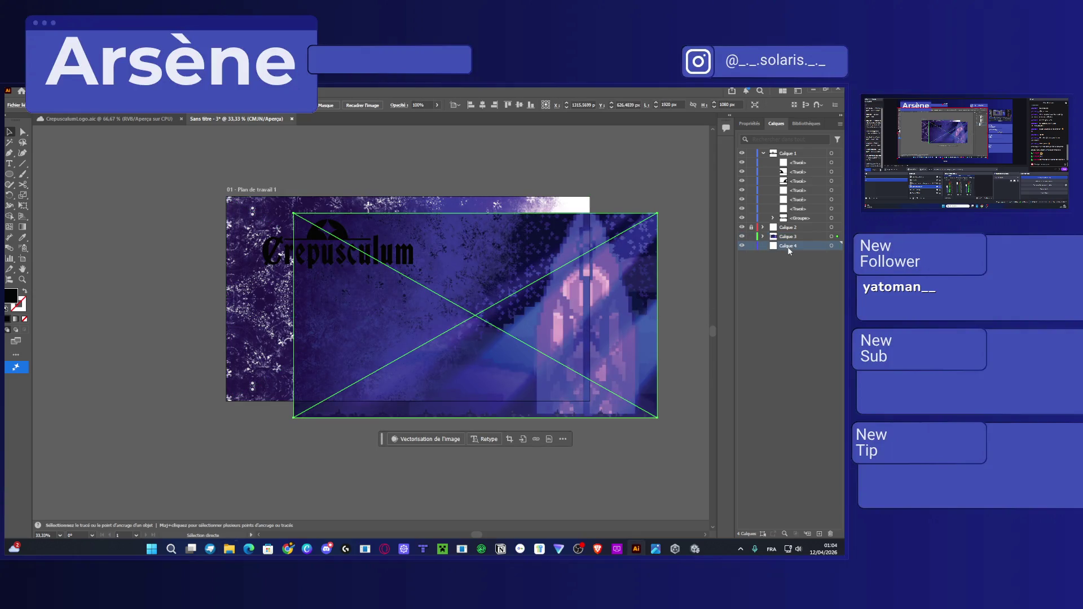
pyautogui.press('Delete')
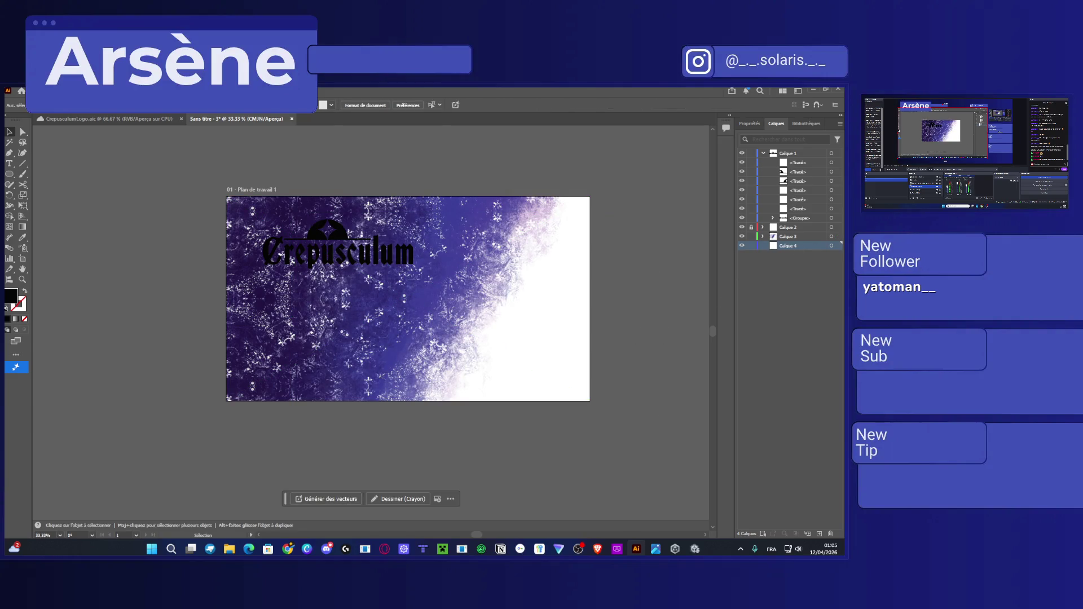
pyautogui.moveTo(44, 209); pyautogui.dragTo(312, 261)
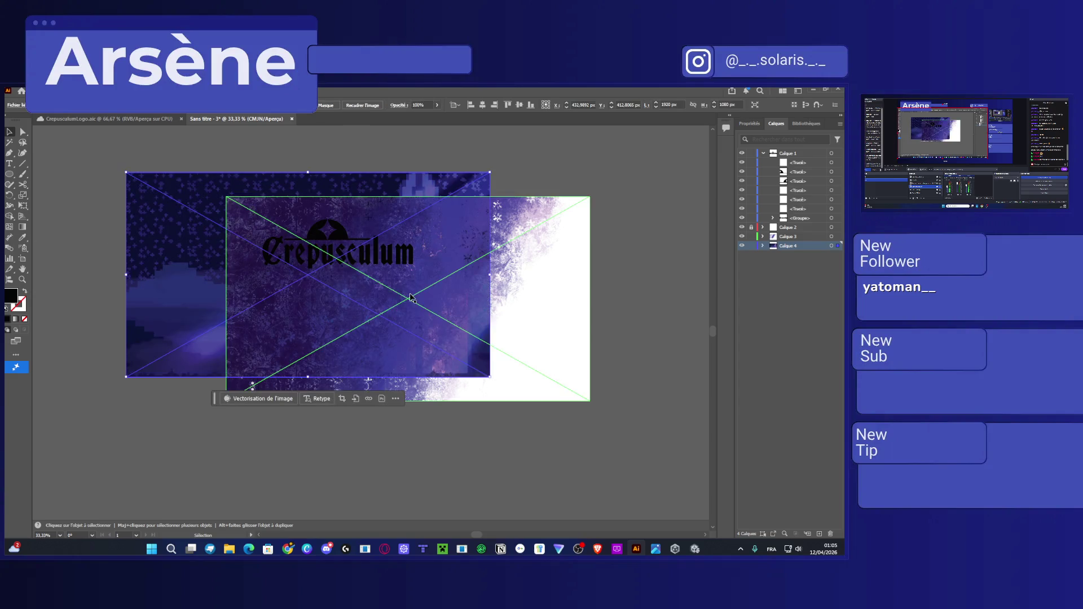
pyautogui.moveTo(164, 206); pyautogui.dragTo(262, 230)
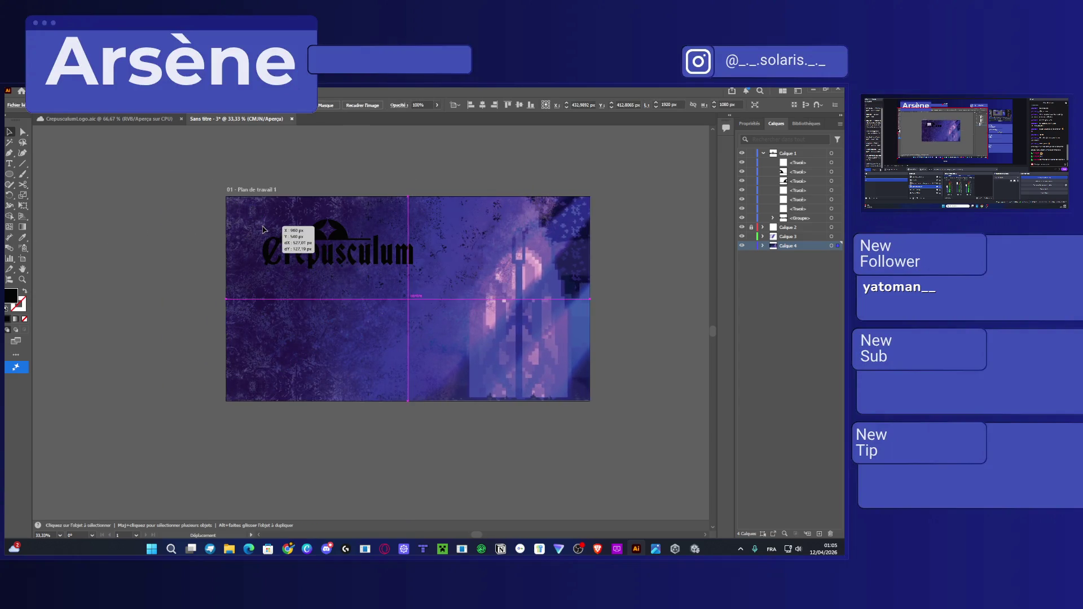
# Switch the document colour mode to RGB.
pyautogui.click(15, 105)
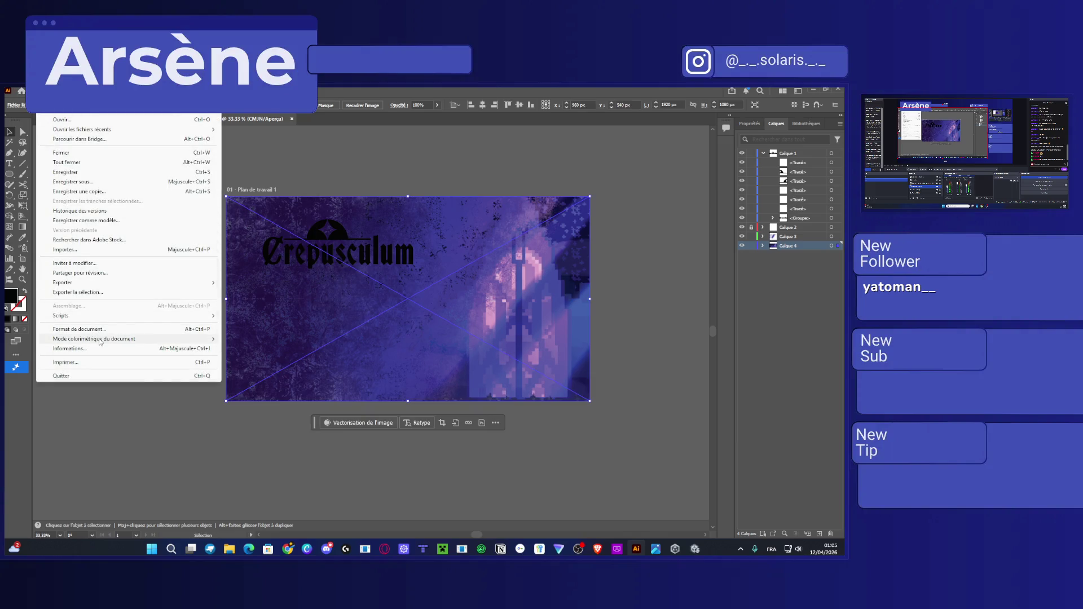
pyautogui.moveTo(99, 341)
pyautogui.click(244, 348)
pyautogui.click(640, 291)
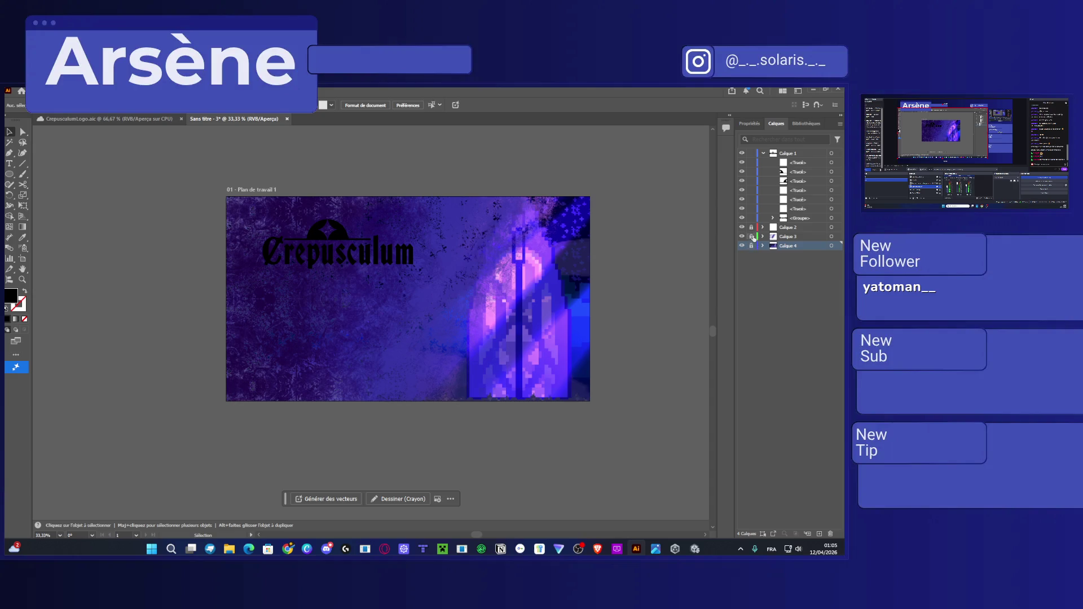
# Toggle Calque 2's visibility to compare the textures, then unlock it.
pyautogui.click(742, 227)
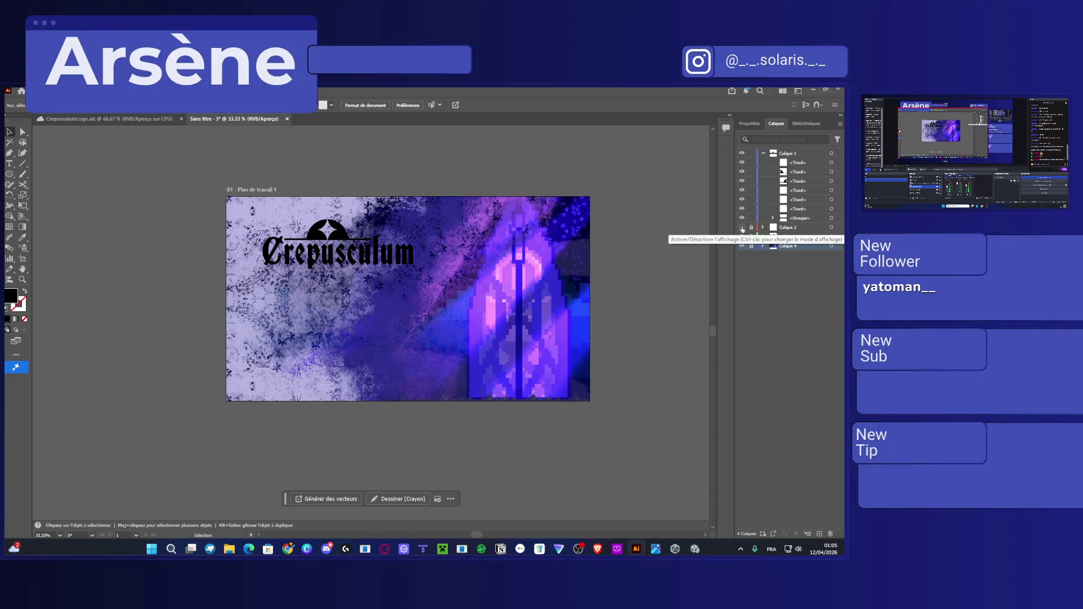
pyautogui.click(742, 228)
pyautogui.click(751, 228)
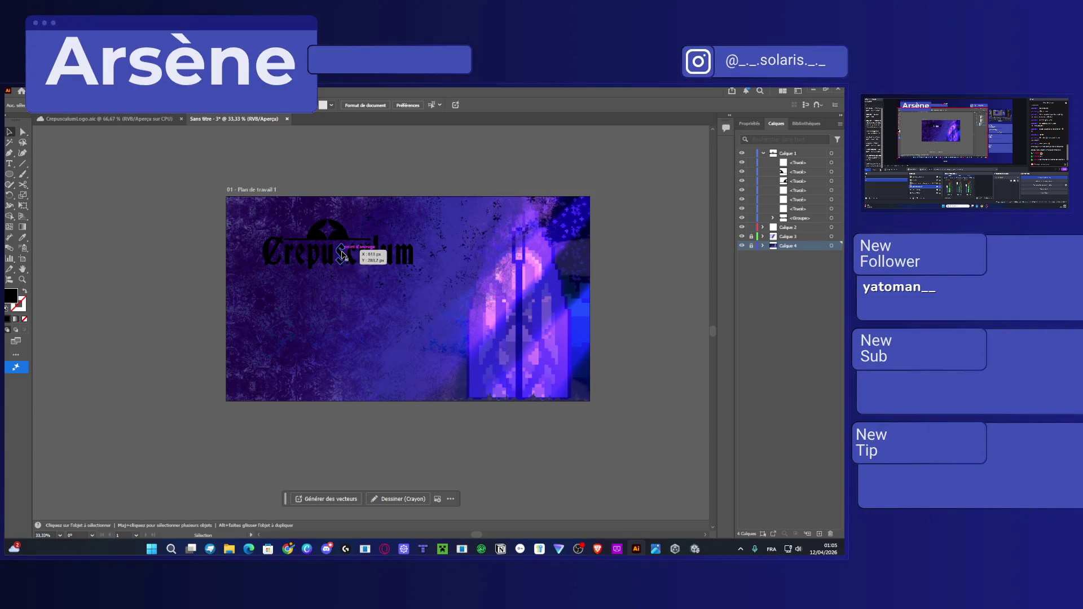
# Collapse Calque 1 and try selecting the logo apart from the background.
pyautogui.click(763, 153)
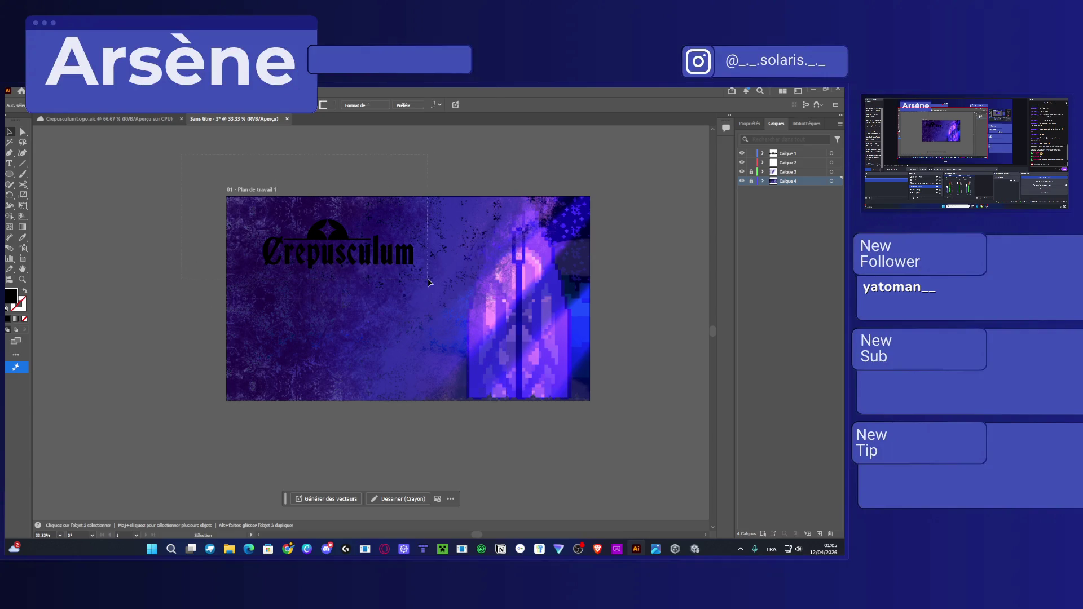
pyautogui.hotkey('ctrl', 'a')
pyautogui.press('a')
pyautogui.click(367, 343)
pyautogui.press('v')
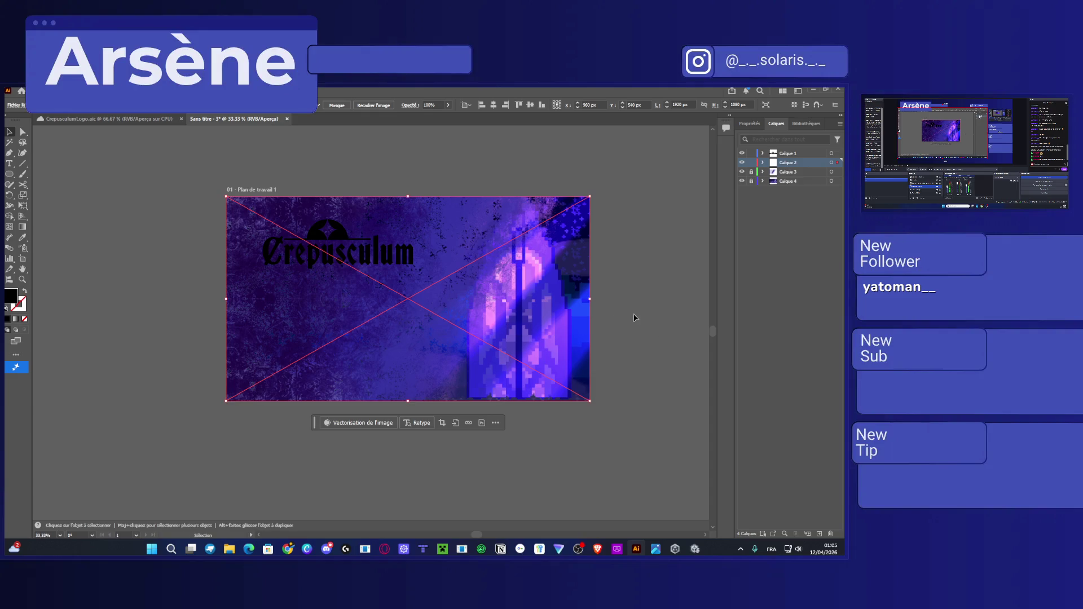
pyautogui.click(659, 330)
# Scale the logo up toward the top-left corner, then unlock Calque 2 and select all.
pyautogui.moveTo(366, 260)
pyautogui.mouseDown()
pyautogui.moveTo(347, 257)
pyautogui.moveTo(445, 305)
pyautogui.mouseUp()
pyautogui.hotkey('ctrl', 'z')
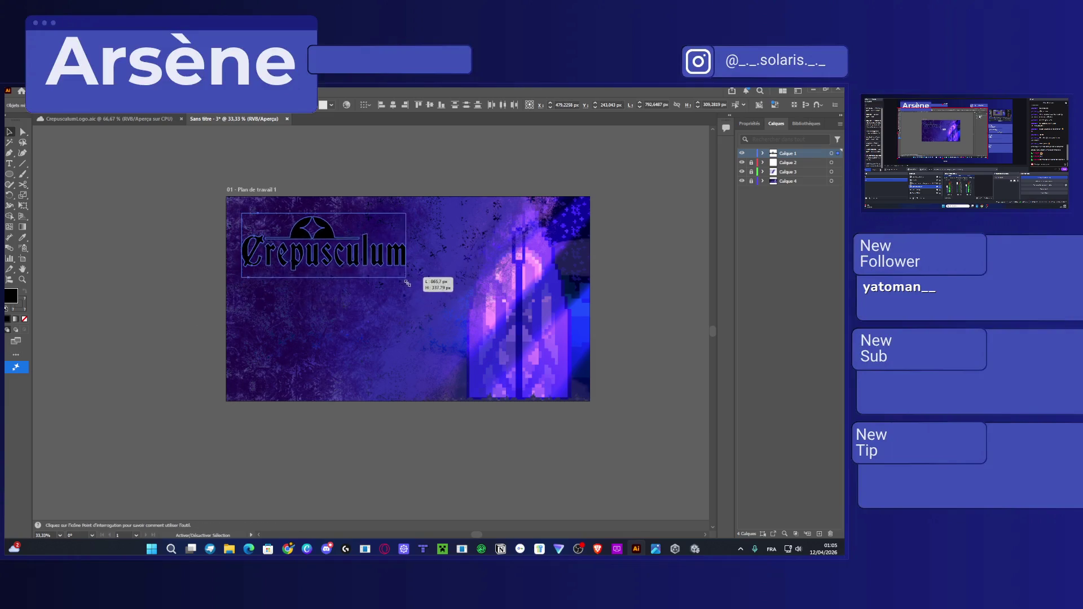
pyautogui.moveTo(394, 272)
pyautogui.mouseDown()
pyautogui.moveTo(445, 306)
pyautogui.moveTo(410, 269)
pyautogui.mouseUp()
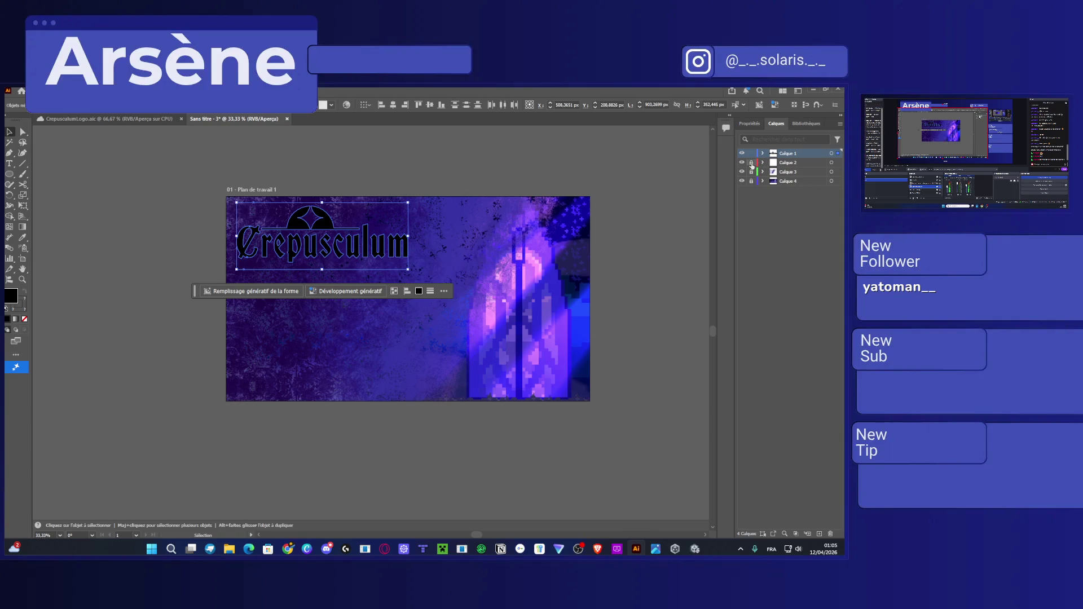
pyautogui.click(752, 166)
pyautogui.hotkey('ctrl', 'a')
# Zoom in and merge the pieces of the C into one shape with the Shape Builder.
pyautogui.press('a')
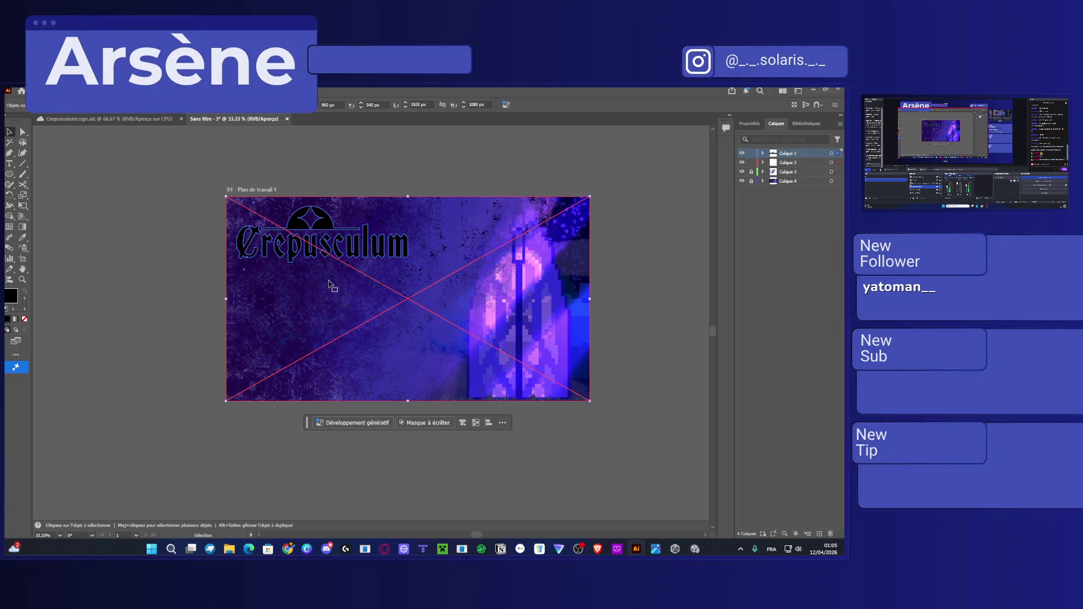
pyautogui.press('v')
pyautogui.hotkey('ctrl', '+')
pyautogui.hotkey('ctrl', '+')
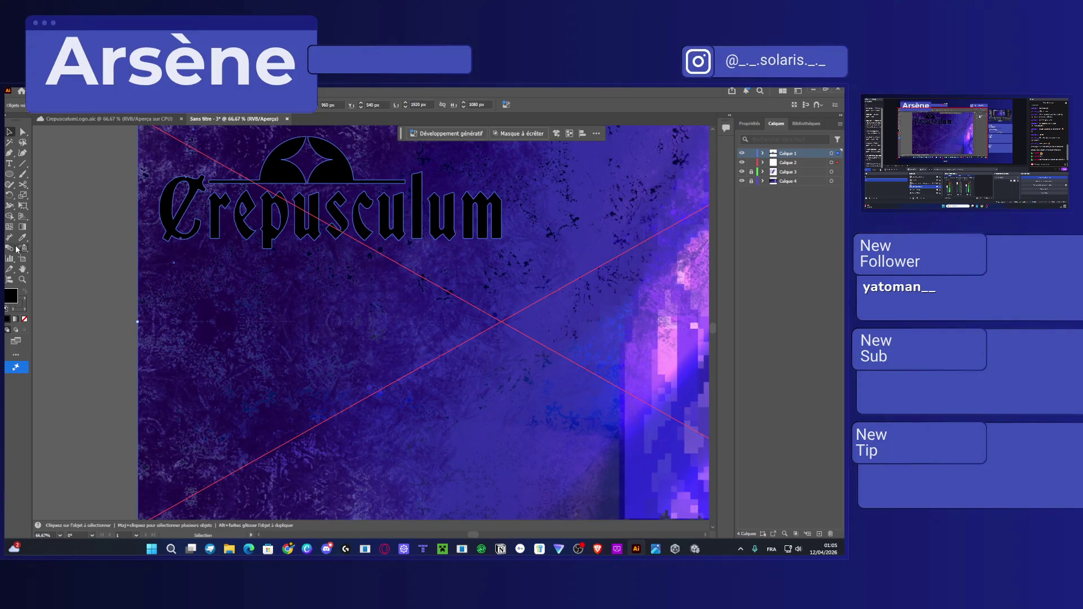
pyautogui.click(9, 216)
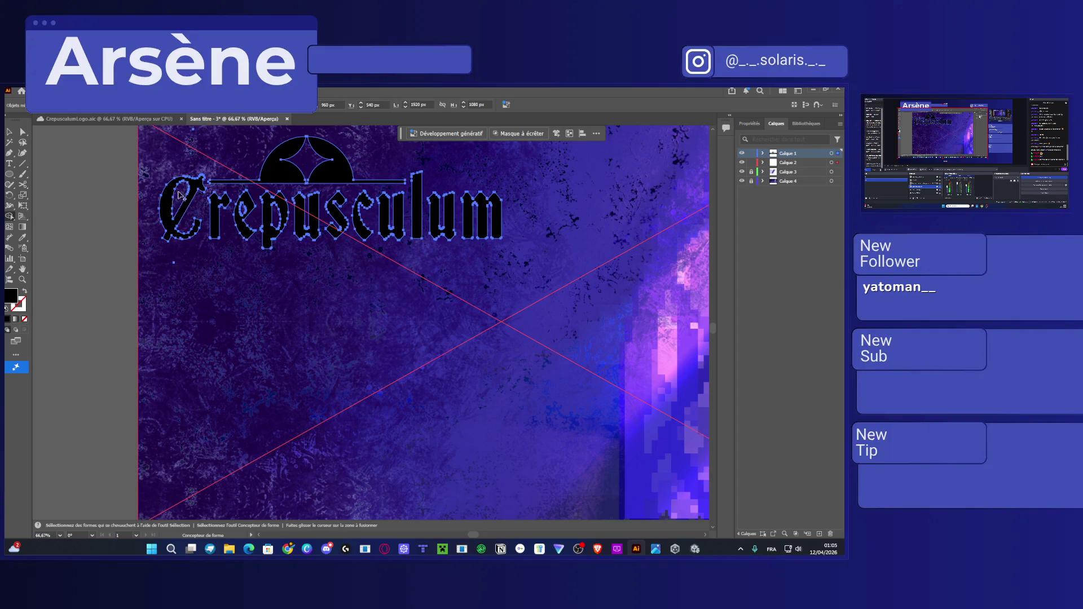
pyautogui.click(172, 228)
# Select the logo and background image in turn, making Calque 1 the current layer.
pyautogui.keyDown('shift'); pyautogui.click(798, 163); pyautogui.keyUp('shift')
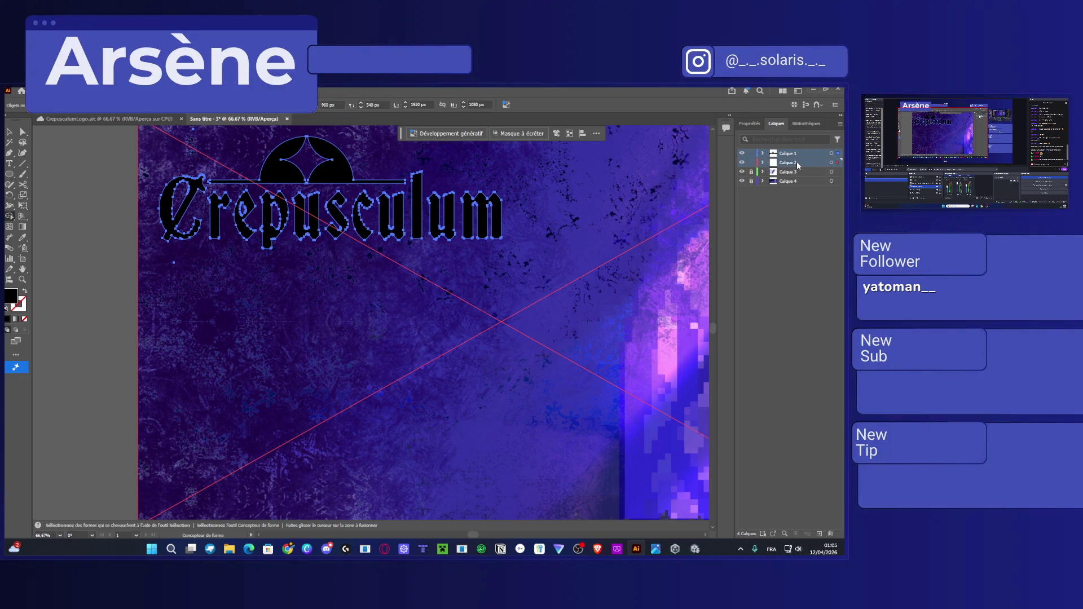
pyautogui.click(9, 132)
pyautogui.click(85, 180)
pyautogui.click(168, 220)
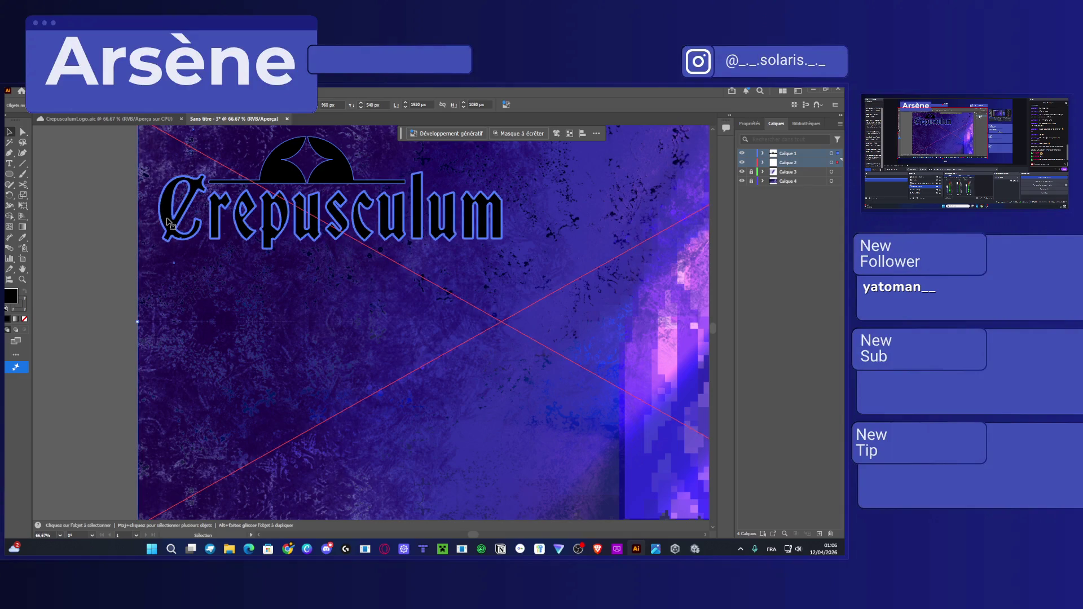
pyautogui.click(135, 233)
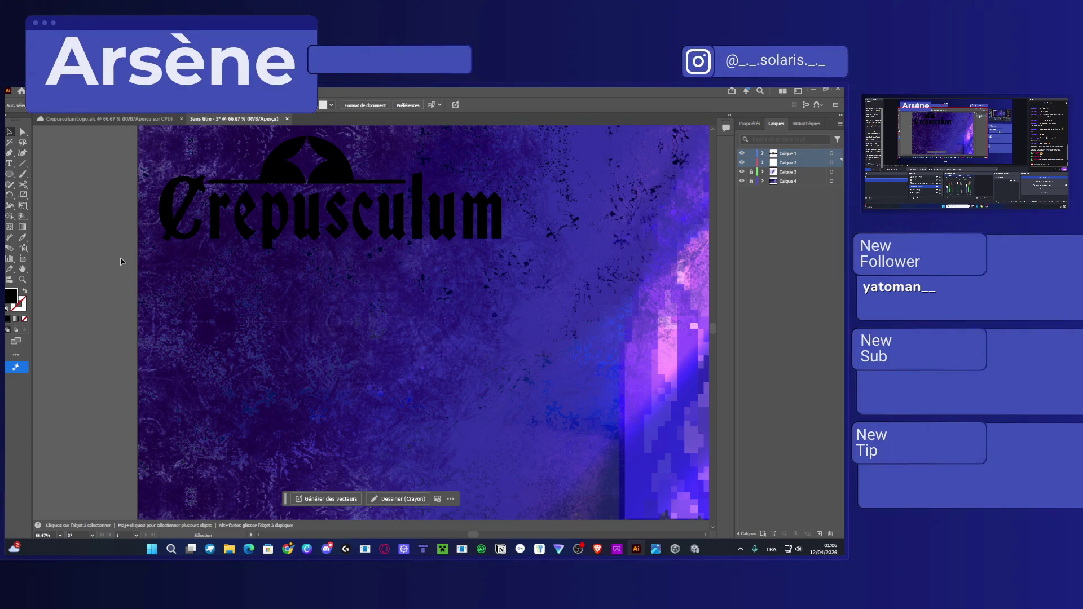
pyautogui.click(225, 254)
pyautogui.click(786, 163)
# Move both background images from Calque 2 into Calque 1 below the logo group.
pyautogui.click(762, 153)
pyautogui.click(762, 153)
pyautogui.click(762, 153)
pyautogui.click(763, 227)
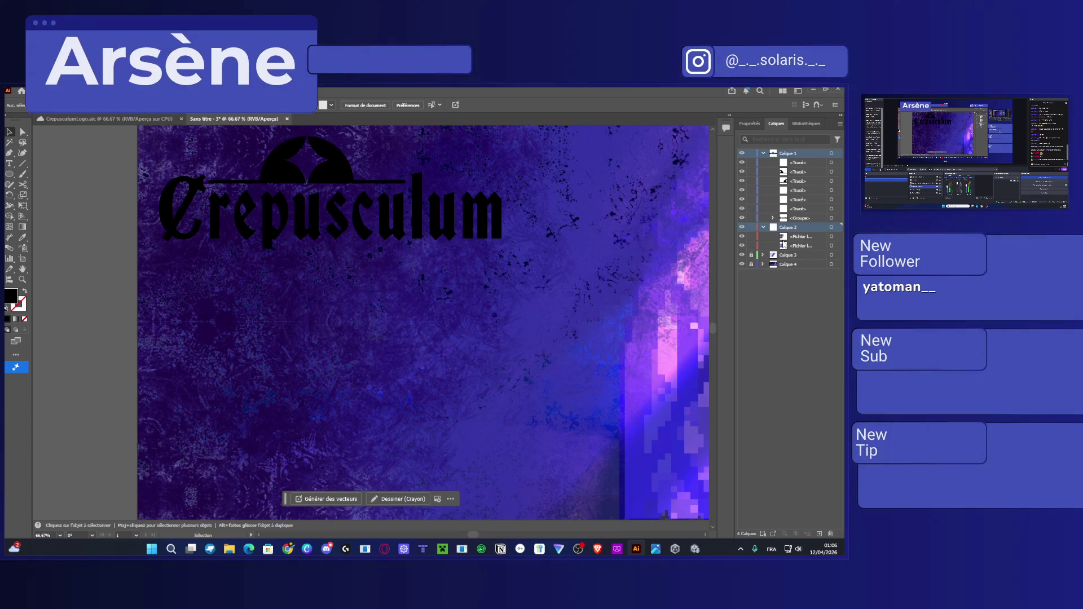
pyautogui.moveTo(784, 244); pyautogui.dragTo(796, 227)
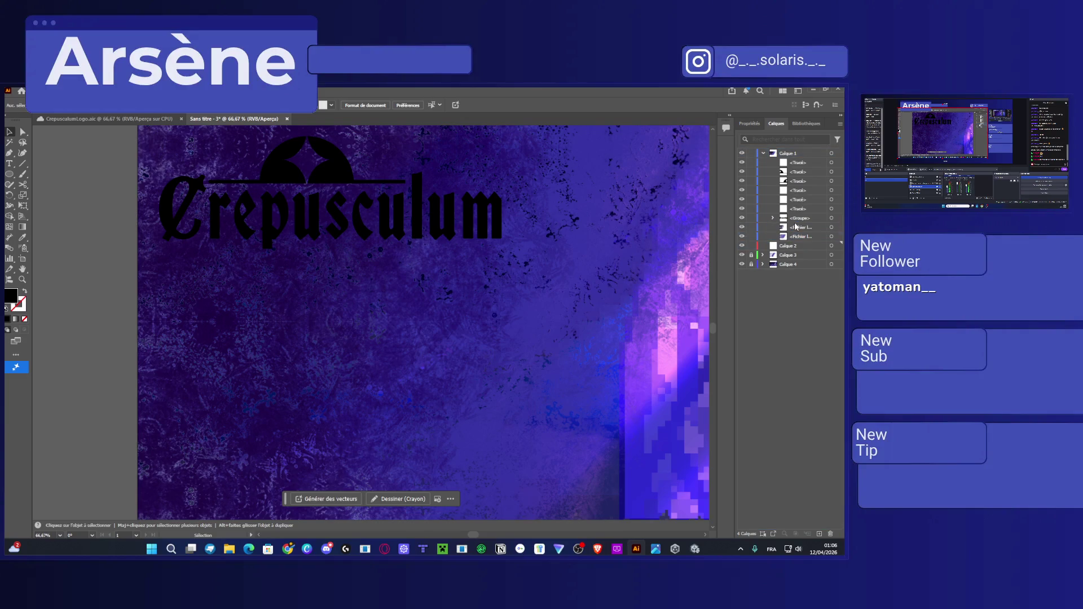
pyautogui.click(673, 263)
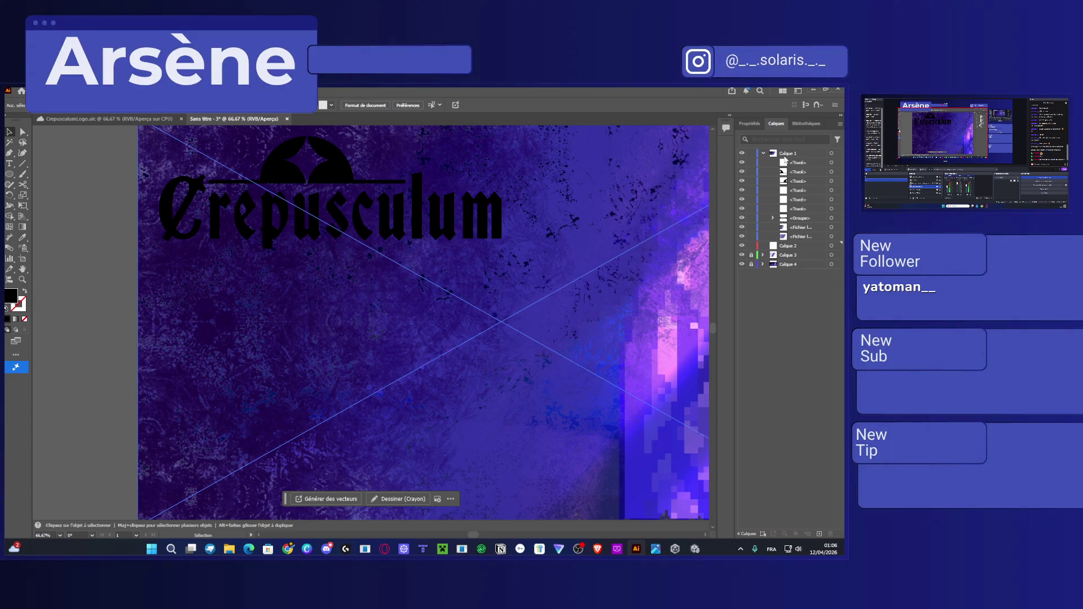
pyautogui.click(765, 154)
# Select all the artwork and open the Layer Options for Calque 1.
pyautogui.hotkey('ctrl', 'shift', 'a')
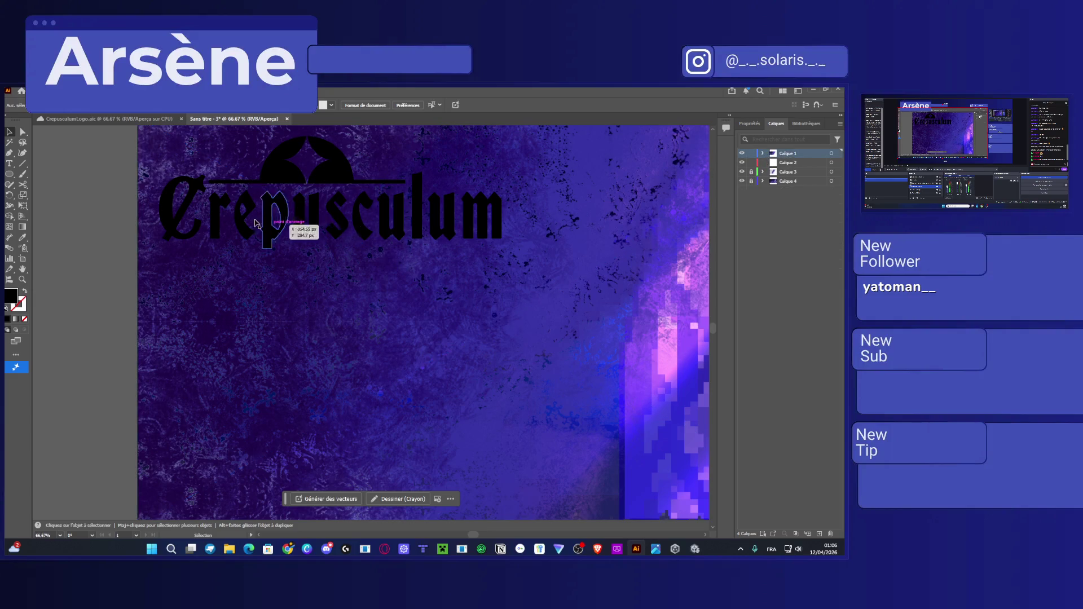
pyautogui.click(11, 218)
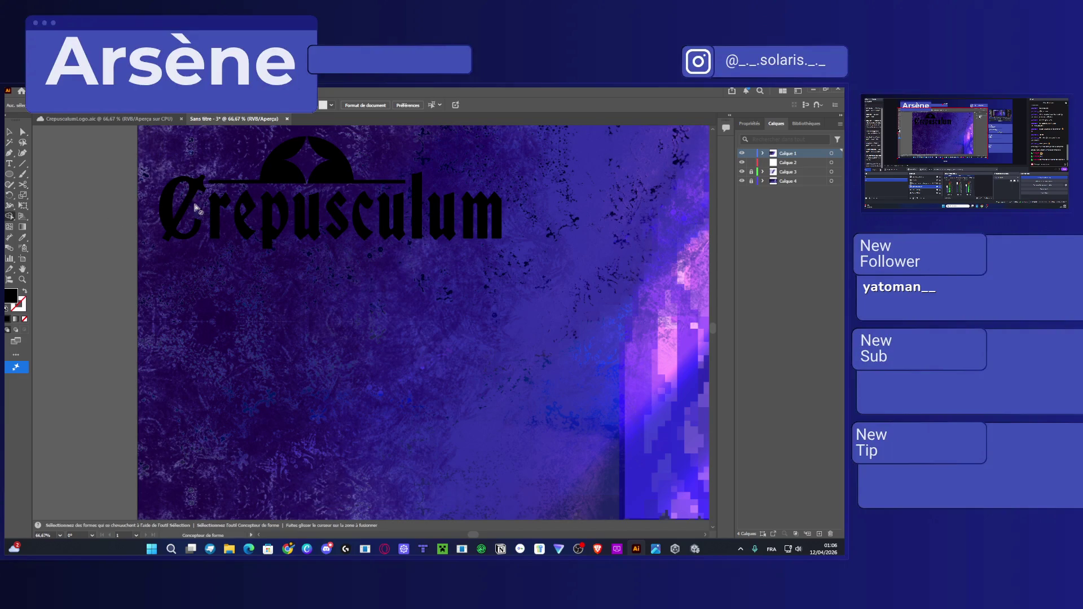
pyautogui.click(23, 131)
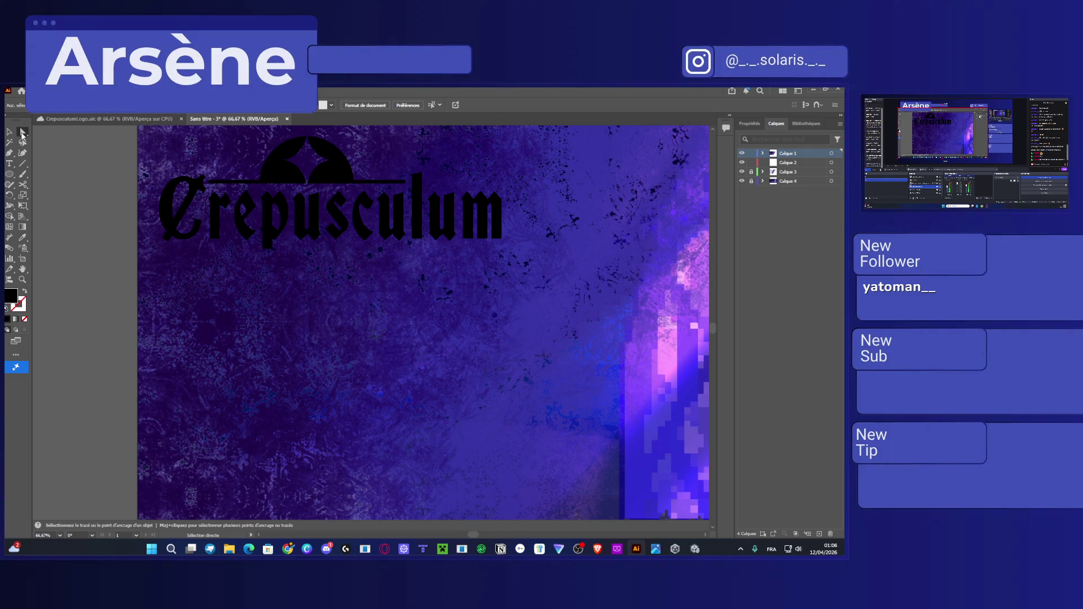
pyautogui.hotkey('ctrl', 'a')
pyautogui.press('v')
pyautogui.doubleClick(802, 157)
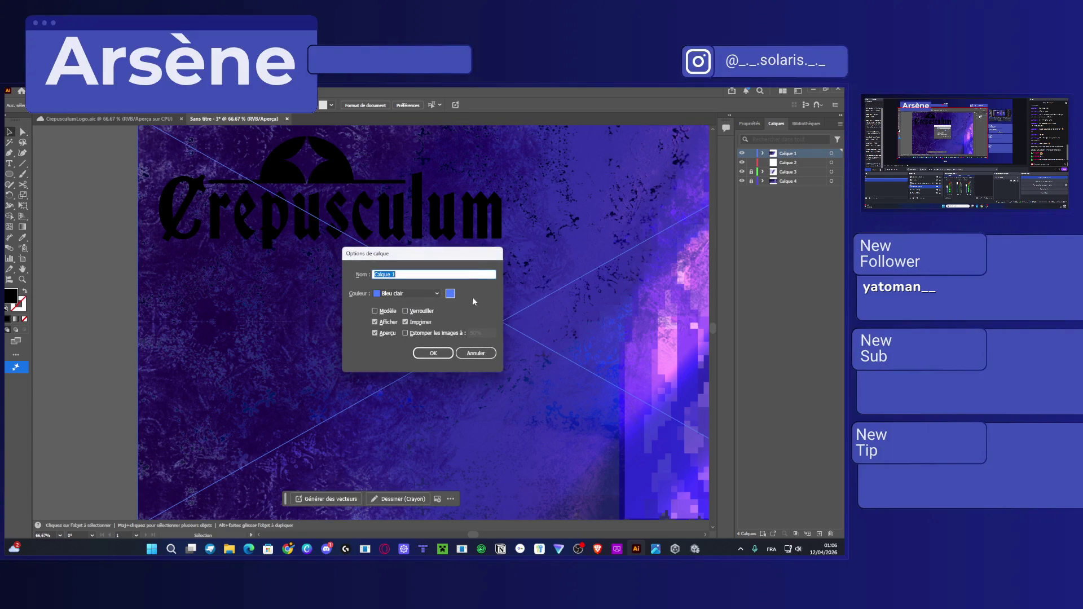
# Close the Layer Options dialog and reframe the artboard at 50% zoom.
pyautogui.click(477, 353)
pyautogui.hotkey('ctrl', '-')
pyautogui.hotkey('ctrl', '-')
pyautogui.hotkey('ctrl', '-')
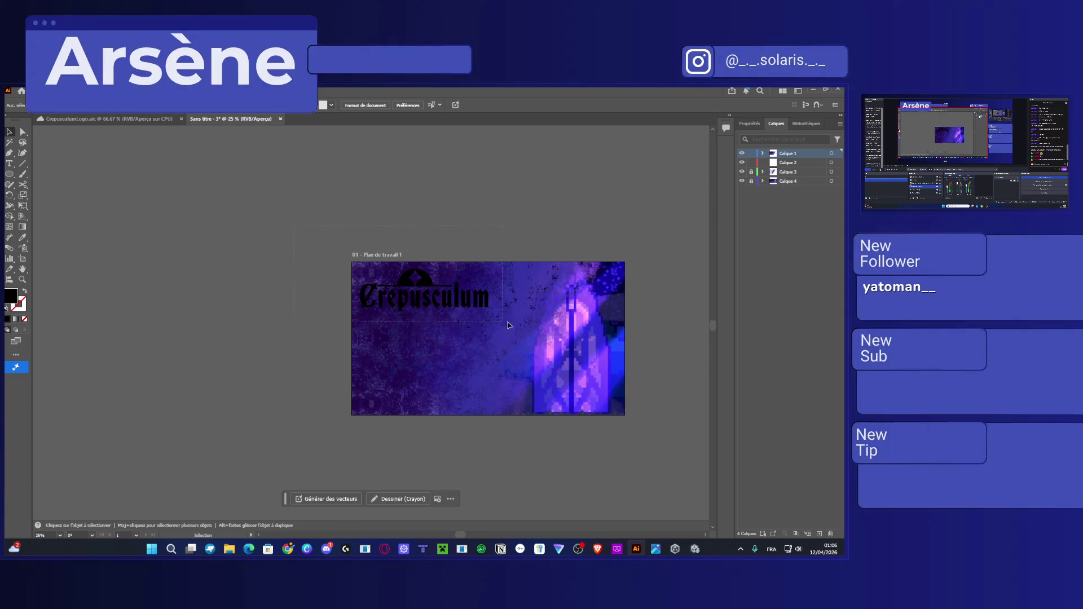
pyautogui.click(504, 321)
pyautogui.hotkey('ctrl', '+')
pyautogui.hotkey('ctrl', '+')
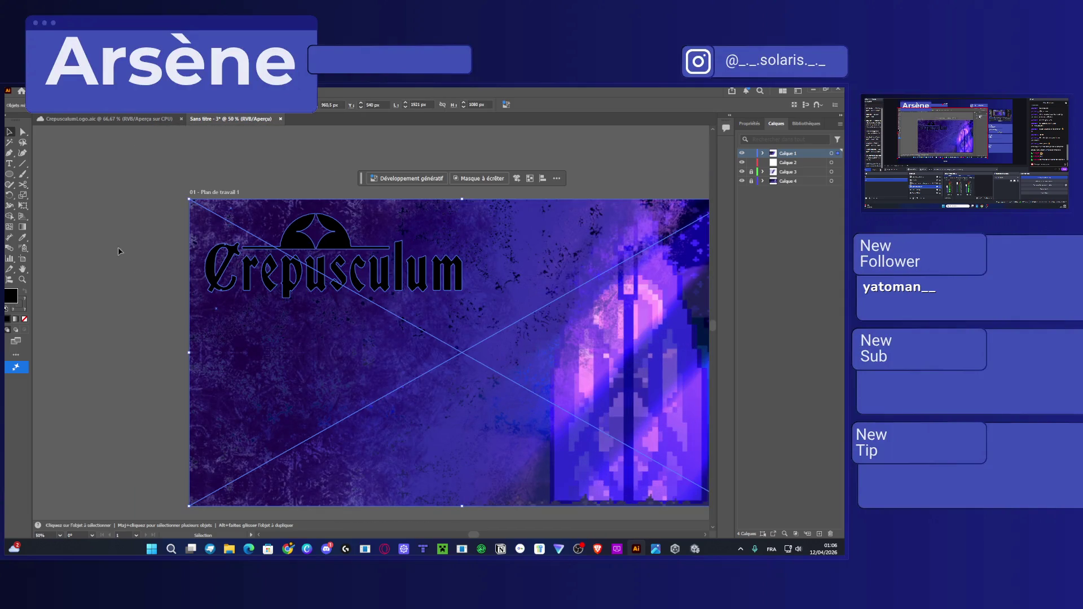
# Merge the Crepusculum letters with Shape Builder, then undo to restore their separate shapes.
pyautogui.hotkey('shift', 'm')
pyautogui.hotkey('ctrl', 'a')
pyautogui.moveTo(145, 249)
pyautogui.mouseDown()
pyautogui.moveTo(196, 274)
pyautogui.moveTo(270, 280)
pyautogui.moveTo(484, 271)
pyautogui.mouseUp()
pyautogui.scroll(1, 265, 282)
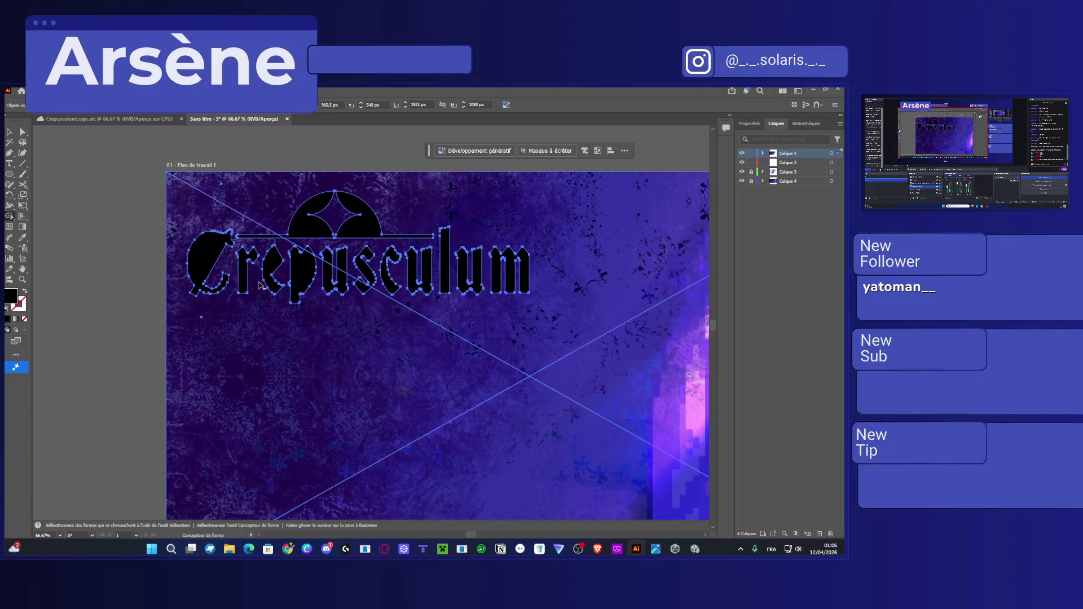
pyautogui.scroll(1, 265, 283)
pyautogui.press('v')
pyautogui.hotkey('shift', 'm')
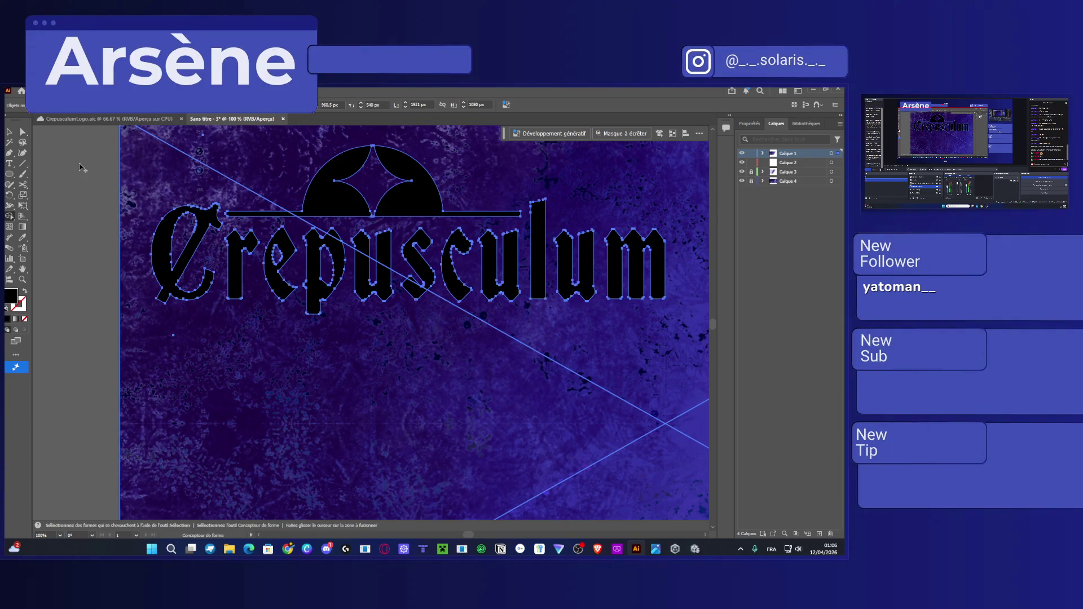
pyautogui.hotkey('ctrl', 'a')
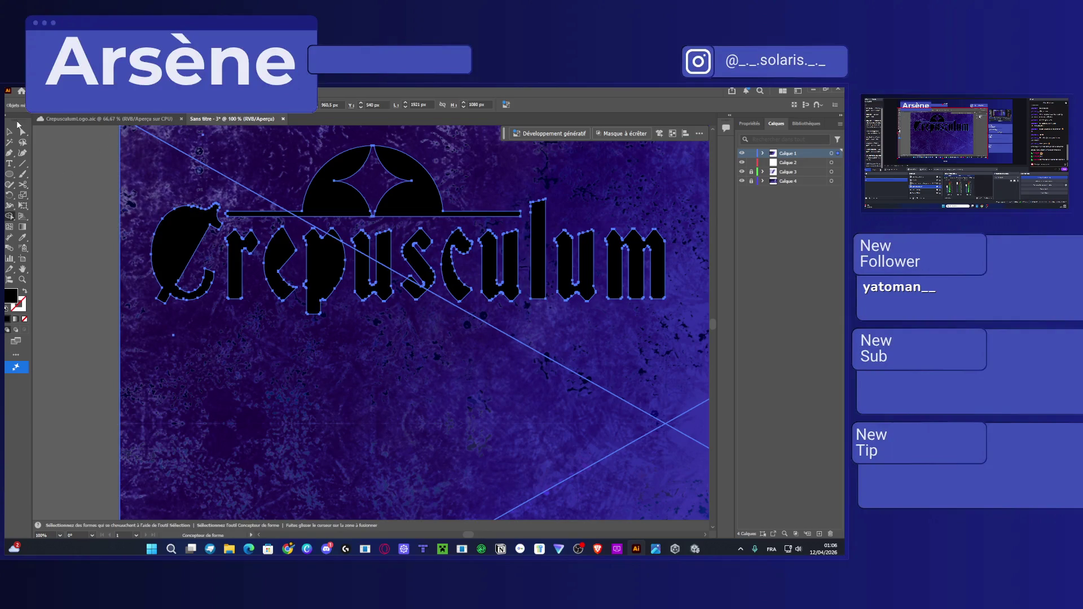
pyautogui.hotkey('ctrl', 'z')
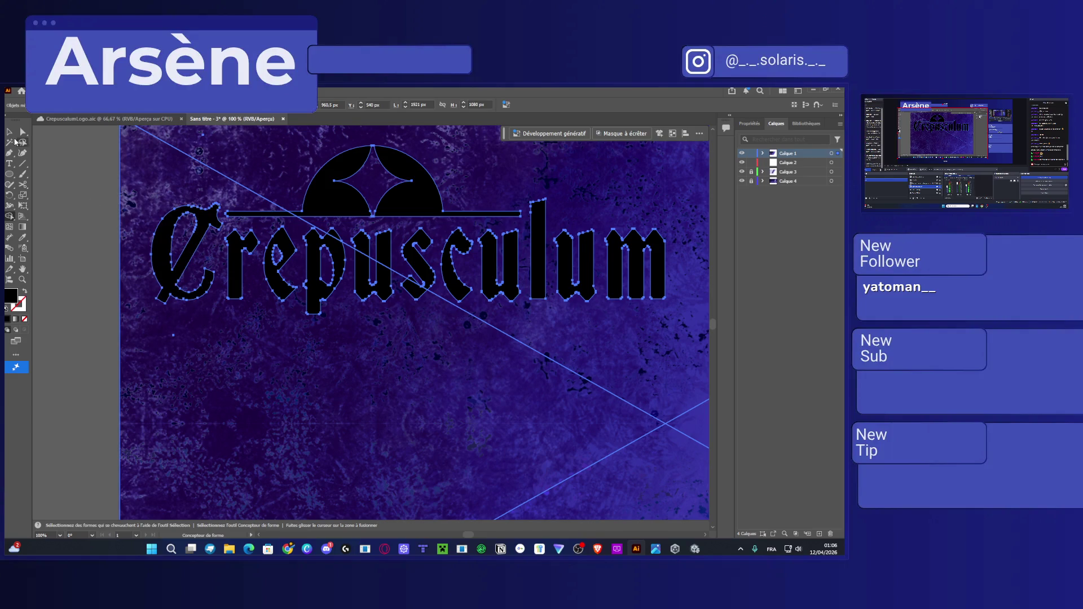
# Switch to the Direct Selection tool and open the Fenêtre (Window) menu.
pyautogui.click(23, 132)
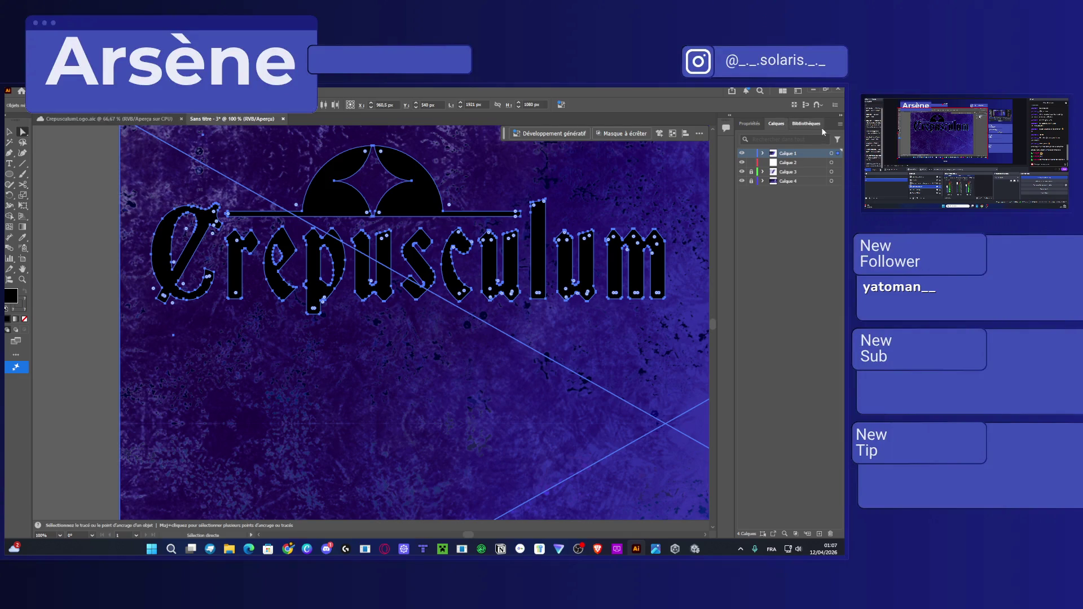
pyautogui.click(840, 123)
pyautogui.click(820, 465)
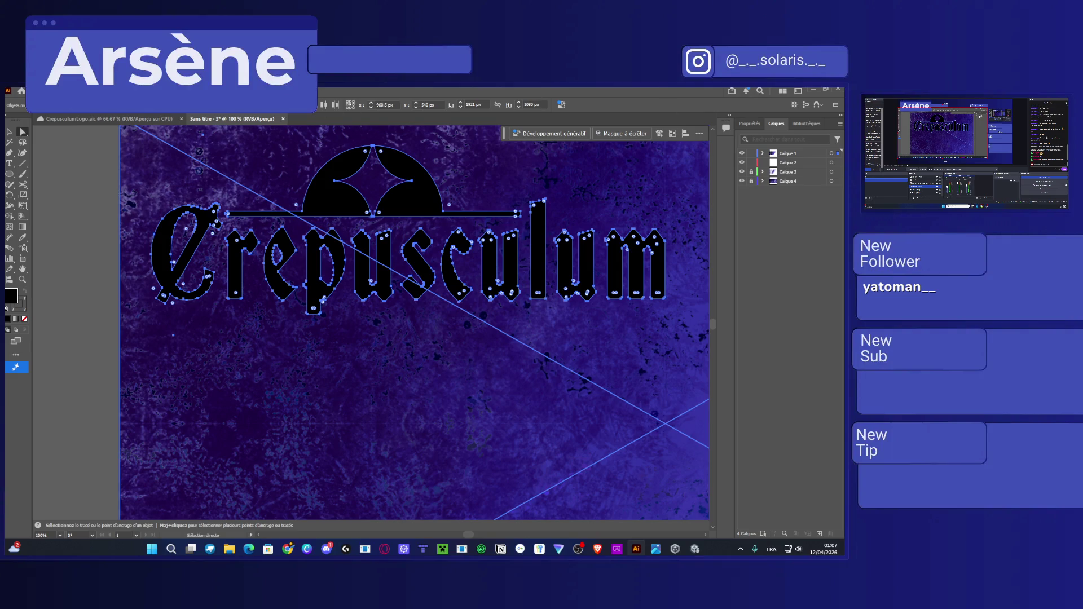
pyautogui.click(206, 90)
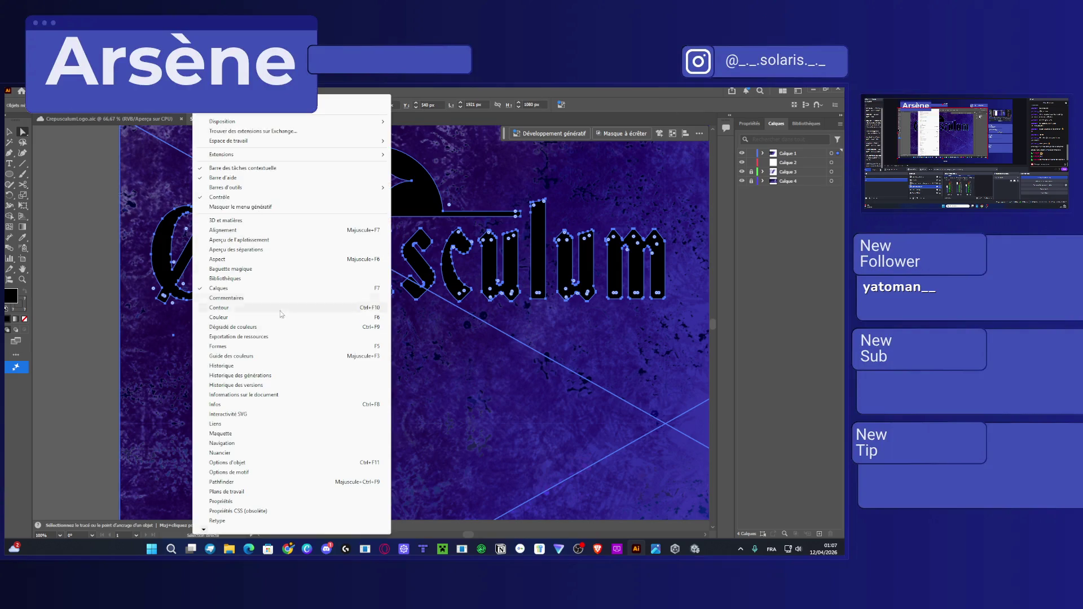
# Open the Pathfinder panel and dock it beside the Layers panel.
pyautogui.click(251, 482)
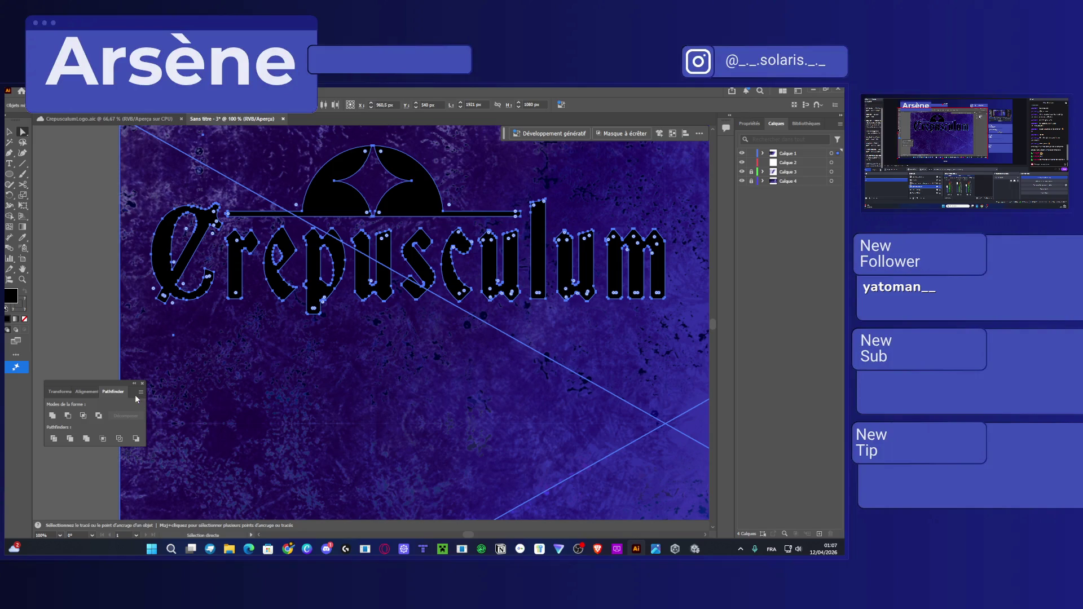
pyautogui.moveTo(104, 387); pyautogui.dragTo(795, 537)
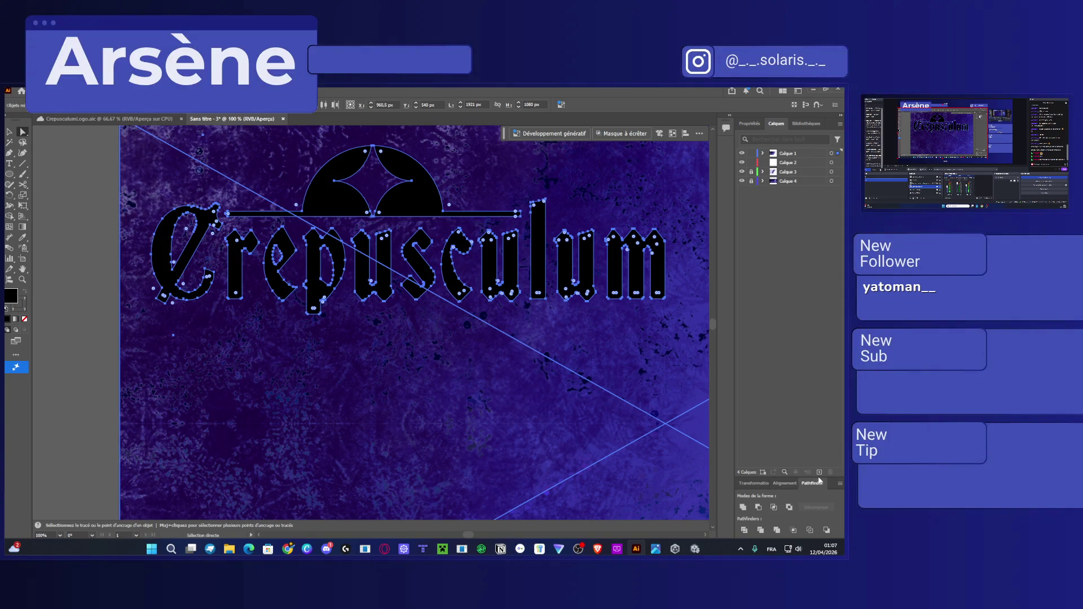
pyautogui.click(753, 484)
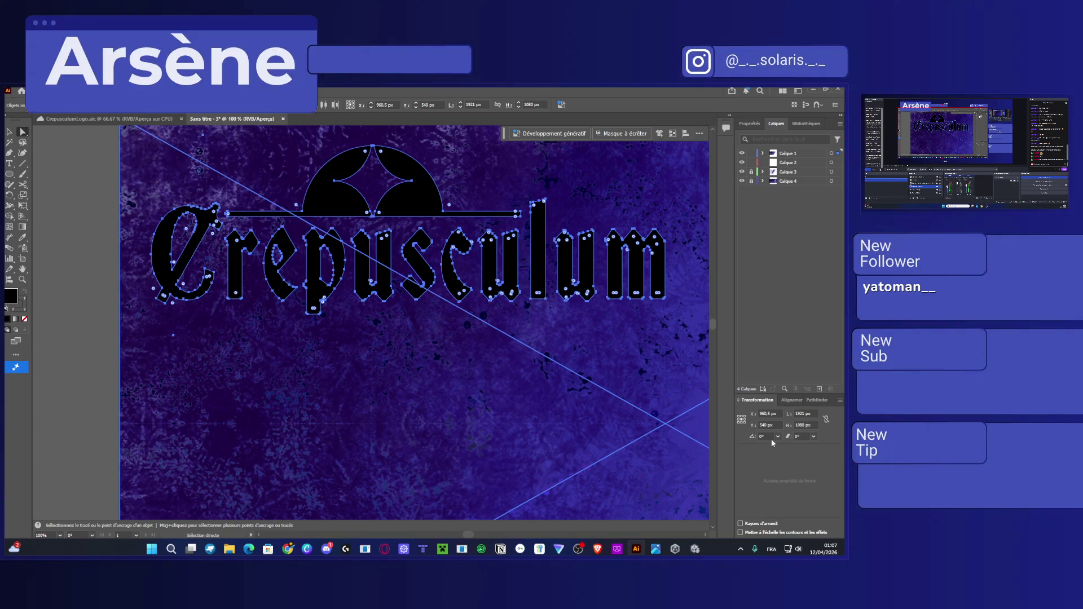
pyautogui.click(817, 400)
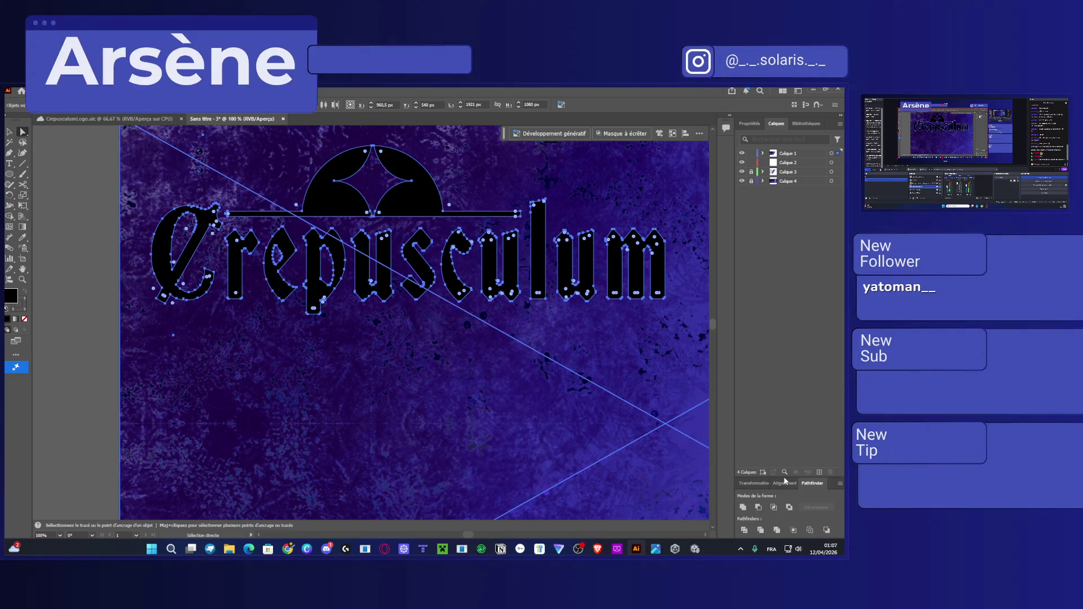
# Try Pathfinder Soustraction, Réunion and Outline on the letters, undoing the results.
pyautogui.click(760, 509)
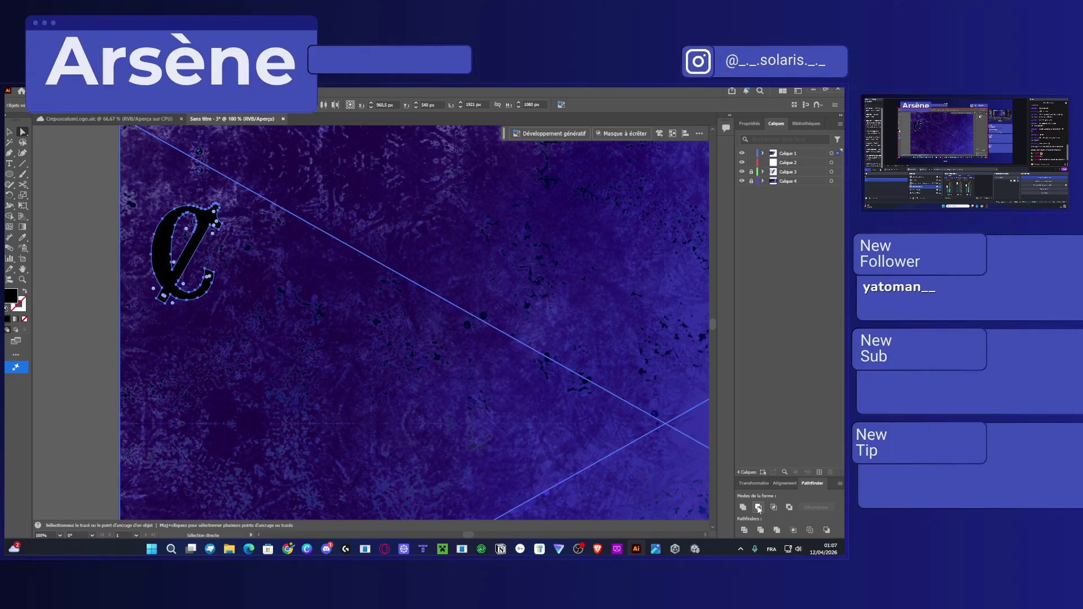
pyautogui.hotkey('ctrl', 'z')
pyautogui.click(780, 510)
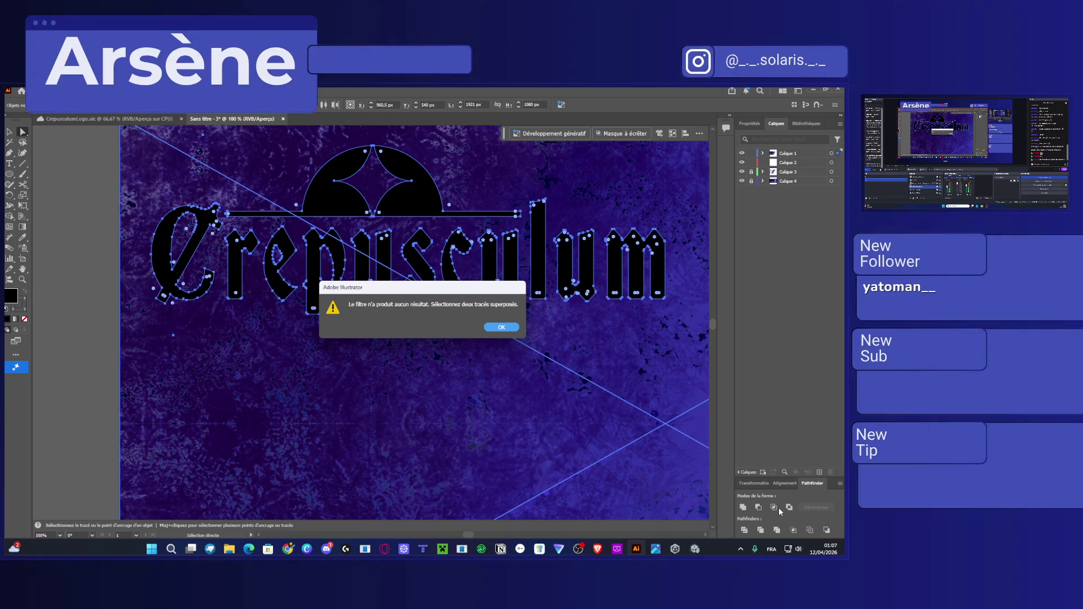
pyautogui.press('Return')
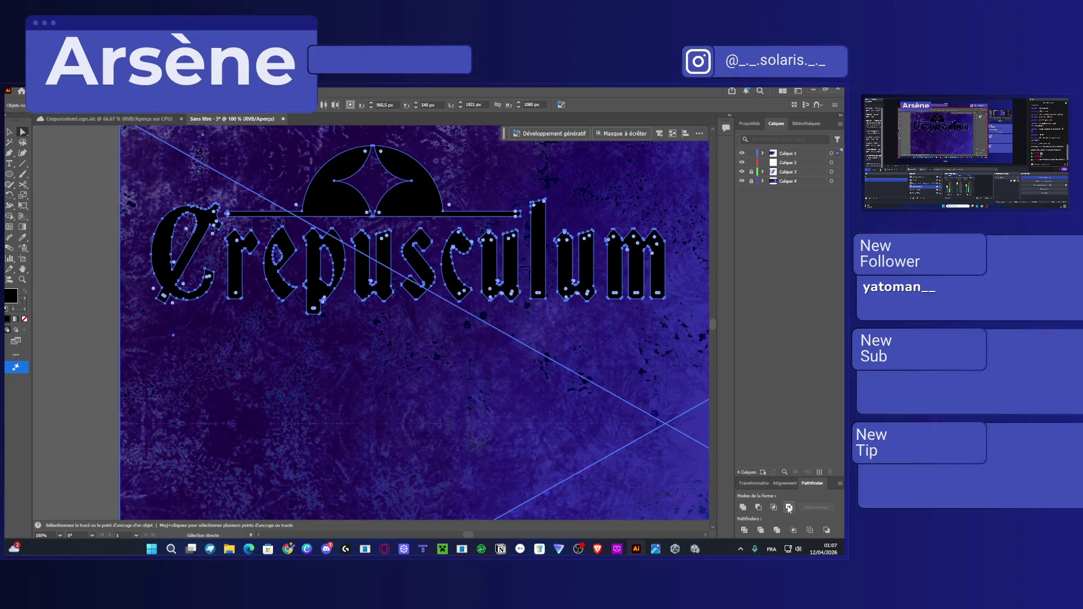
pyautogui.click(765, 534)
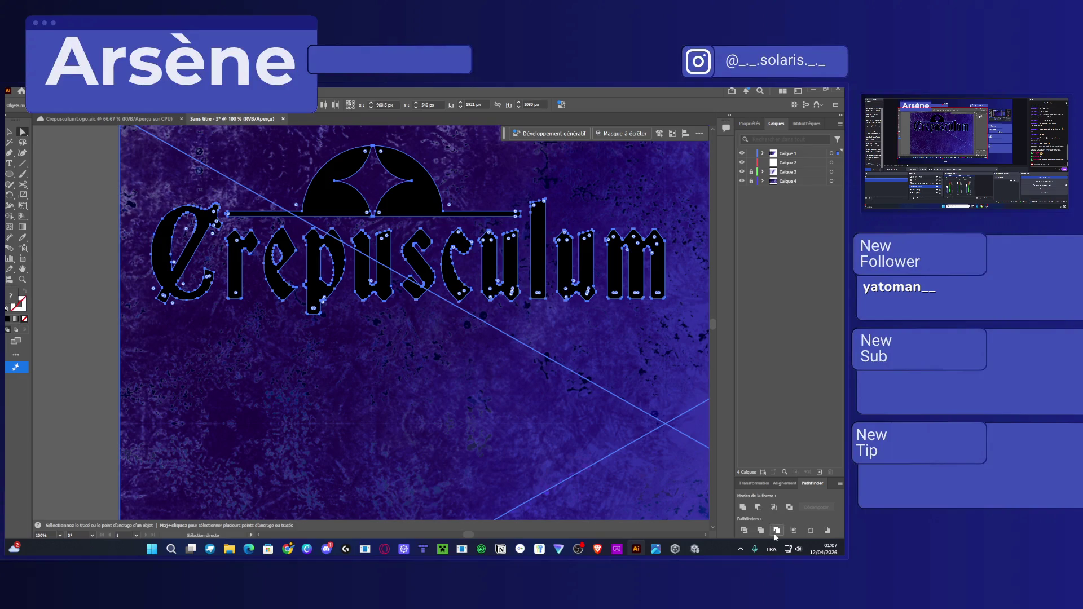
pyautogui.click(792, 534)
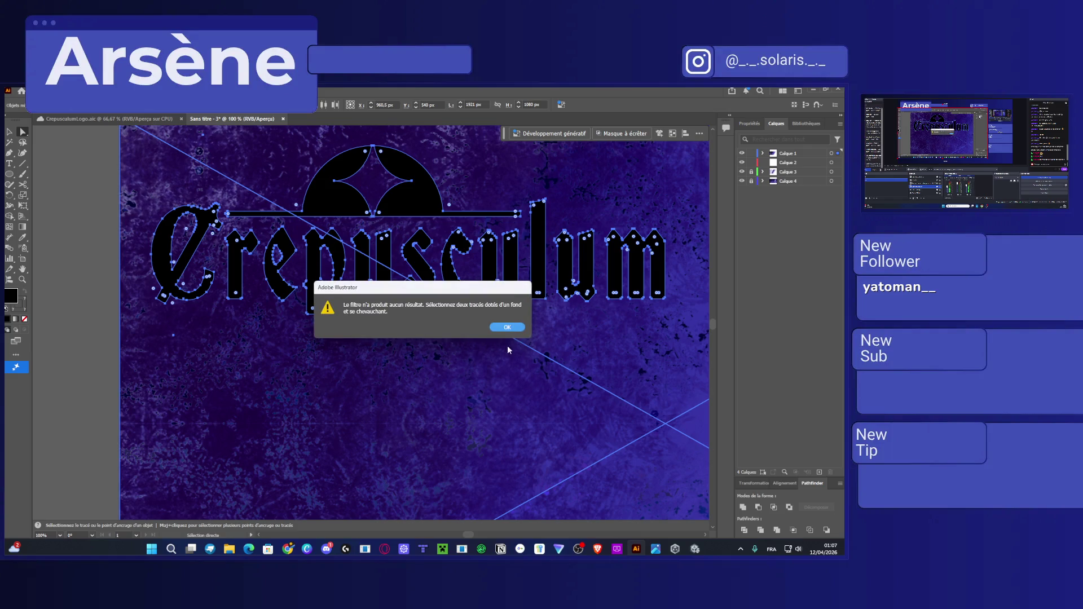
pyautogui.click(508, 327)
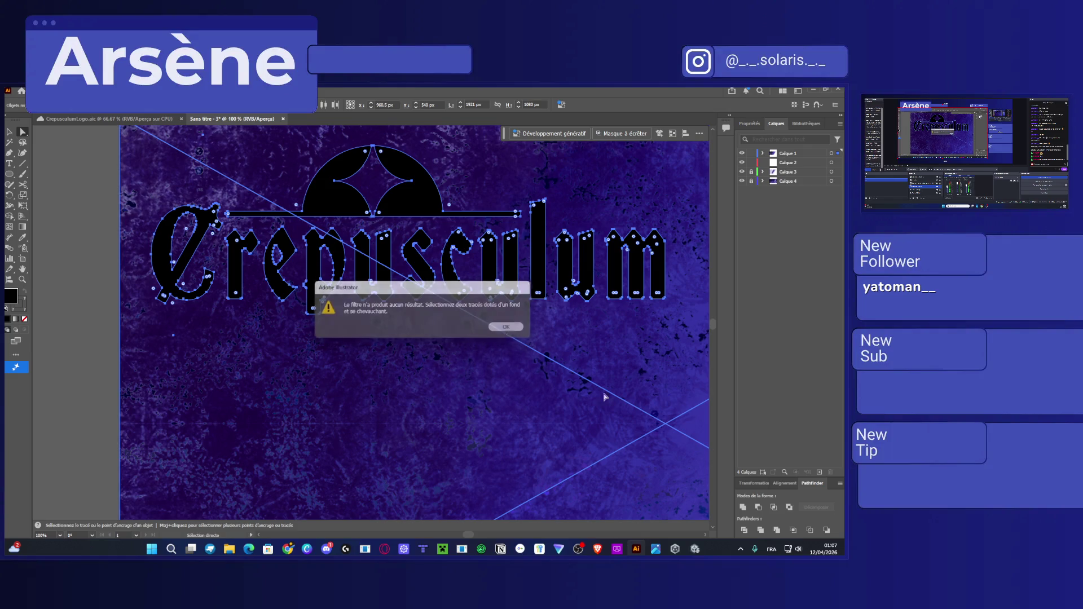
pyautogui.click(827, 531)
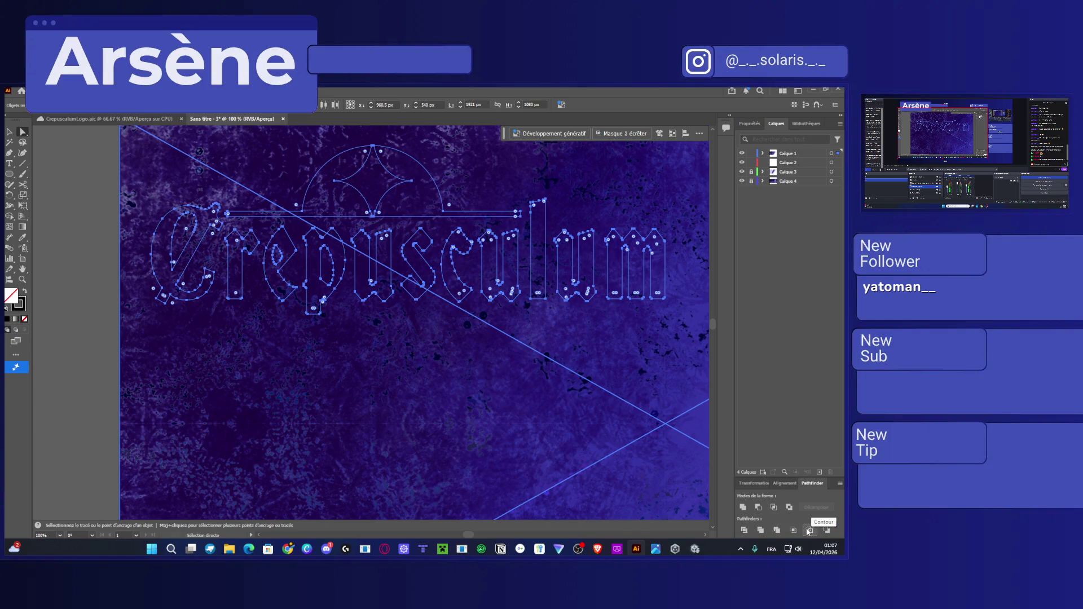
pyautogui.hotkey('ctrl', 'z')
# Retry Pathfinder subtract and merge on the letters, dismissing the no-result warning.
pyautogui.click(826, 530)
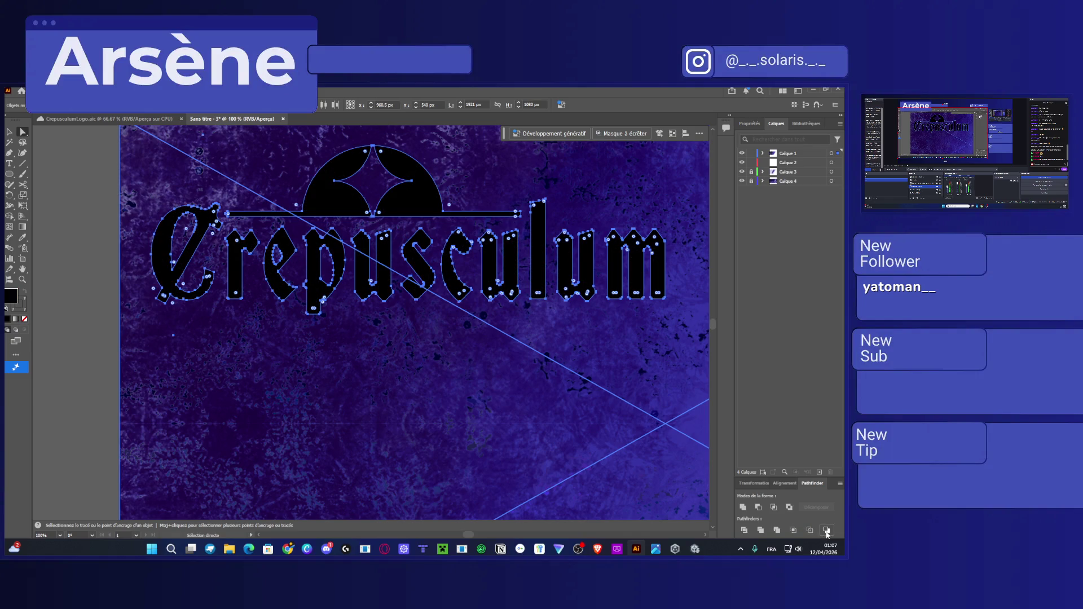
pyautogui.press('Return')
pyautogui.click(744, 508)
pyautogui.click(839, 485)
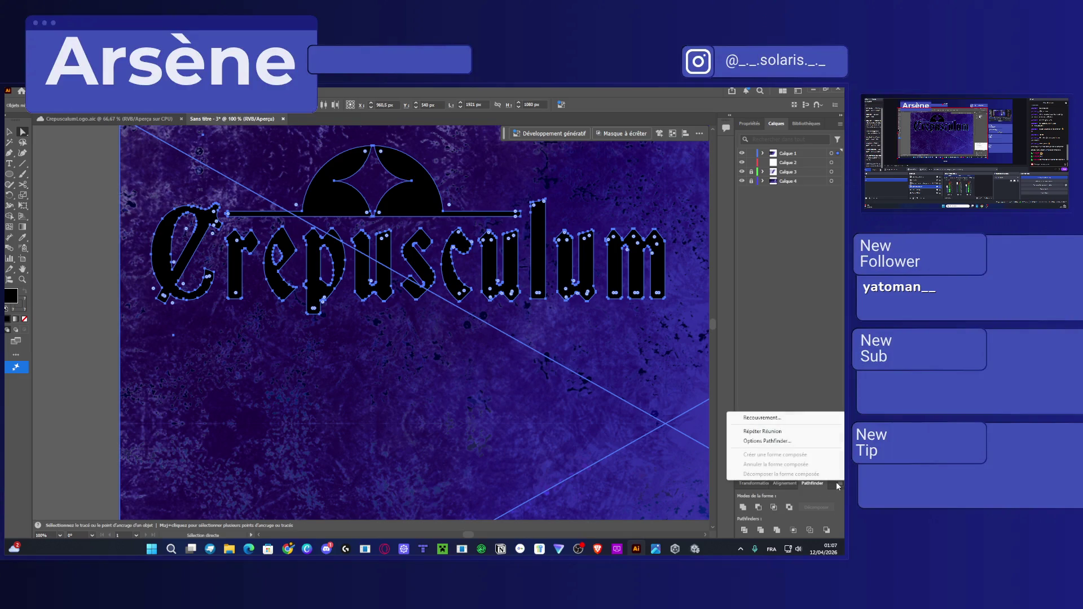
pyautogui.click(758, 349)
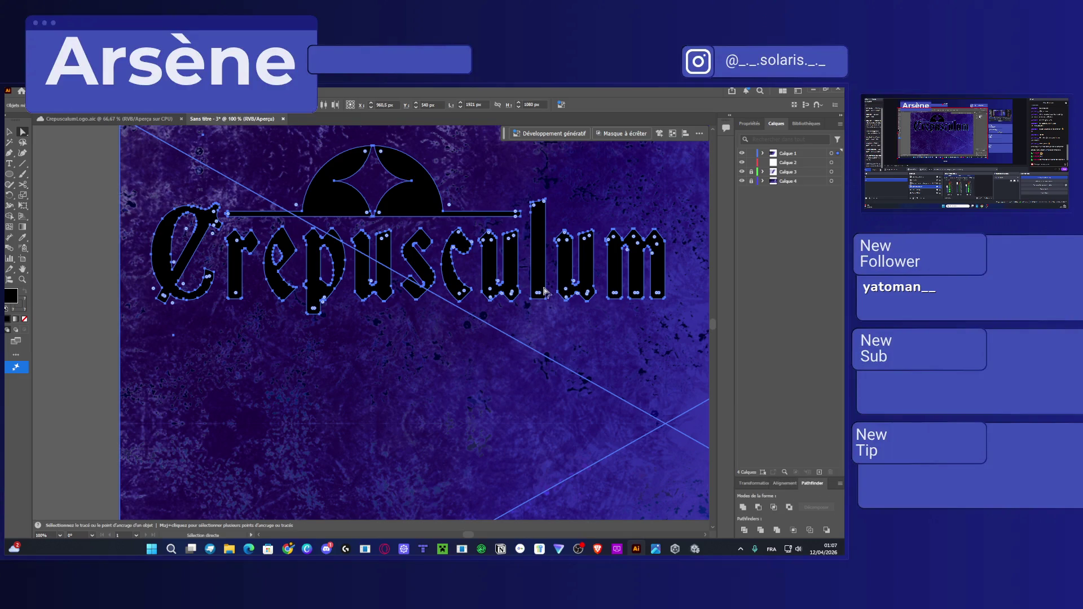
pyautogui.scroll(2, 471, 285)
pyautogui.scroll(-2, 472, 286)
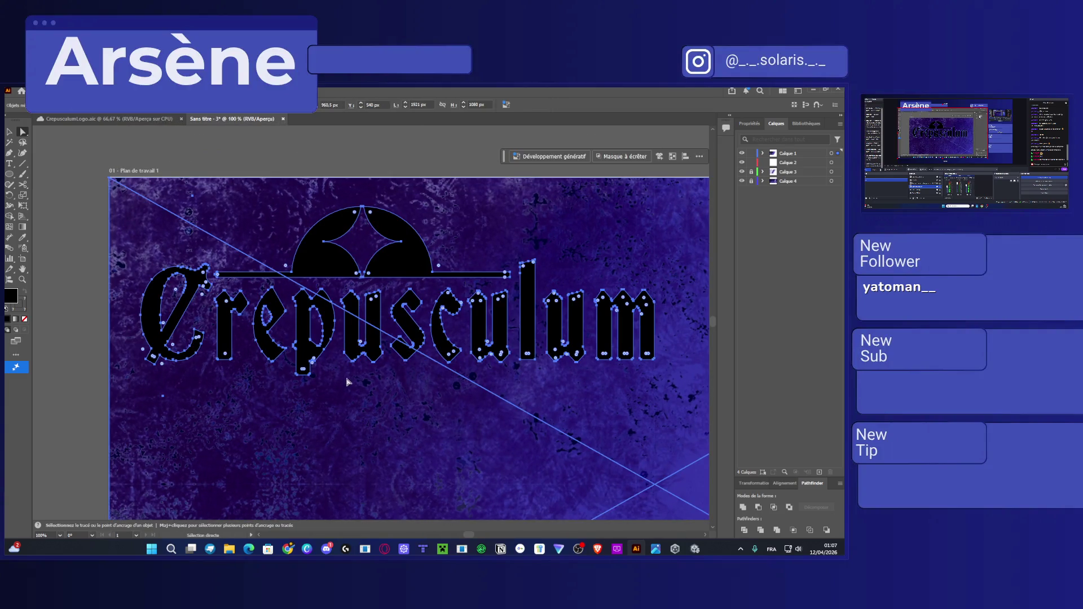
# Select the first C's paths and try merging and combining its pieces.
pyautogui.click(127, 233)
pyautogui.click(158, 347)
pyautogui.moveTo(169, 221); pyautogui.dragTo(169, 221)
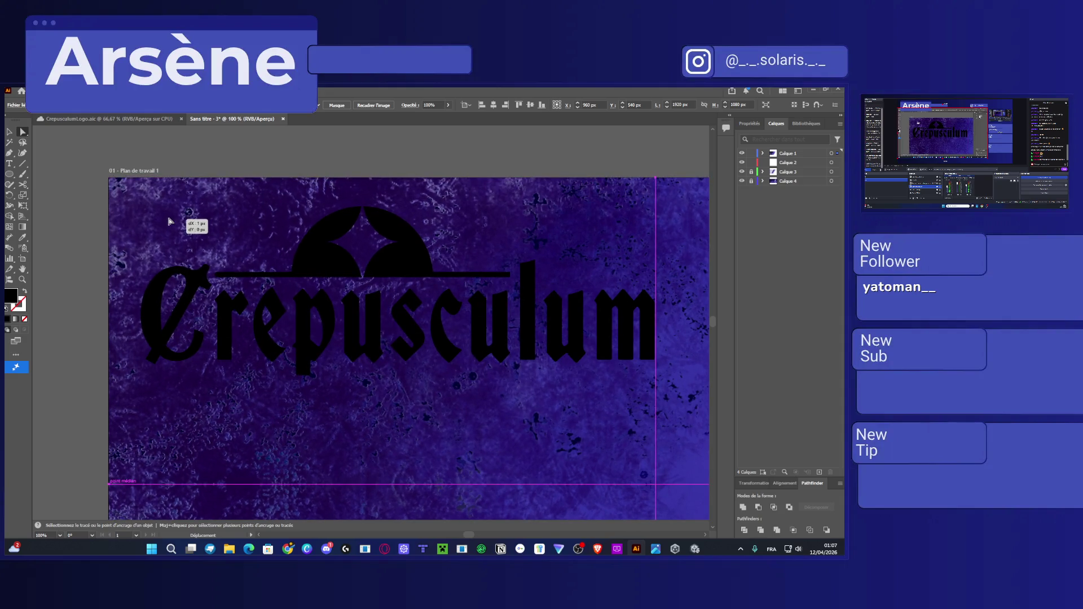
pyautogui.moveTo(170, 222); pyautogui.dragTo(181, 204)
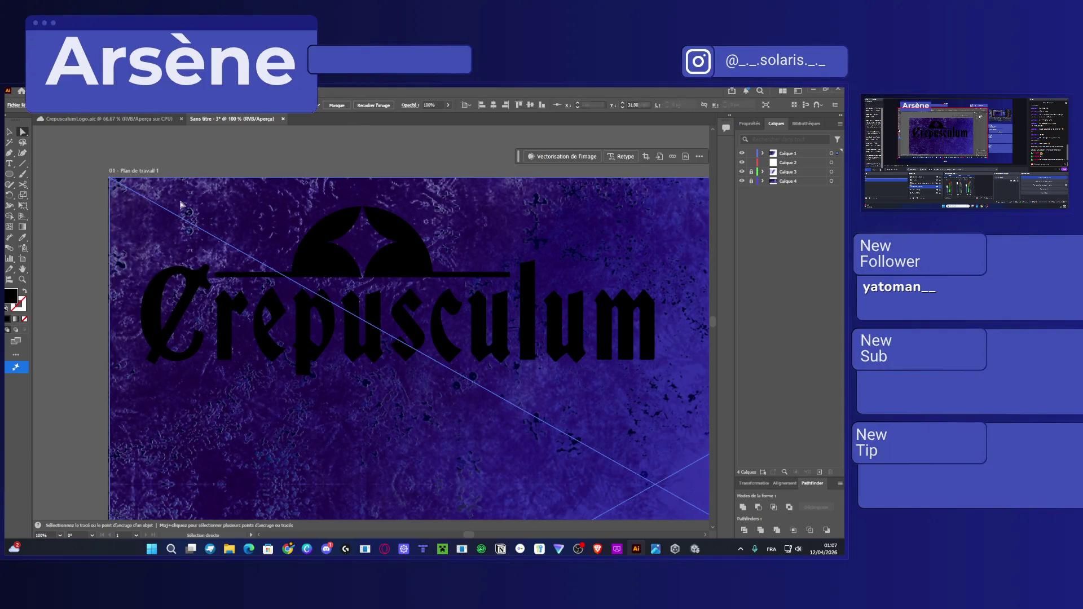
pyautogui.click(161, 316)
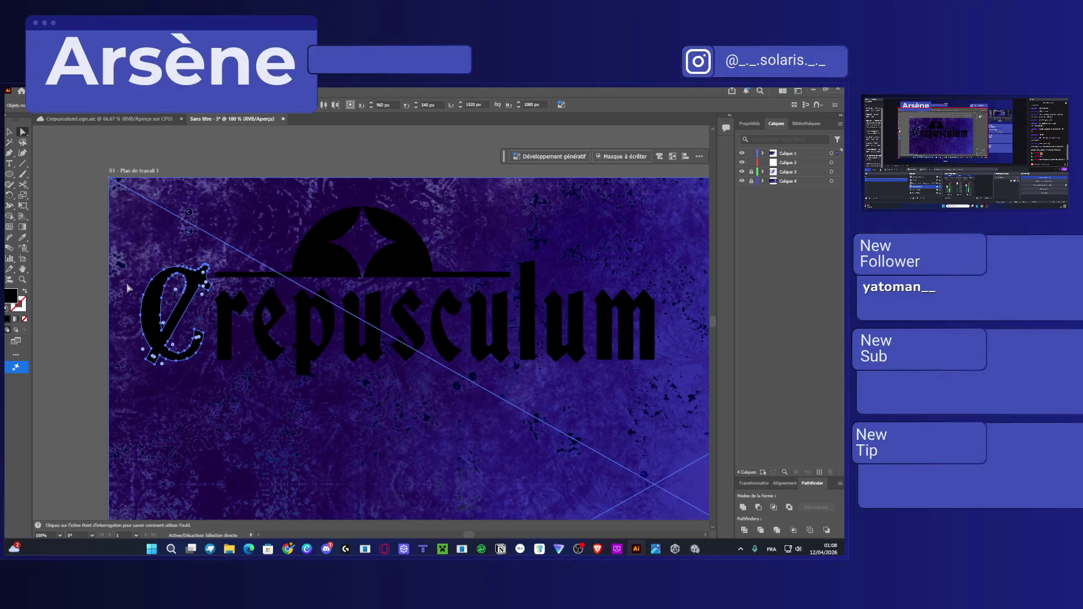
pyautogui.click(765, 510)
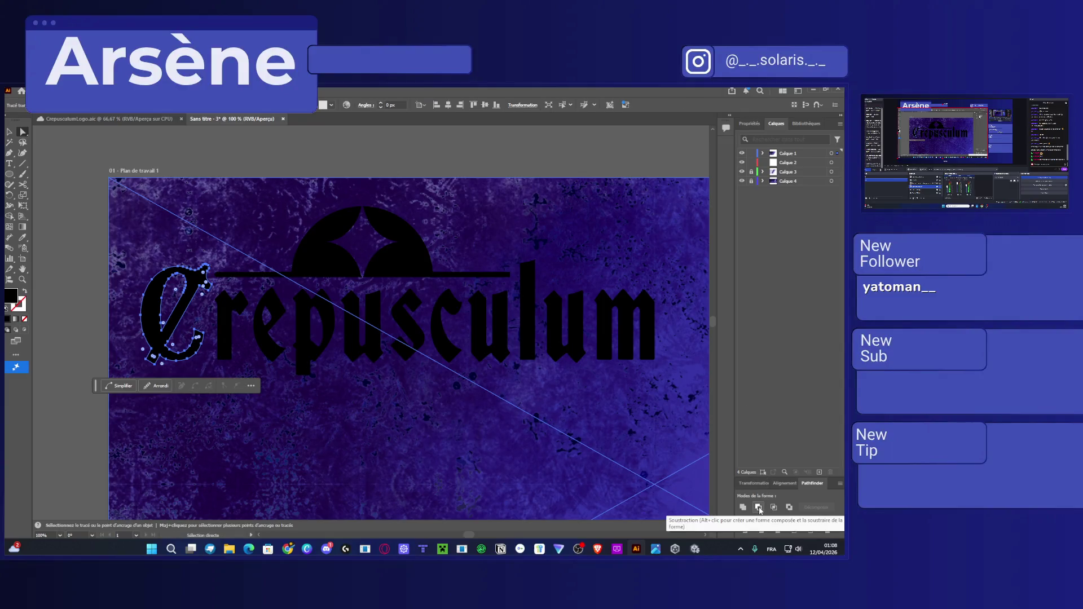
pyautogui.click(100, 283)
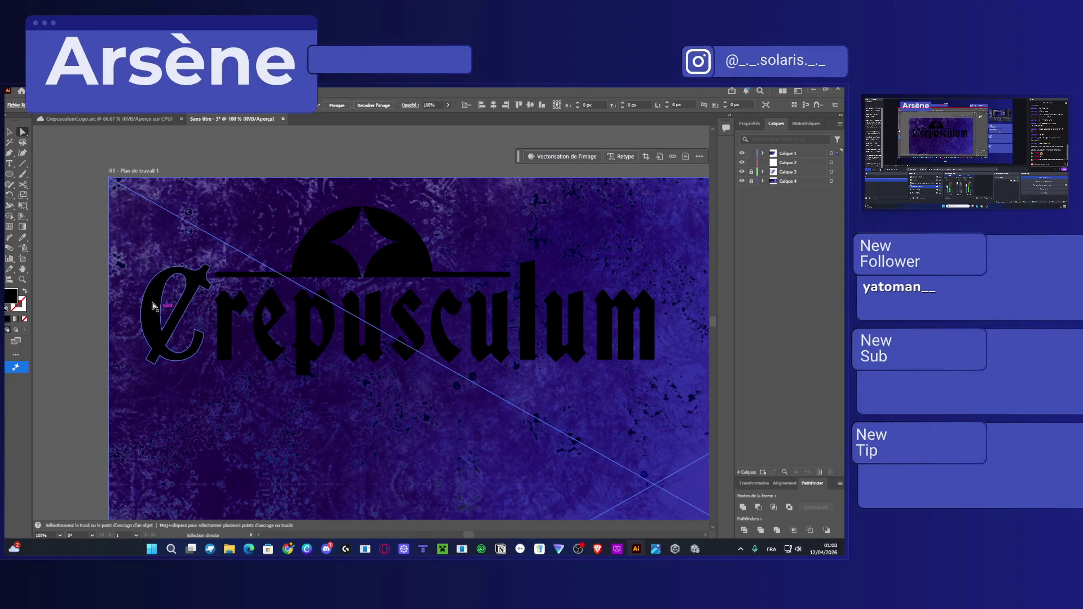
pyautogui.moveTo(78, 280); pyautogui.dragTo(152, 337)
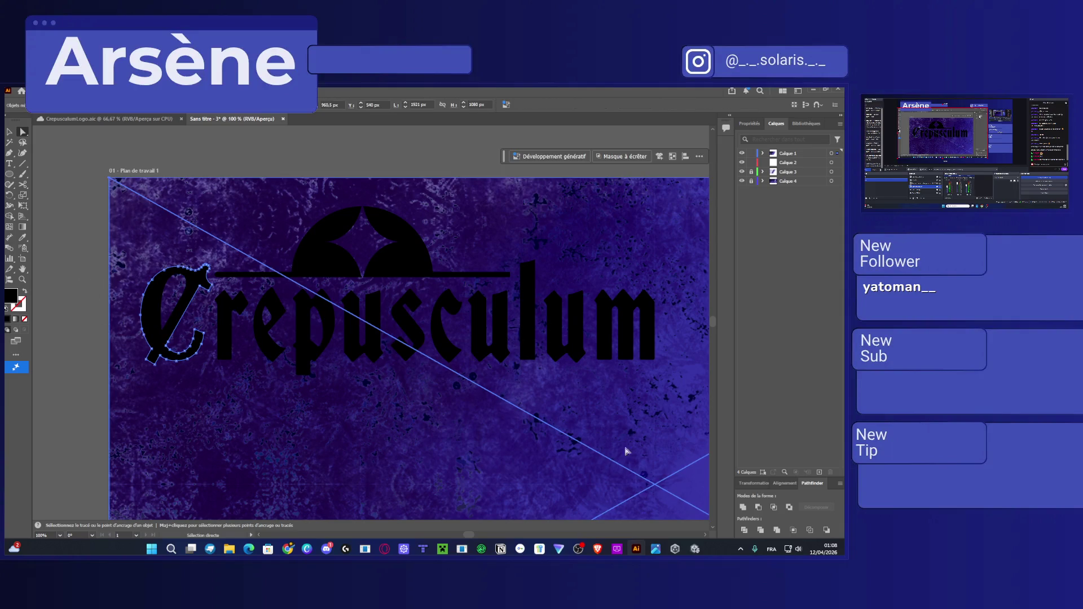
pyautogui.click(774, 508)
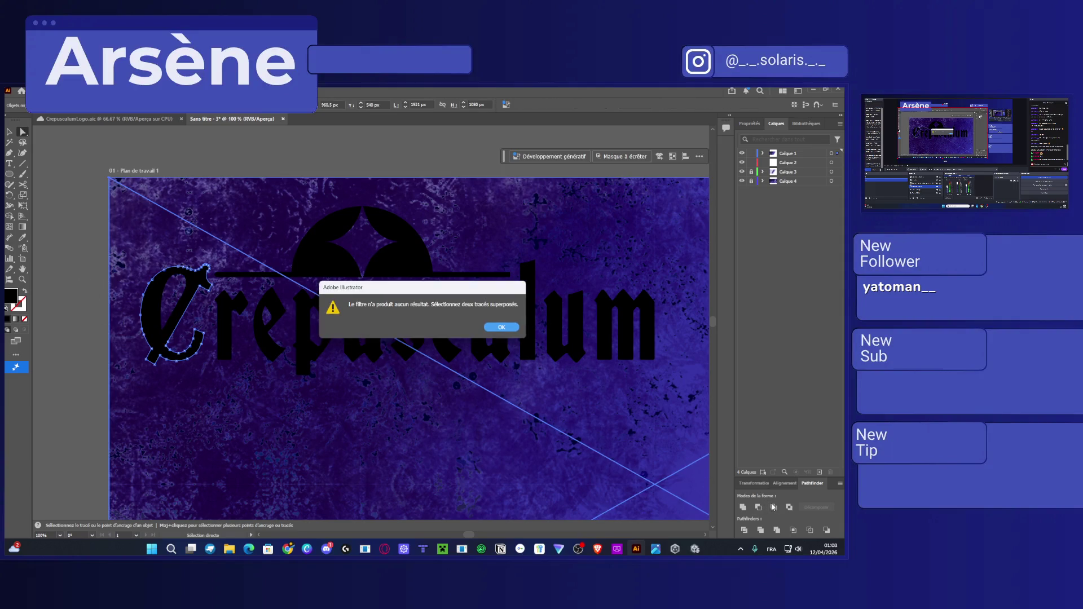
pyautogui.click(502, 328)
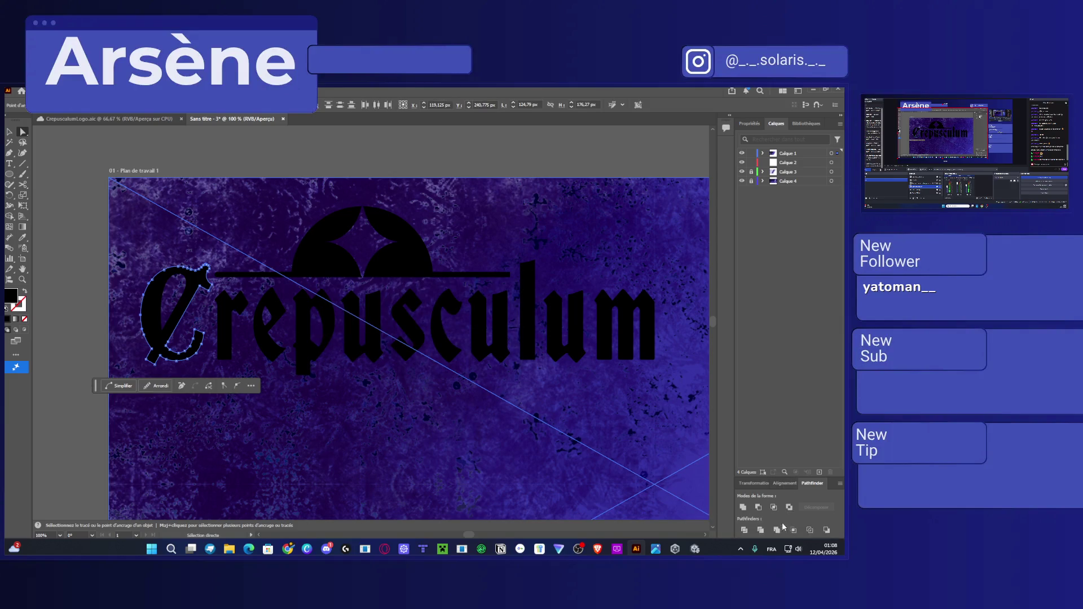
# Apply Pathfinder Divide to the C and background, turning the pieces into a group.
pyautogui.click(761, 530)
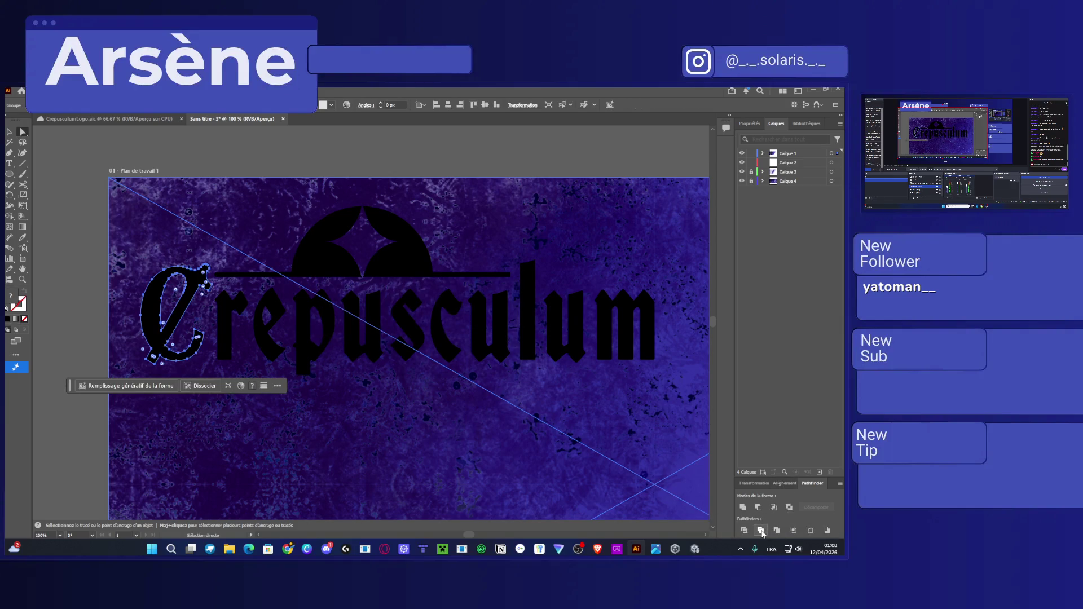
pyautogui.click(761, 531)
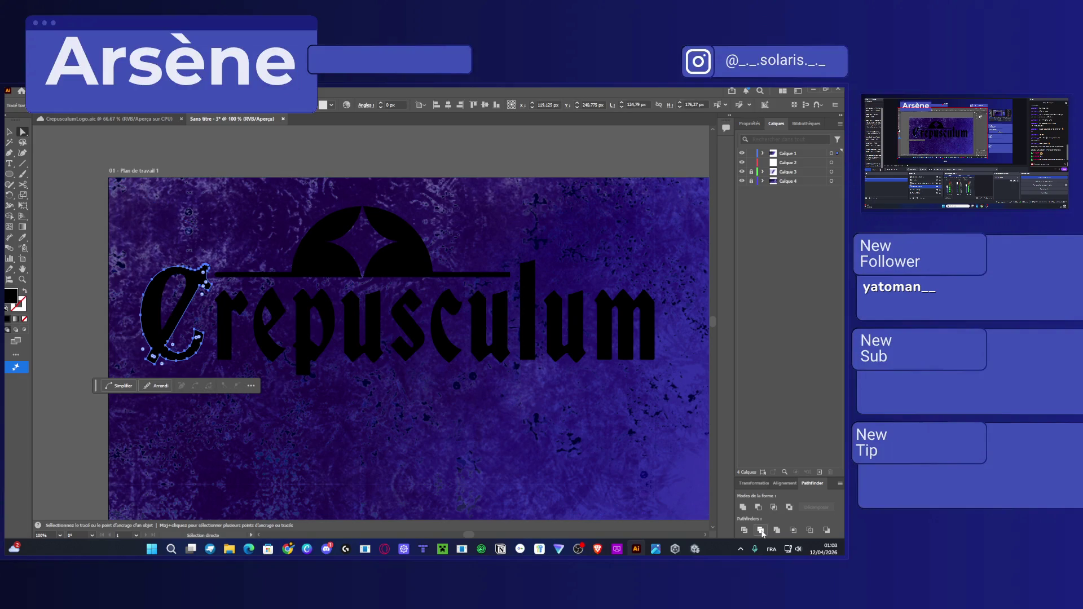
pyautogui.click(118, 319)
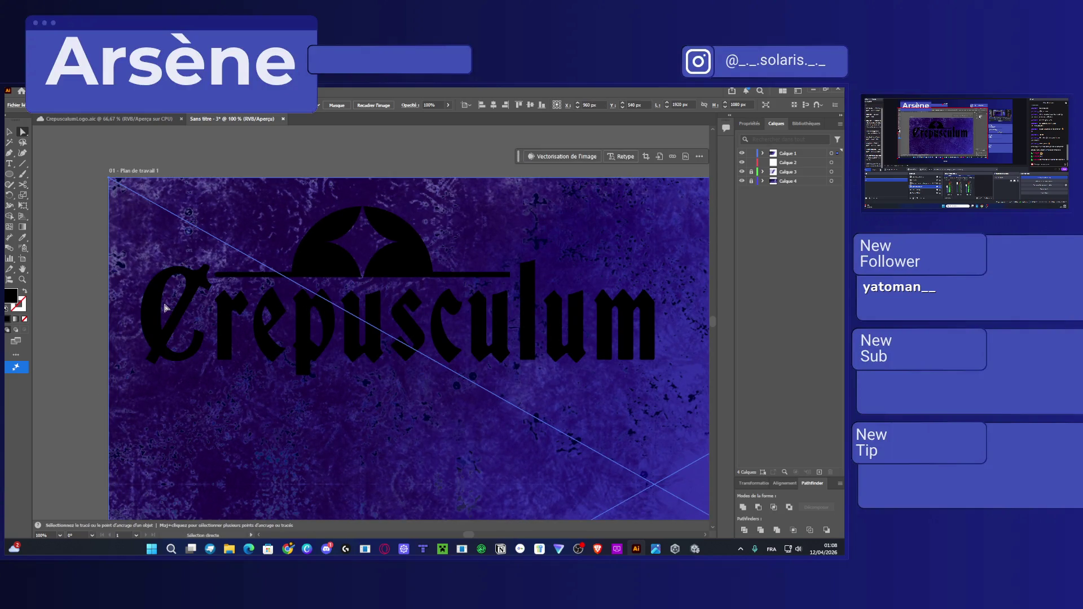
pyautogui.click(166, 307)
pyautogui.hotkey('ctrl', 'a')
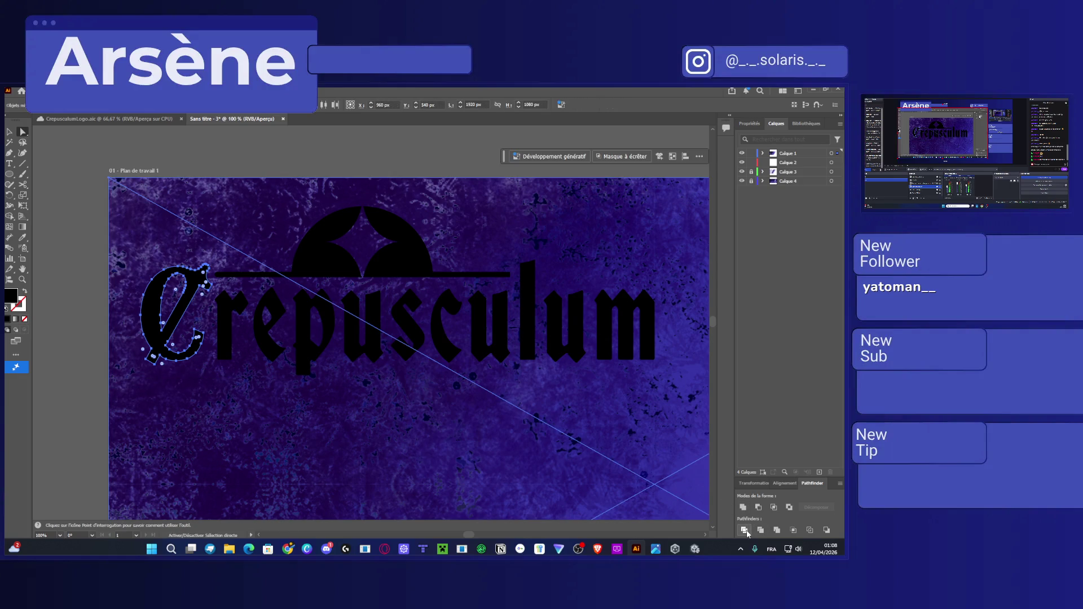
pyautogui.click(745, 531)
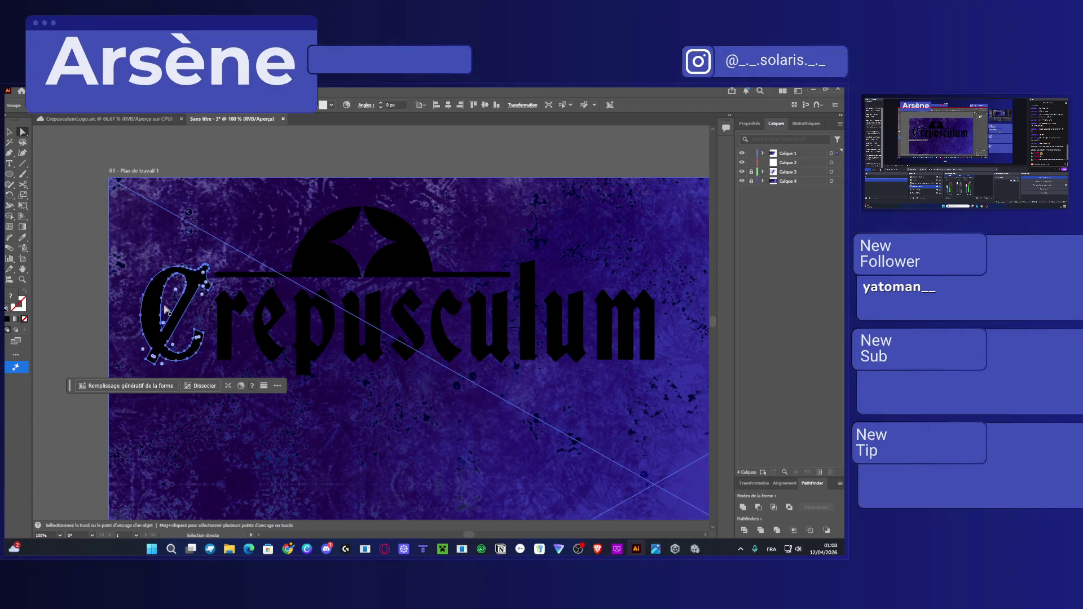
pyautogui.click(166, 309)
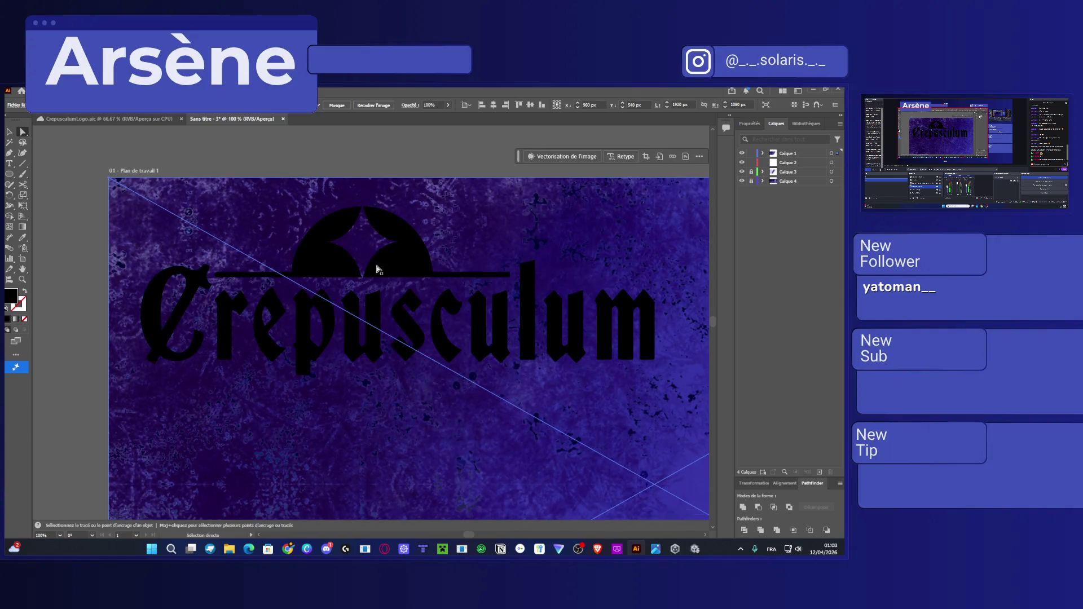
pyautogui.click(763, 154)
# Toggle the two texture image layers' visibility in Calque 1 to compare them.
pyautogui.click(796, 237)
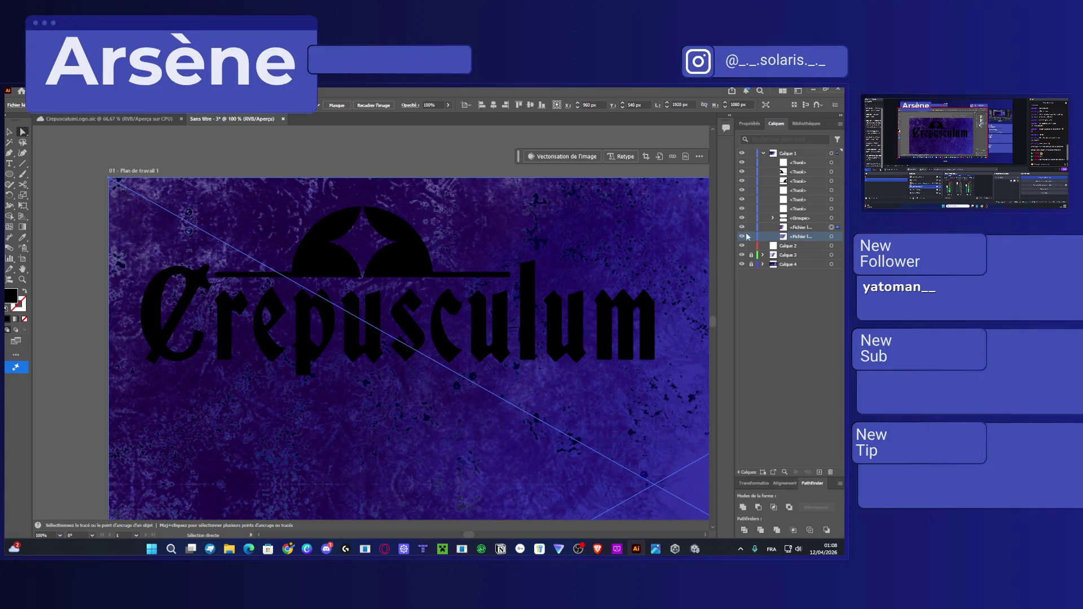
pyautogui.click(742, 236)
pyautogui.click(741, 237)
pyautogui.click(742, 227)
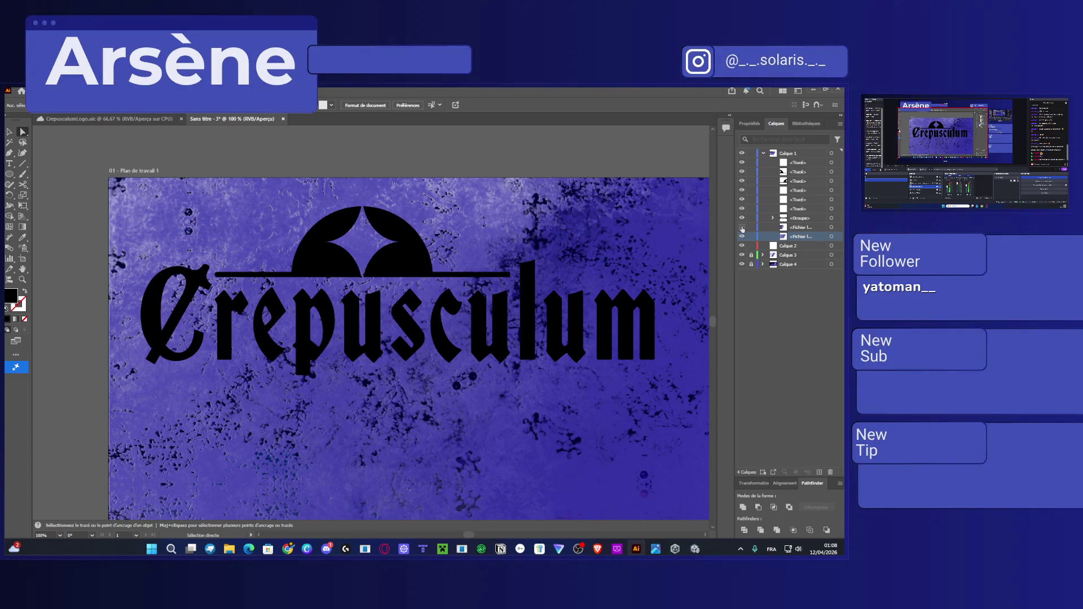
pyautogui.click(742, 227)
pyautogui.click(788, 228)
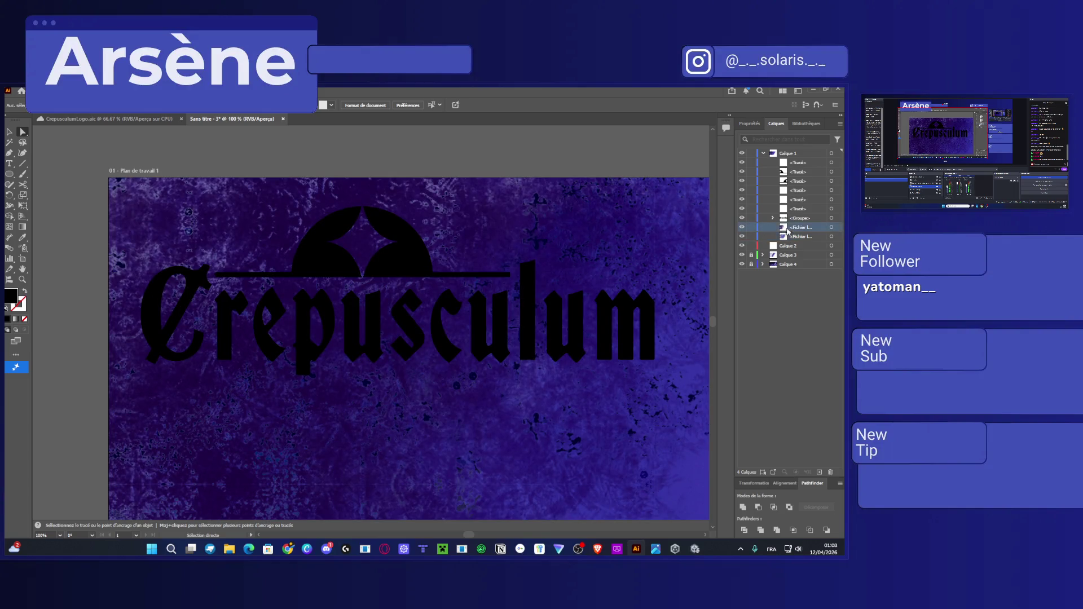
# Select the C outline and cut it away with a Pathfinder subtract.
pyautogui.click(276, 377)
pyautogui.press('v')
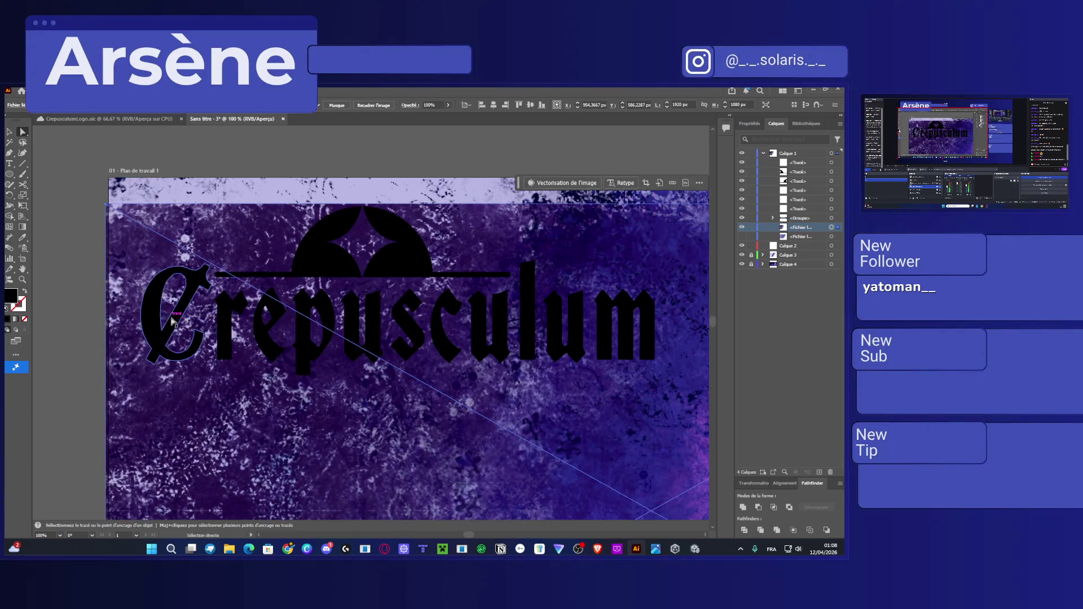
pyautogui.click(167, 291)
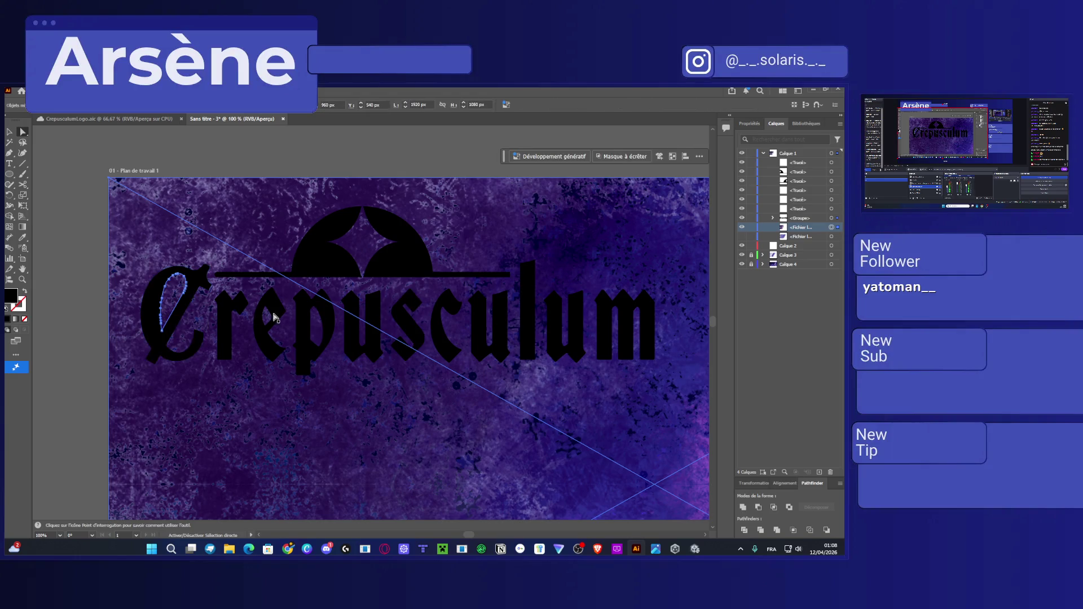
pyautogui.click(153, 318)
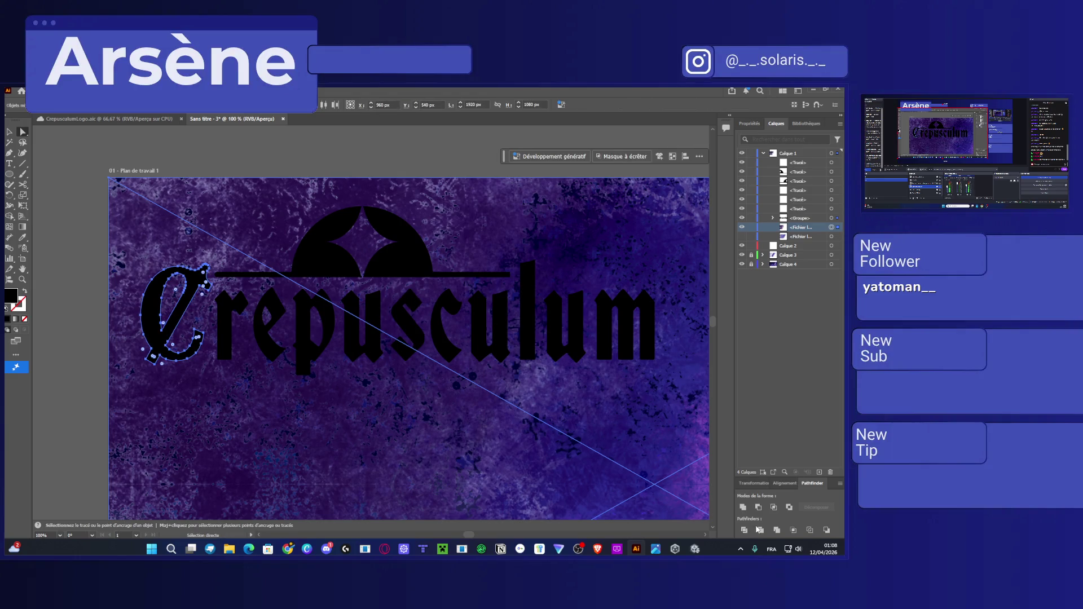
pyautogui.click(793, 530)
pyautogui.click(333, 481)
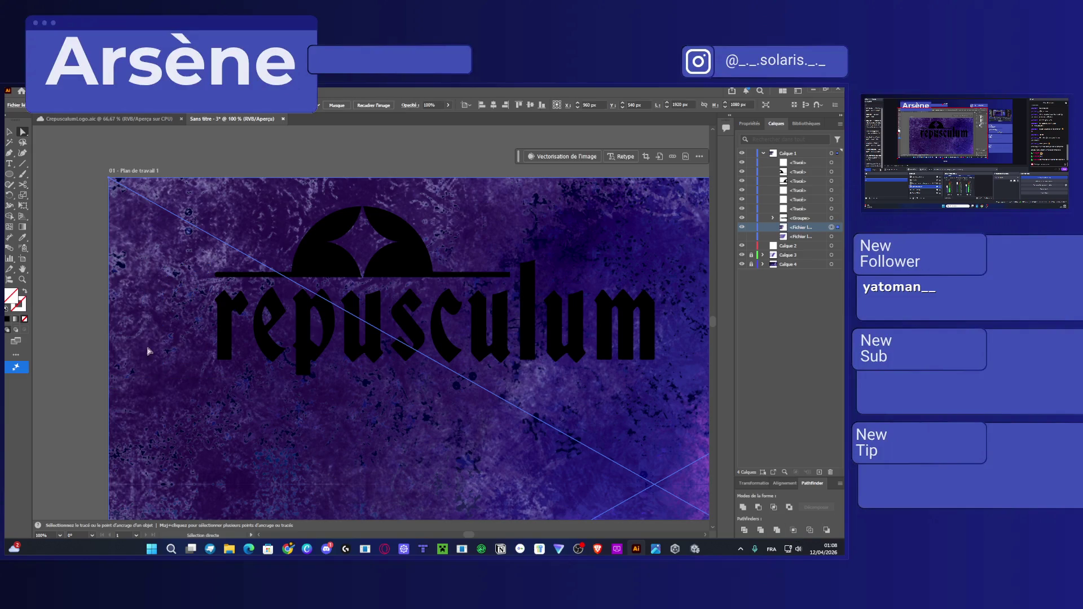
pyautogui.click(161, 318)
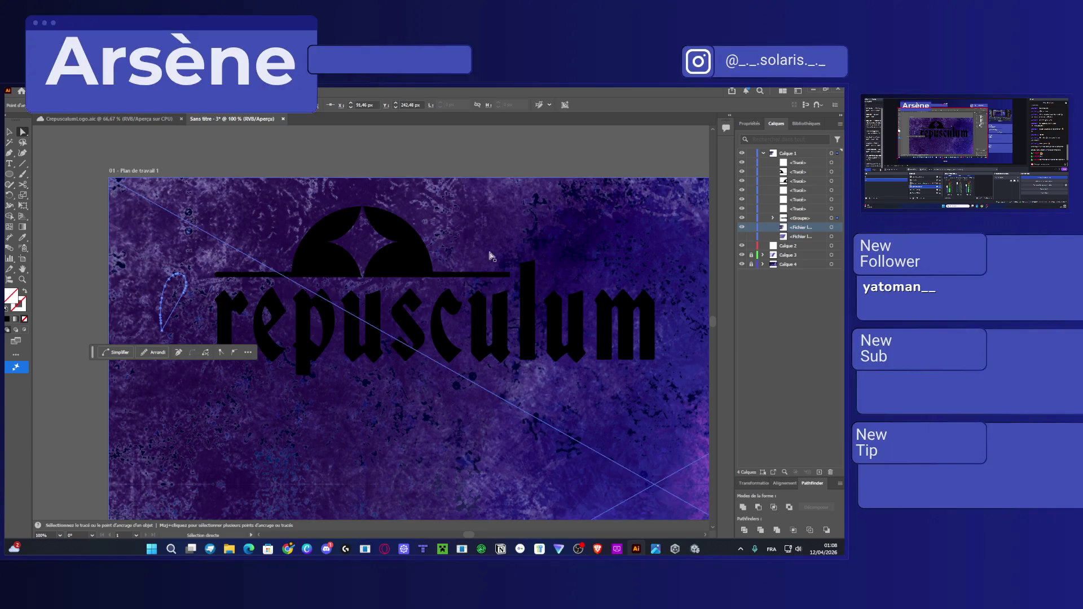
# Hide and reshow the texture images to check the remaining 'repusculum' logo.
pyautogui.click(742, 227)
pyautogui.click(743, 229)
pyautogui.click(743, 237)
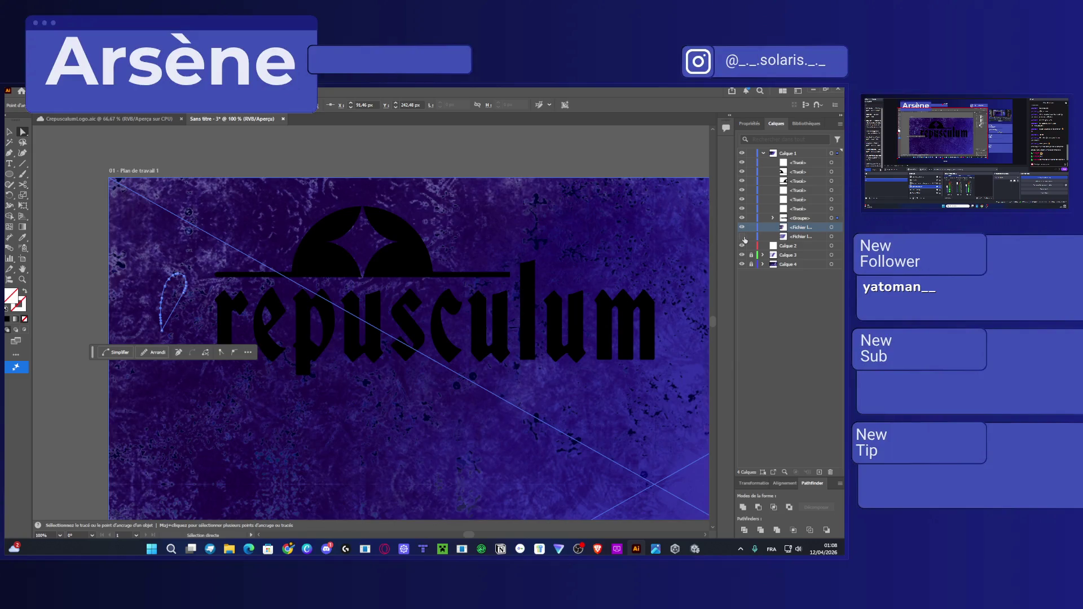
pyautogui.click(743, 228)
pyautogui.click(742, 228)
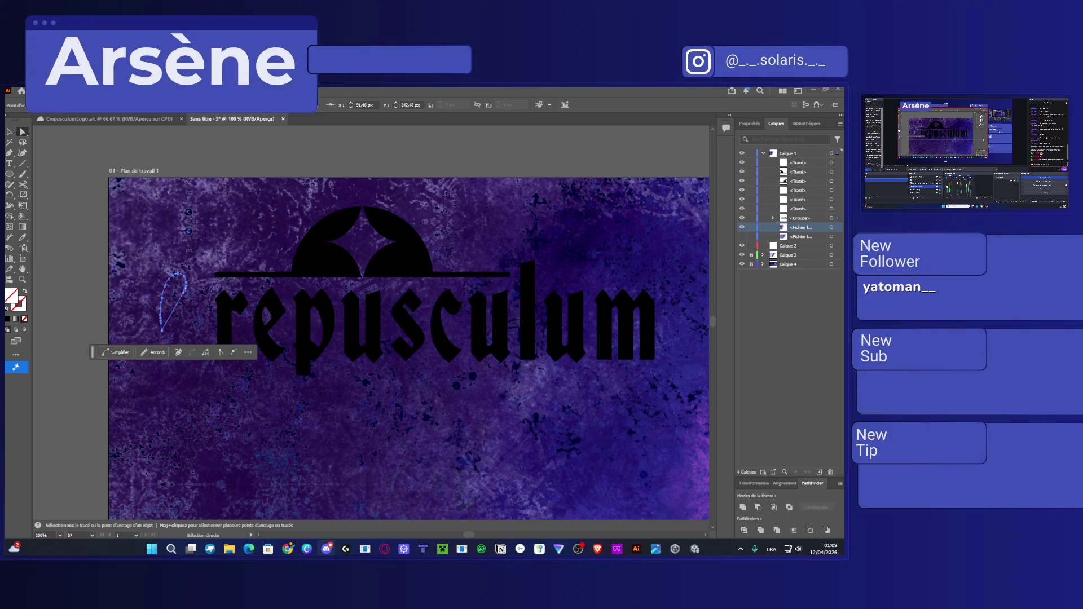
# Undo to restore the filled C, lock the lower texture image, and pick Shape Builder.
pyautogui.press('v')
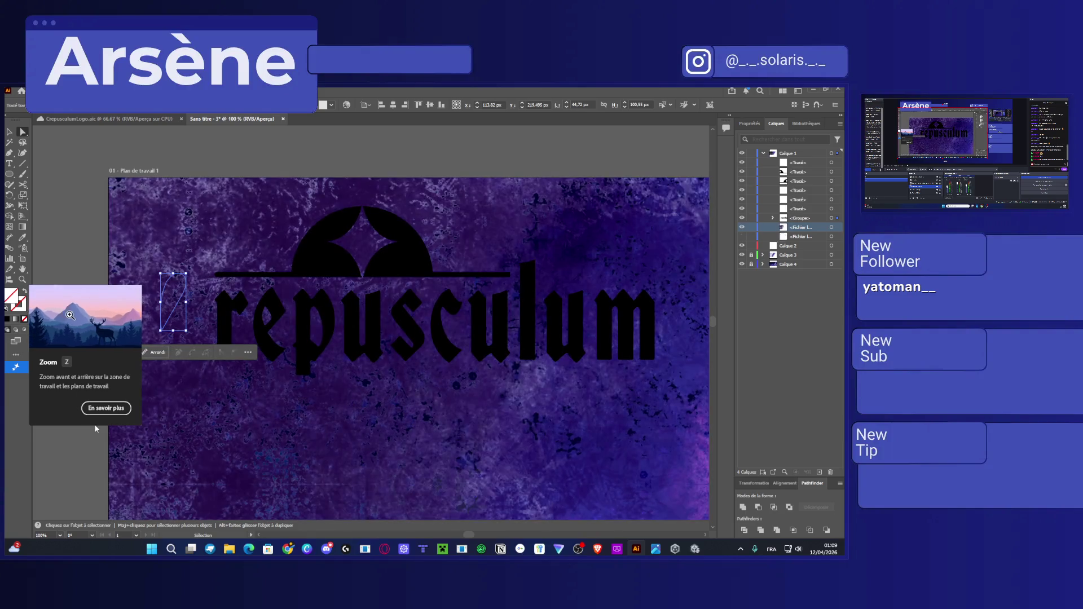
pyautogui.hotkey('ctrl', 'z')
pyautogui.click(10, 132)
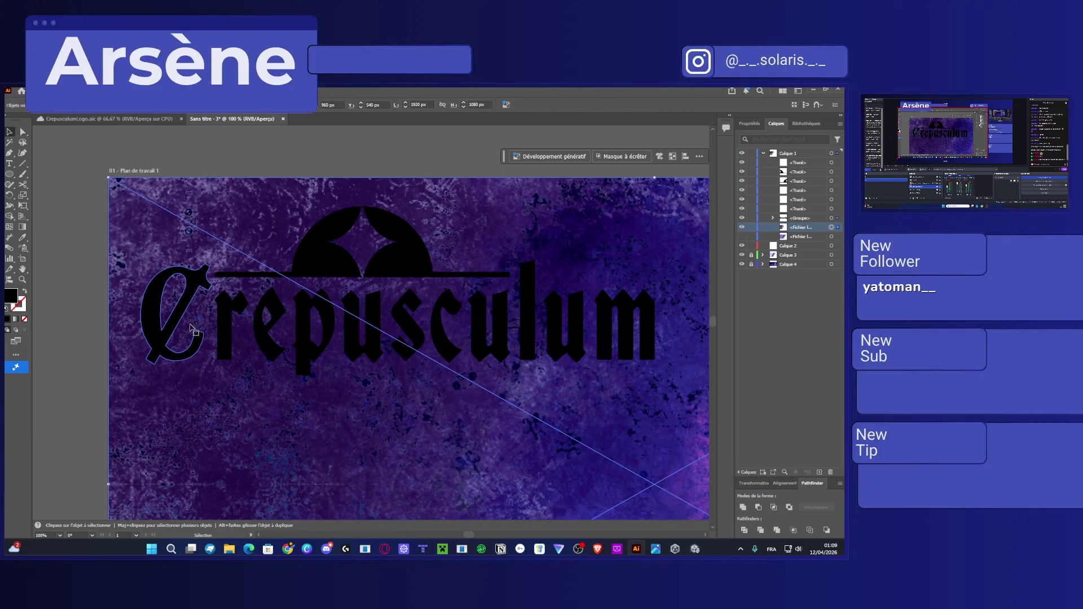
pyautogui.click(751, 236)
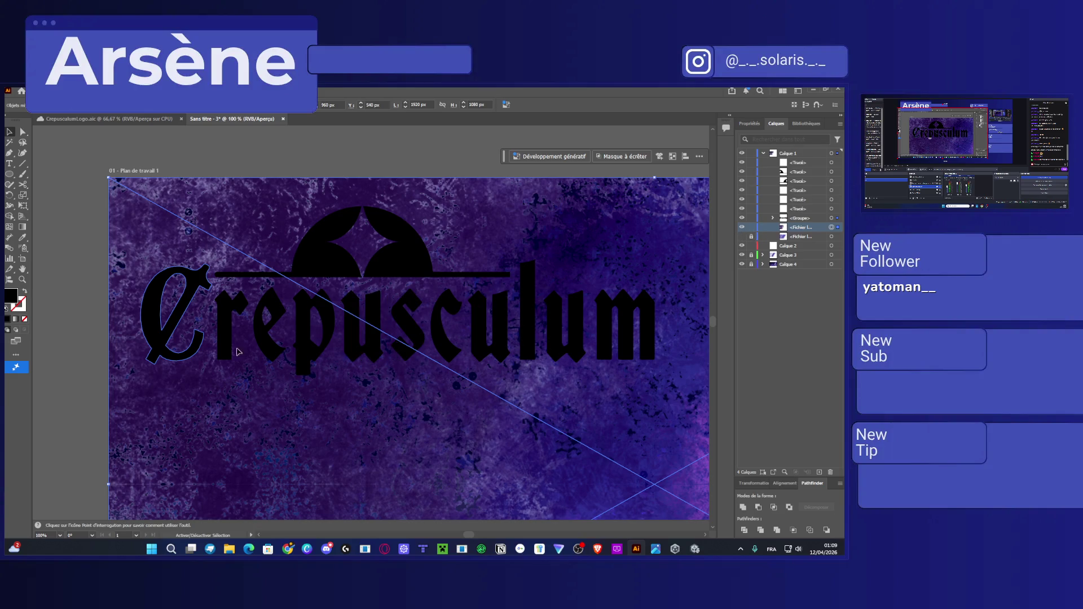
pyautogui.click(148, 336)
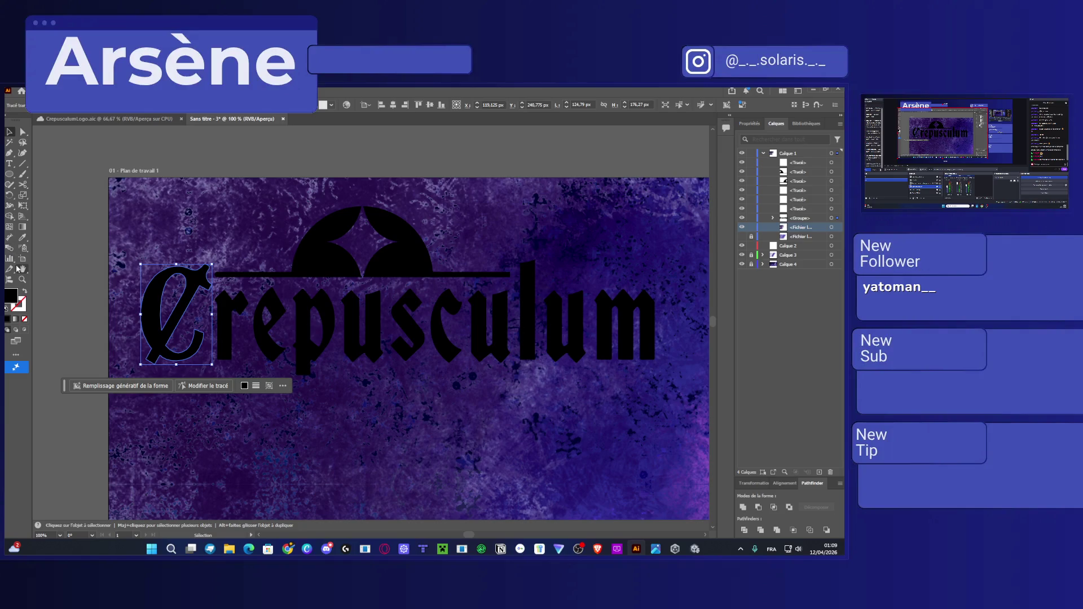
pyautogui.click(10, 228)
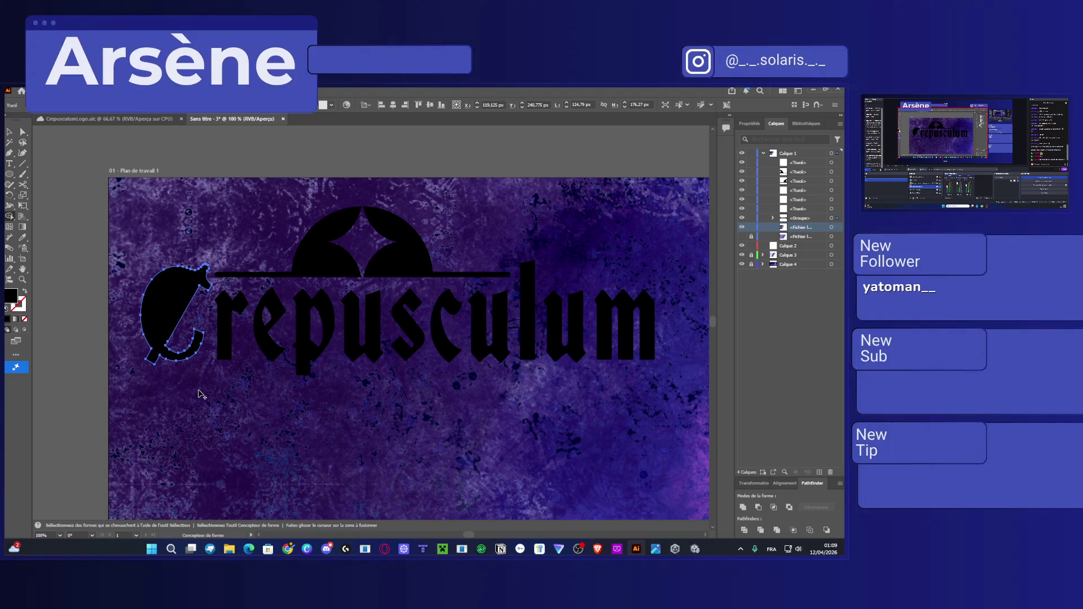
pyautogui.scroll(-2, 169, 361)
# Pan to the full artboard and try selecting the C with Direct Selection.
pyautogui.moveTo(326, 436)
pyautogui.mouseDown()
pyautogui.moveTo(253, 291)
pyautogui.moveTo(287, 319)
pyautogui.mouseUp()
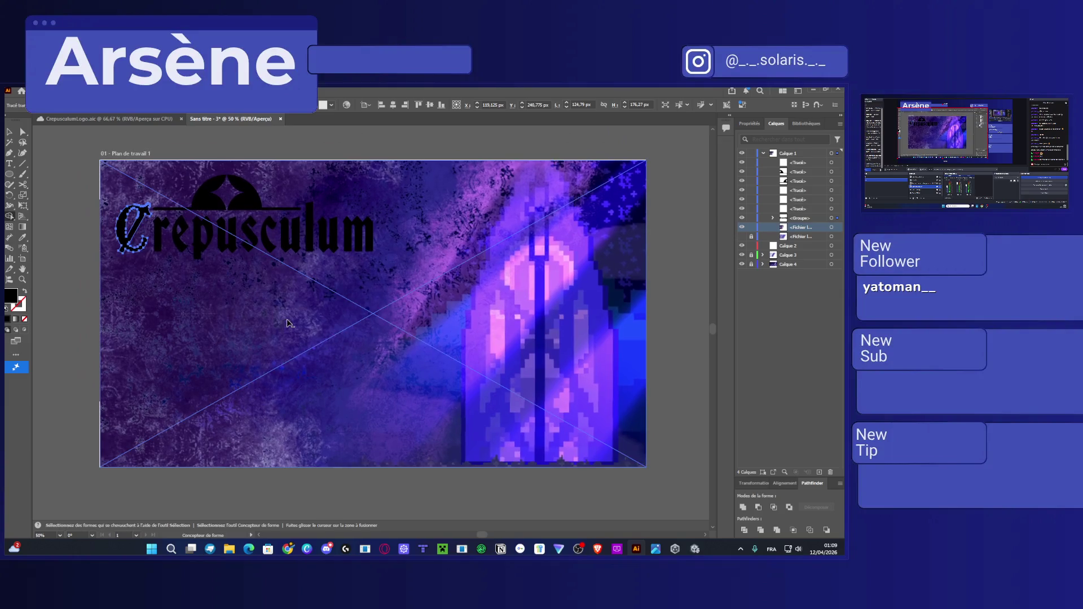
pyautogui.press('a')
pyautogui.hotkey('ctrl', 'shift', 'a')
pyautogui.click(169, 320)
pyautogui.click(86, 91)
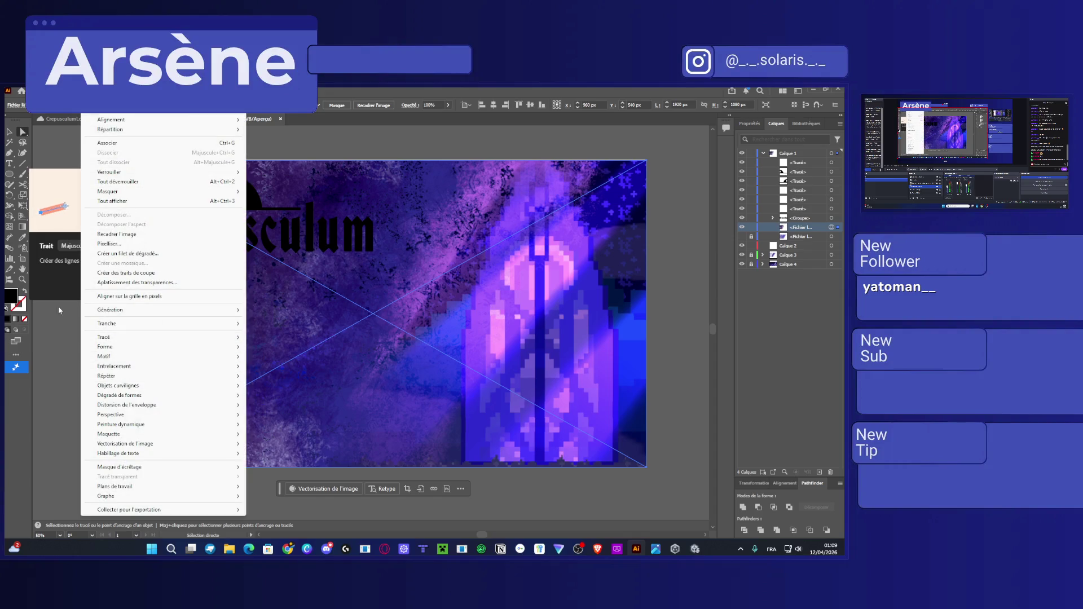
pyautogui.click(56, 349)
pyautogui.click(17, 356)
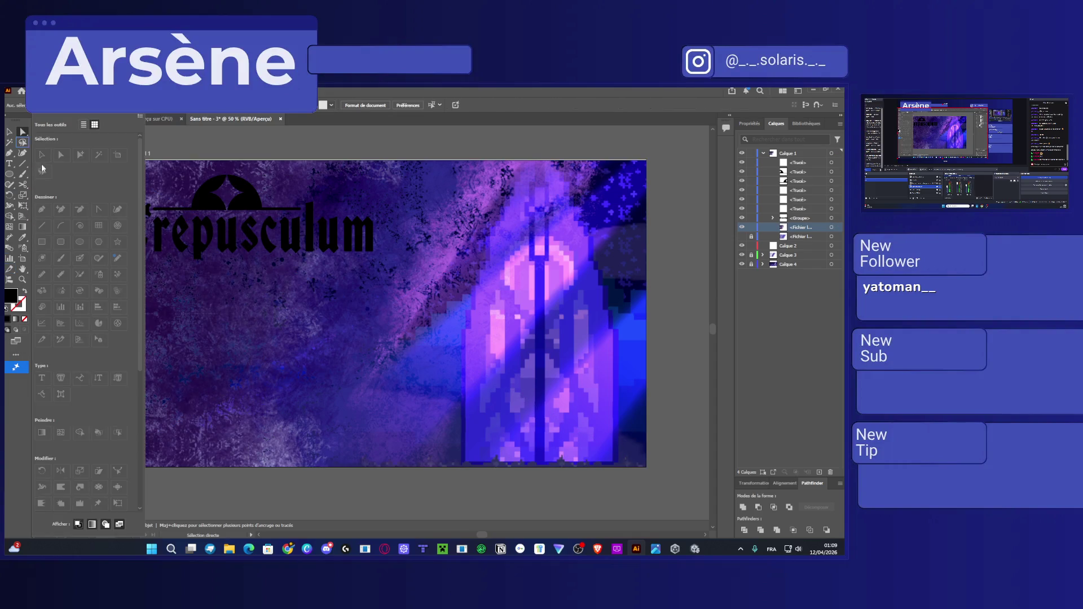
# Select the C with the Selection tool, make Calque 4 active and delete it.
pyautogui.click(9, 133)
pyautogui.click(141, 197)
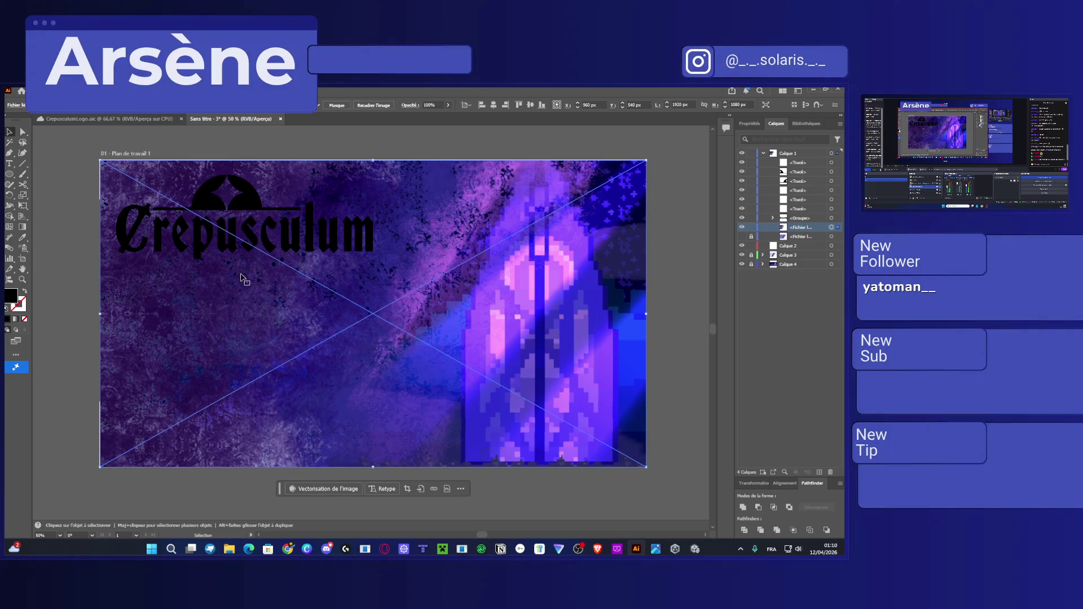
pyautogui.hotkey('ctrl', 'alt', ']')
pyautogui.click(776, 265)
pyautogui.press('Delete')
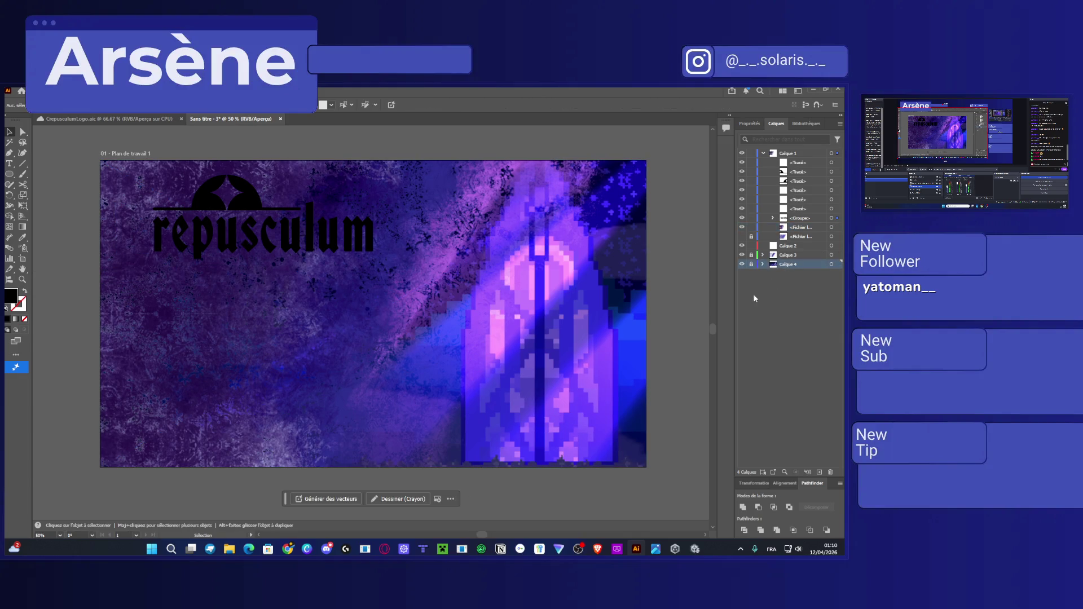
# Delete Calques 4, 3 and 2 using the Layers panel trash icon.
pyautogui.click(742, 264)
pyautogui.click(742, 264)
pyautogui.click(790, 294)
pyautogui.click(794, 265)
pyautogui.click(831, 472)
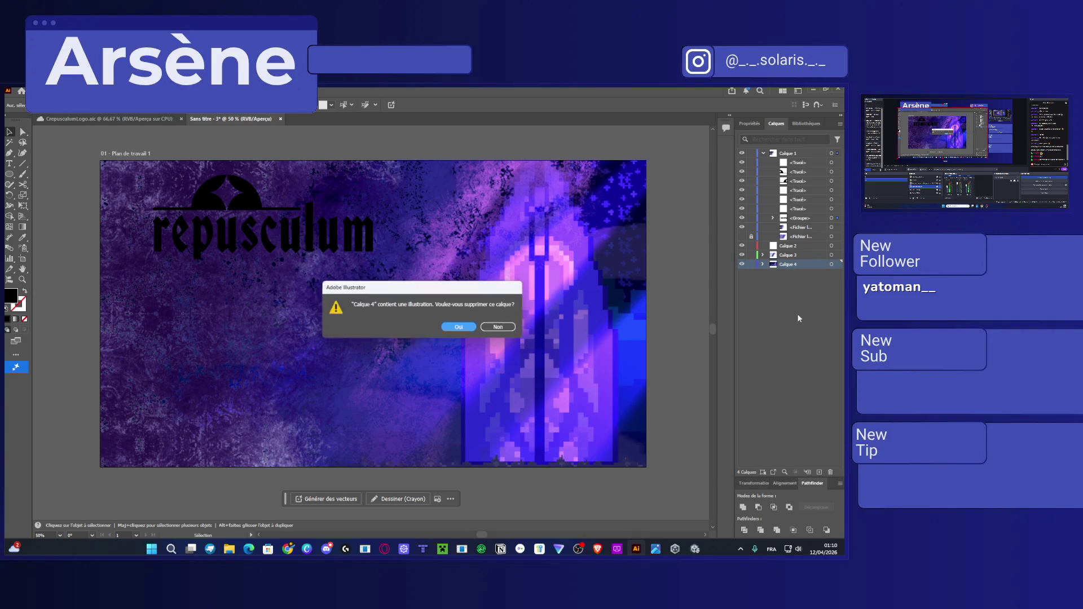
pyautogui.press('Return')
pyautogui.click(789, 255)
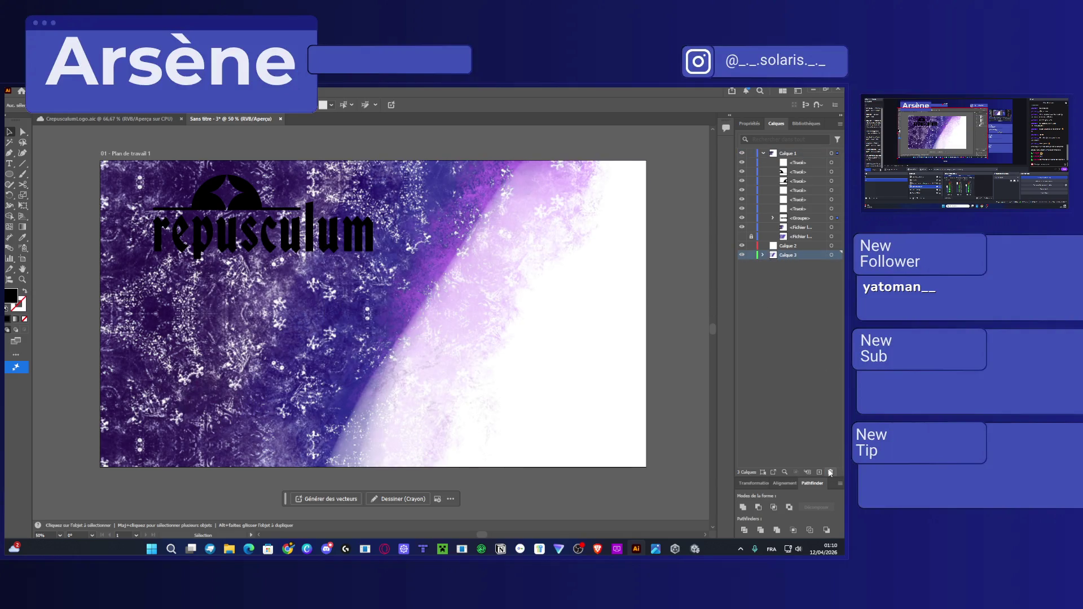
pyautogui.click(831, 472)
pyautogui.press('Return')
pyautogui.click(829, 472)
pyautogui.click(789, 249)
pyautogui.click(832, 472)
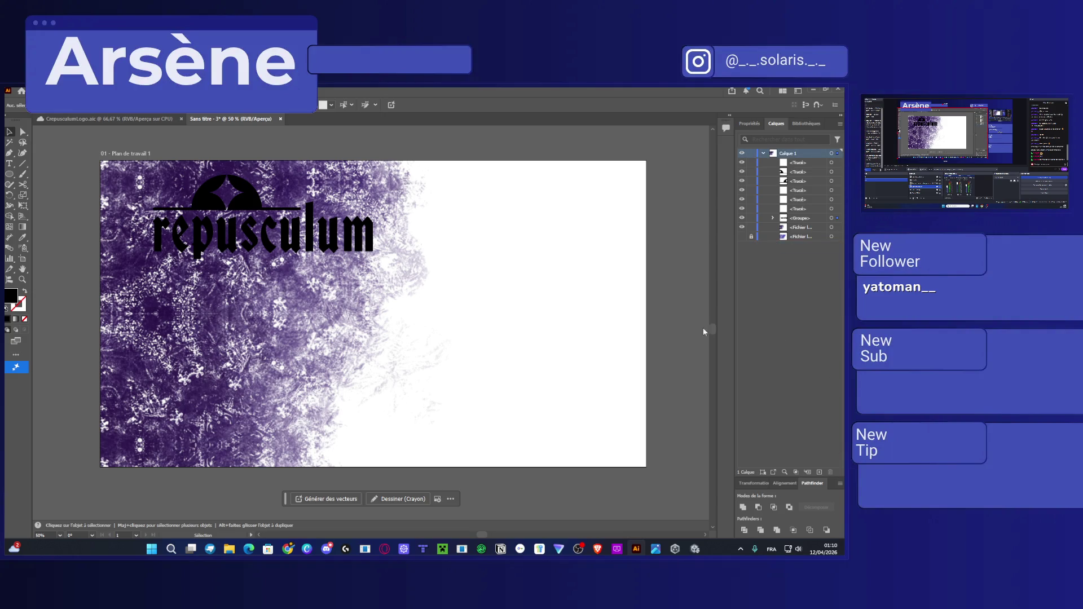
# Undo the layer deletions and unlock the second <Fichier lié> texture image.
pyautogui.hotkey('ctrl', 'z')
pyautogui.hotkey('ctrl', 'z')
pyautogui.hotkey('ctrl', 'z')
pyautogui.hotkey('ctrl', 'z')
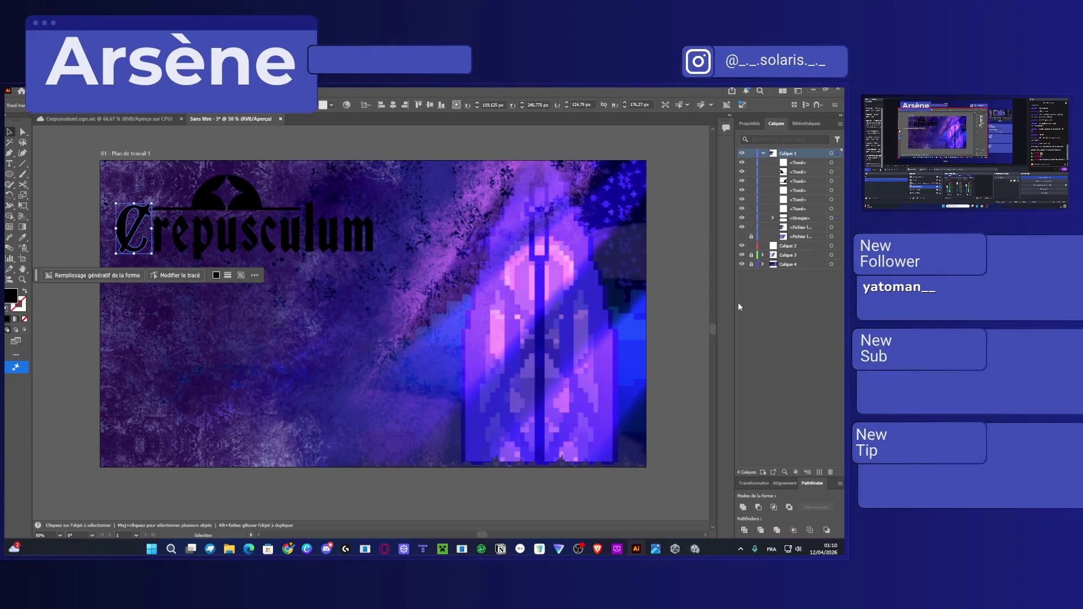
pyautogui.hotkey('ctrl', 'shift', 'a')
pyautogui.click(791, 264)
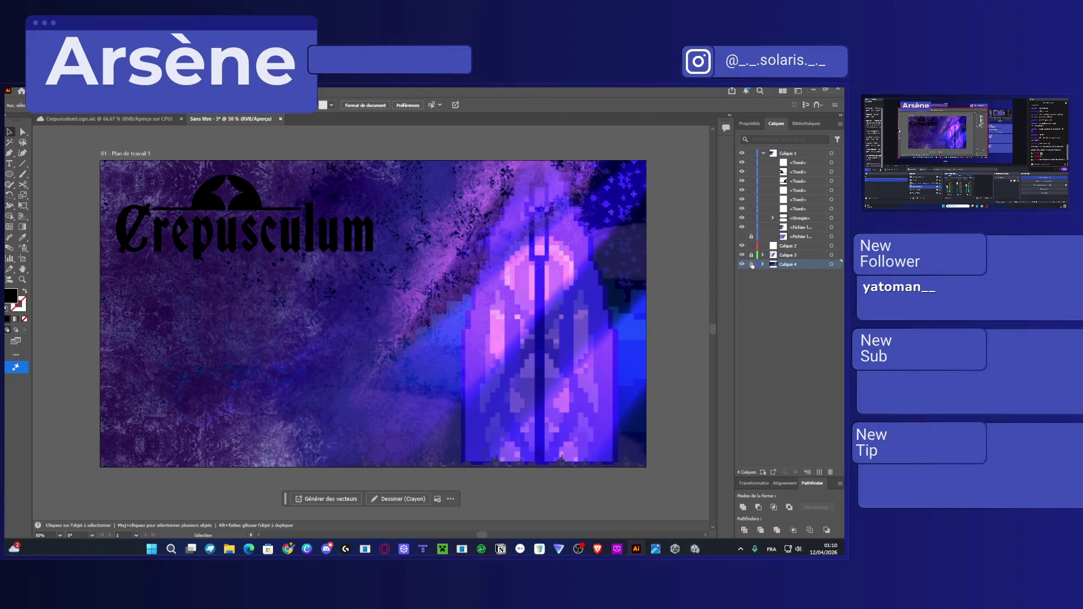
pyautogui.click(751, 237)
pyautogui.click(741, 237)
# Toggle the <Fichier lié> texture images' visibility to compare them.
pyautogui.click(743, 237)
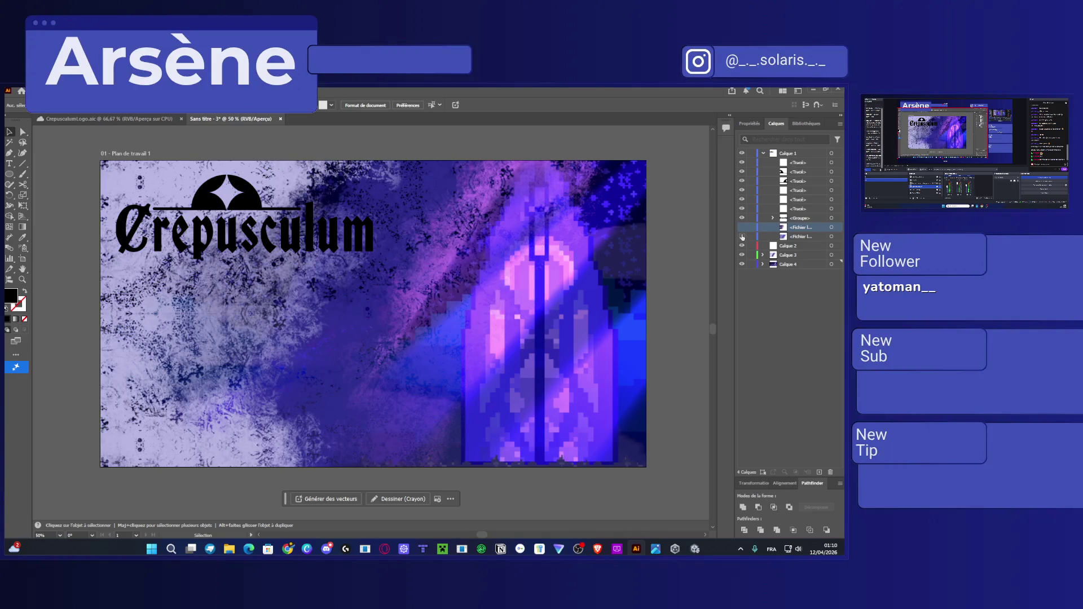
pyautogui.click(743, 236)
pyautogui.click(742, 227)
pyautogui.click(742, 229)
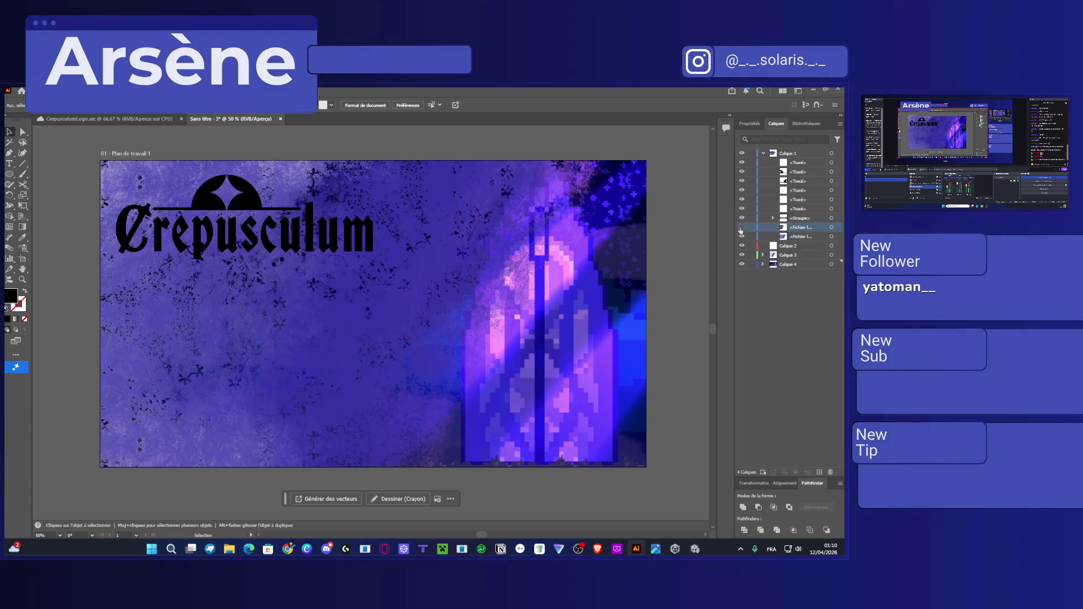
pyautogui.click(742, 227)
# Delete Calques 4, 3 and 2, then hide the bottom <Fichier lié> texture.
pyautogui.click(804, 264)
pyautogui.click(831, 473)
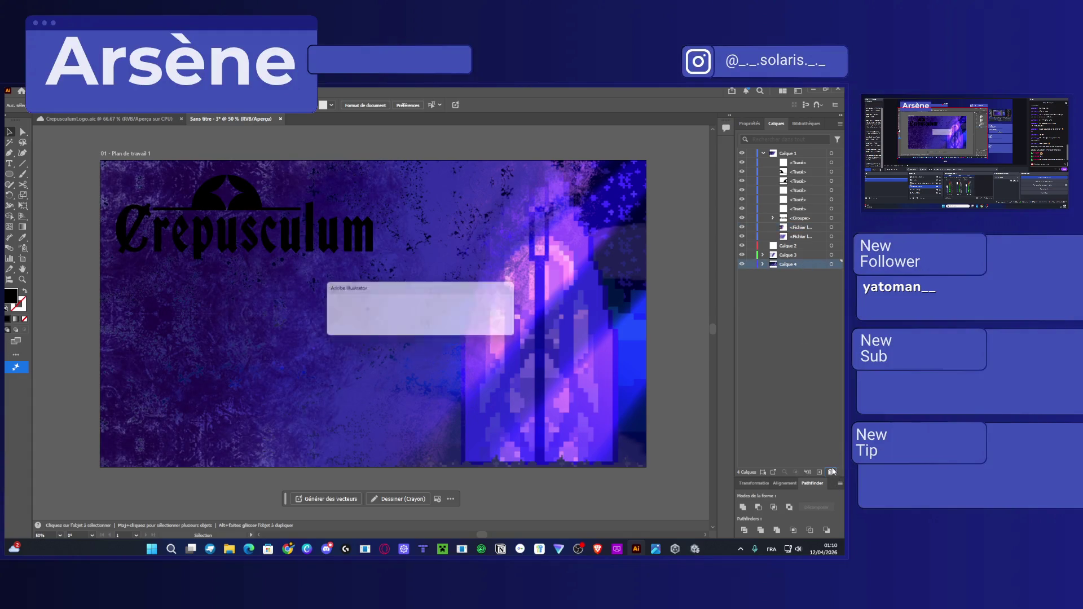
pyautogui.press('Return')
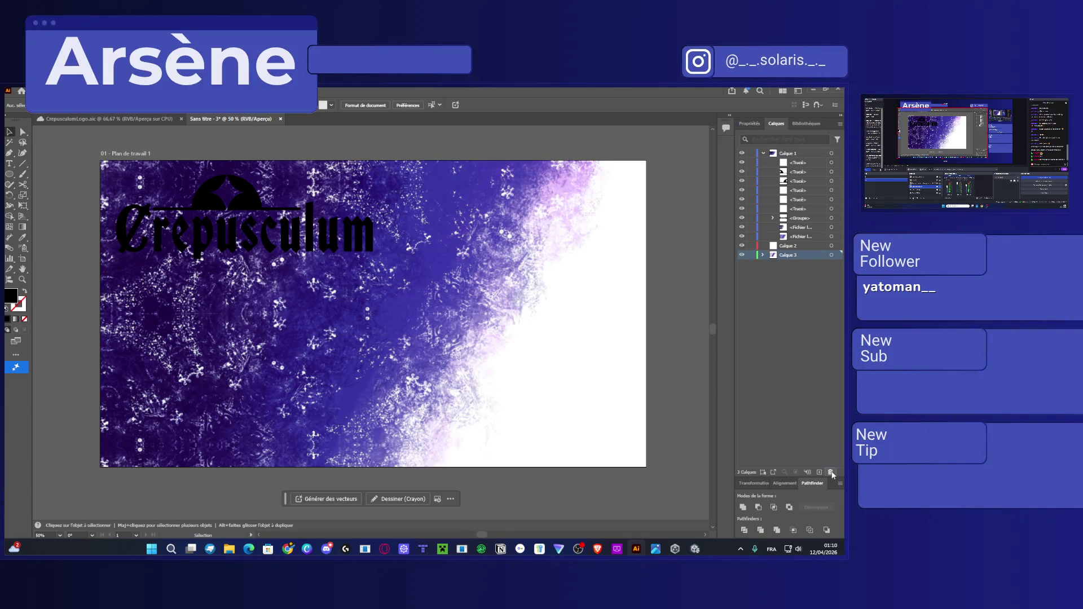
pyautogui.click(832, 475)
pyautogui.press('Return')
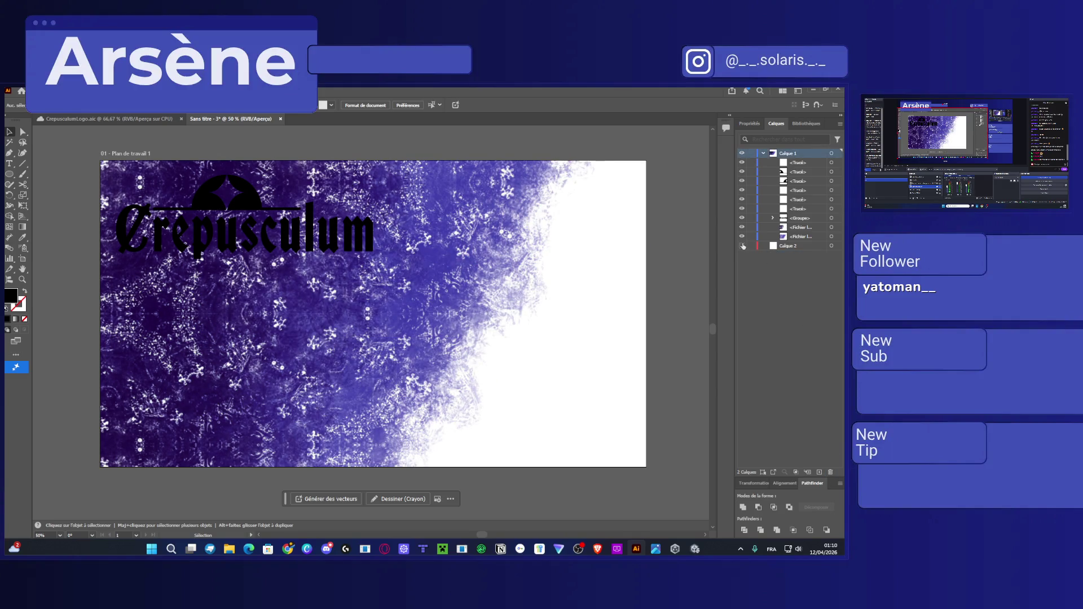
pyautogui.click(785, 246)
pyautogui.click(831, 472)
pyautogui.click(742, 237)
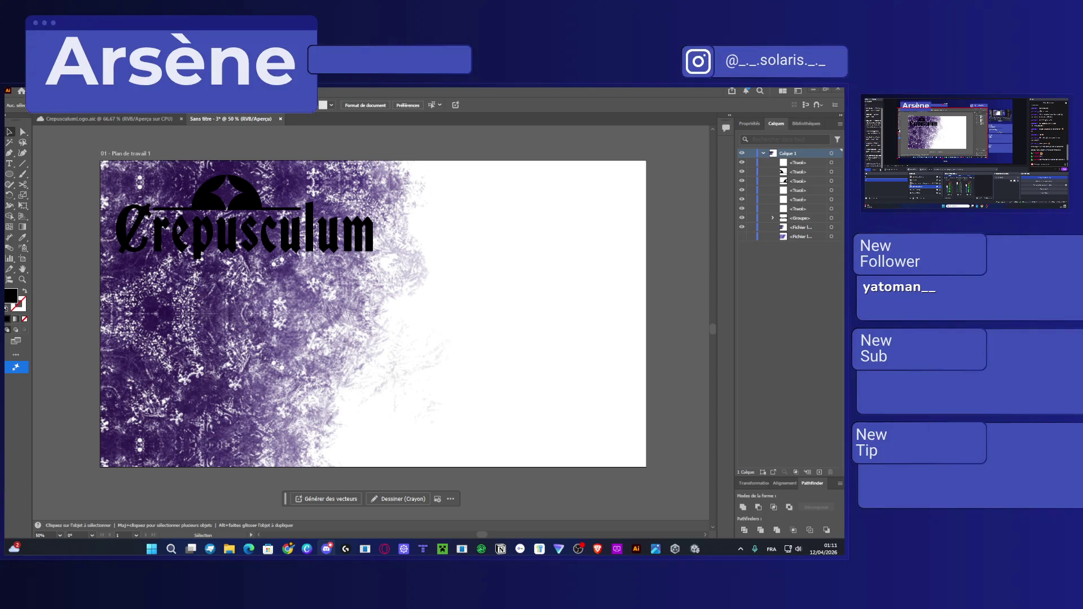
pyautogui.click(569, 372)
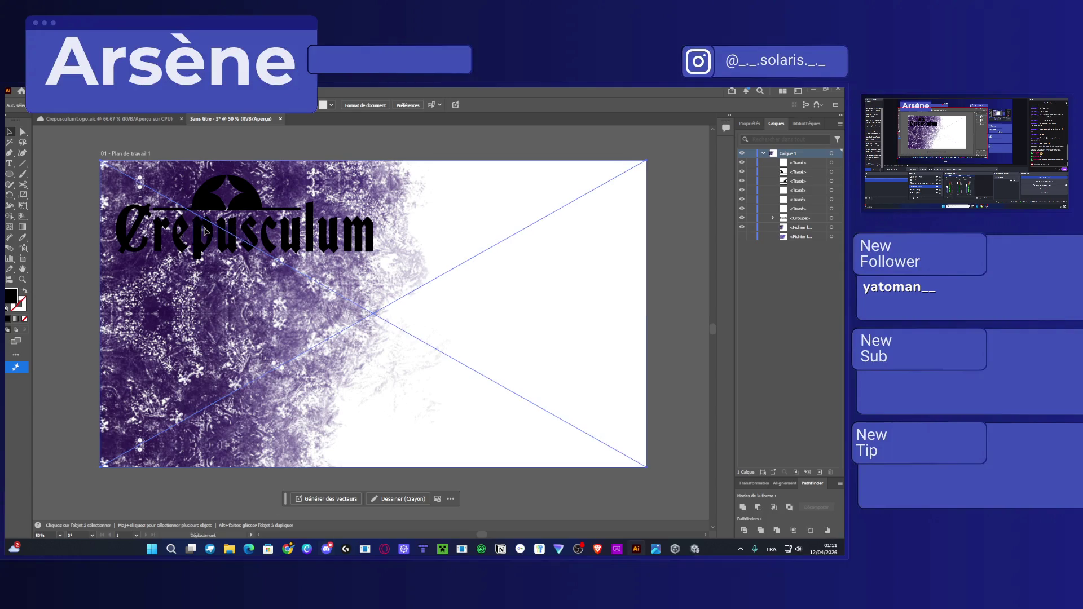
pyautogui.keyDown('shift'); pyautogui.click(796, 209); pyautogui.keyUp('shift')
pyautogui.click(751, 227)
pyautogui.click(751, 237)
pyautogui.moveTo(77, 156); pyautogui.dragTo(399, 276)
pyautogui.click(749, 123)
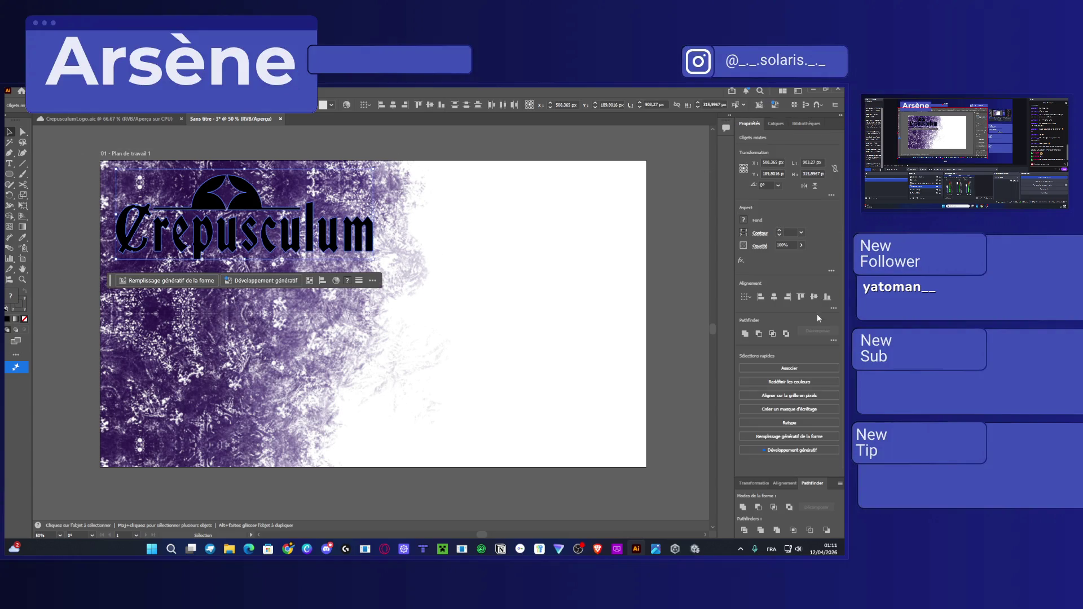
pyautogui.click(744, 220)
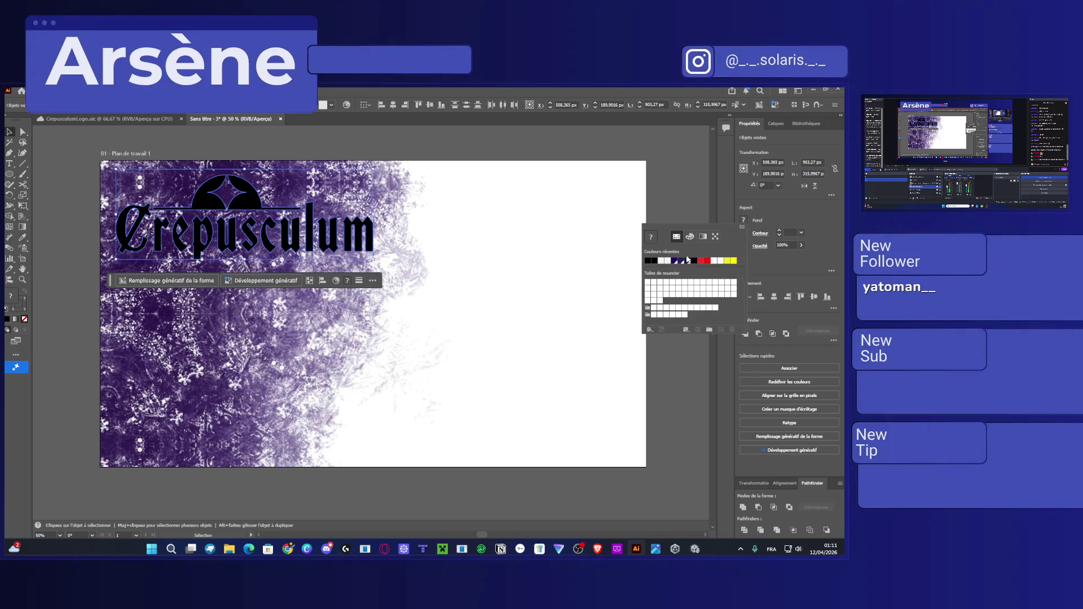
pyautogui.click(653, 261)
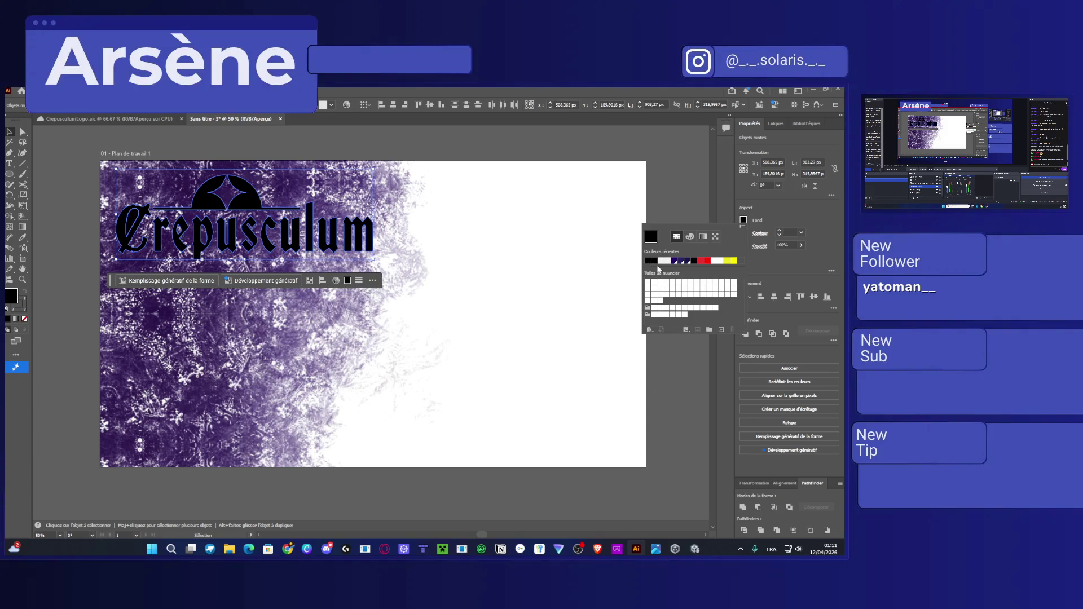
pyautogui.click(721, 329)
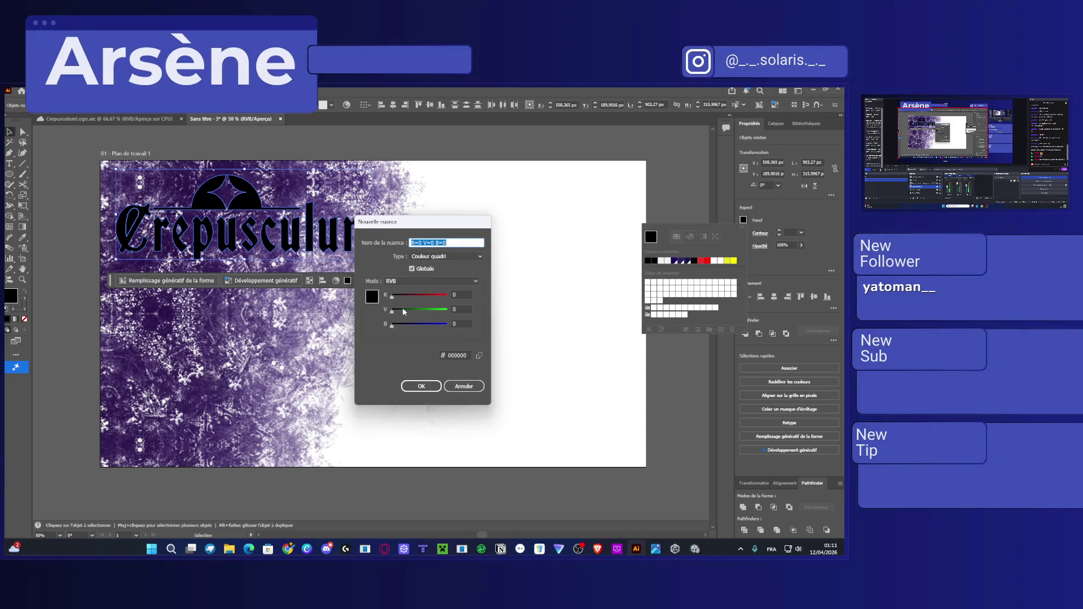
pyautogui.moveTo(392, 310); pyautogui.dragTo(452, 310)
pyautogui.click(430, 387)
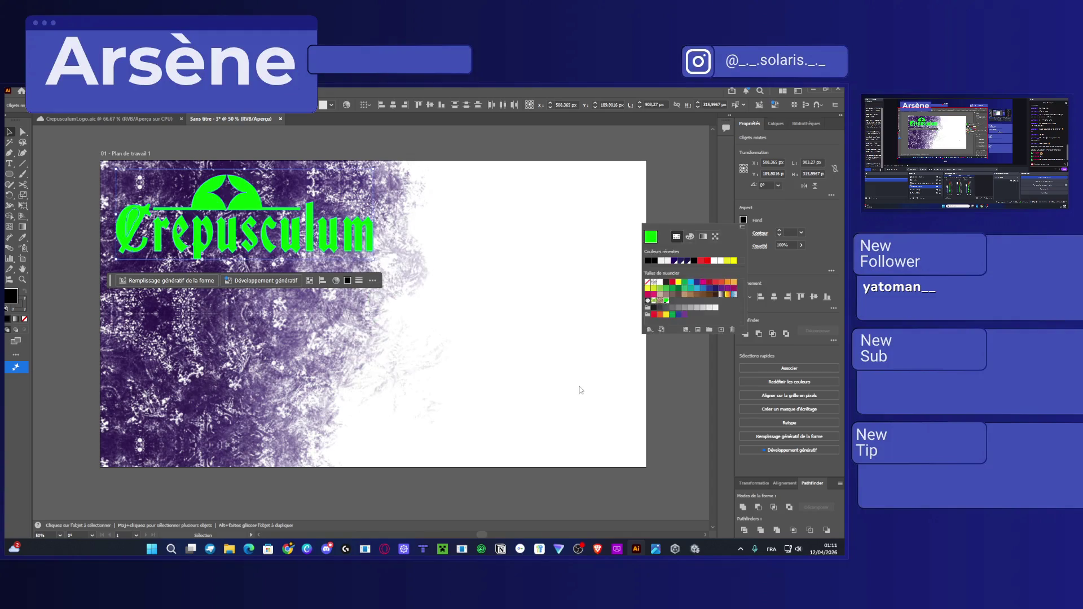
pyautogui.hotkey('ctrl', 'z')
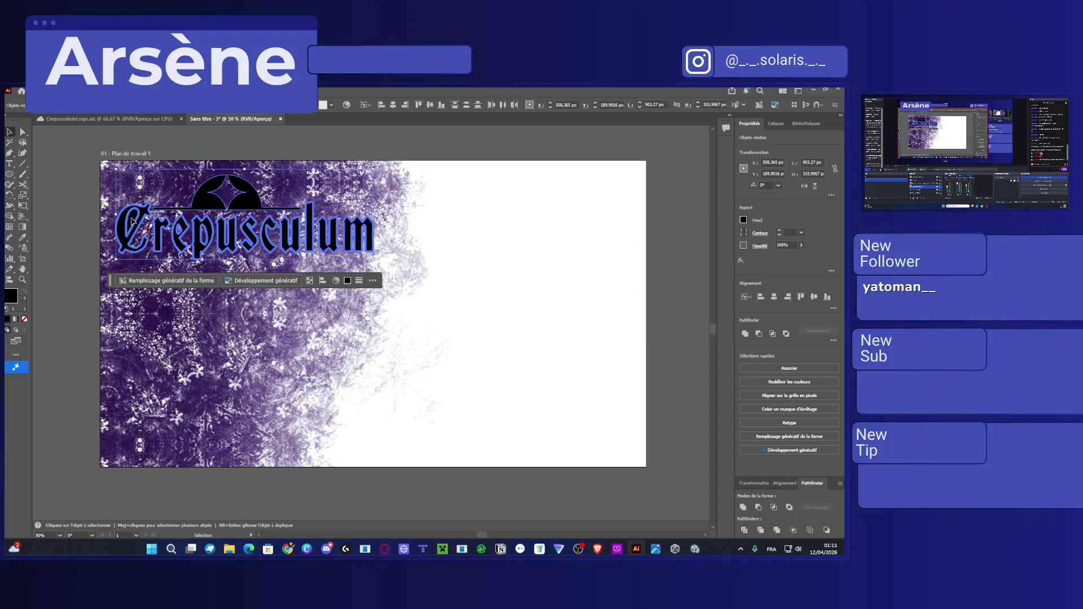
pyautogui.click(24, 132)
pyautogui.scroll(3, 150, 209)
pyautogui.click(94, 239)
pyautogui.click(94, 240)
pyautogui.click(95, 224)
pyautogui.click(97, 229)
pyautogui.click(97, 229)
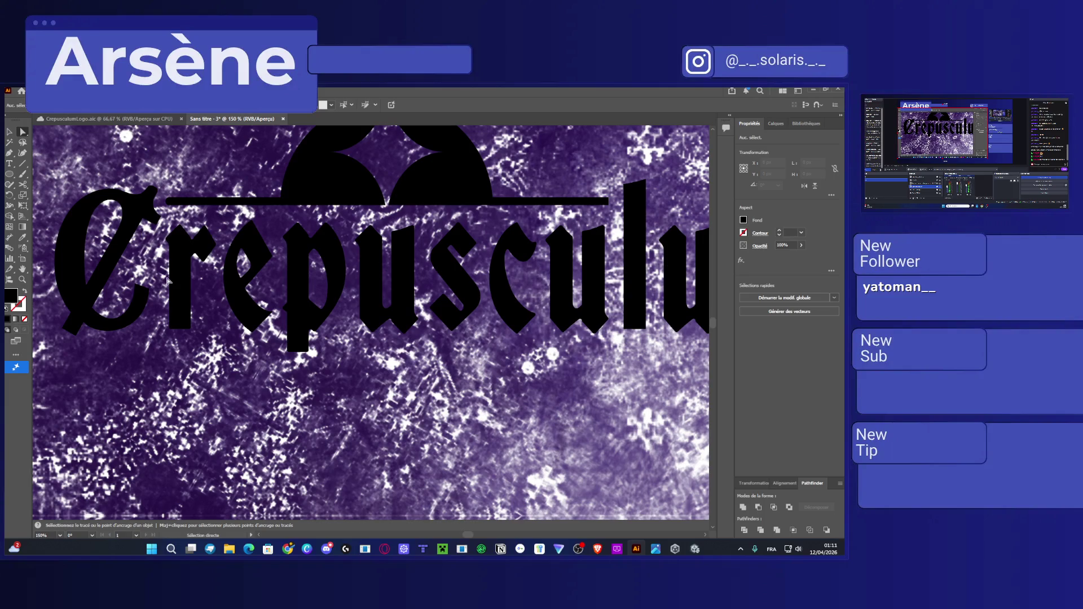
pyautogui.scroll(-2, 287, 312)
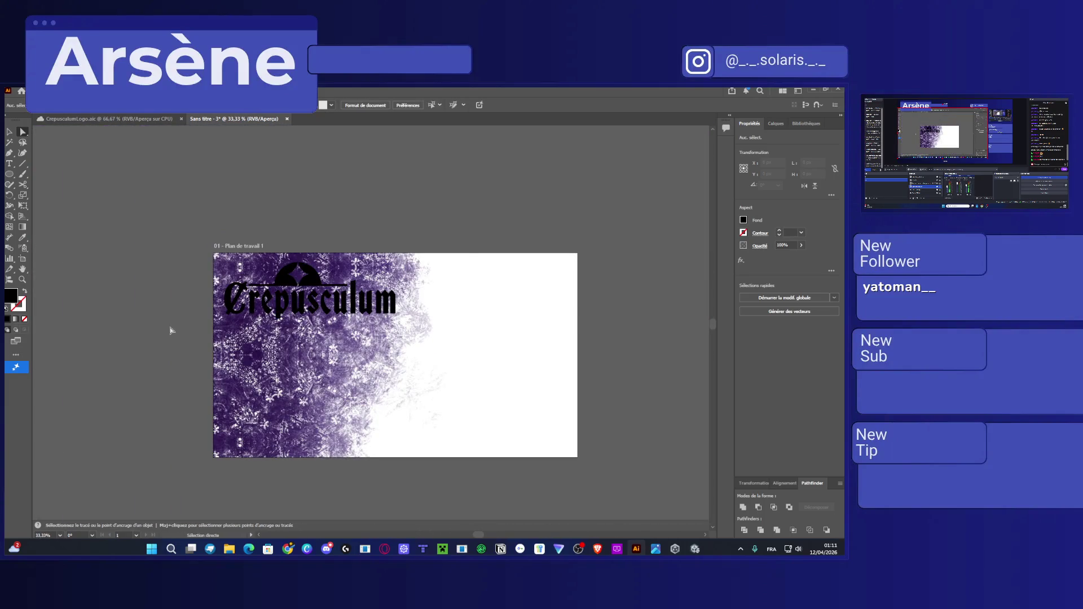
pyautogui.click(394, 306)
pyautogui.scroll(2, 394, 307)
pyautogui.scroll(2, 394, 307)
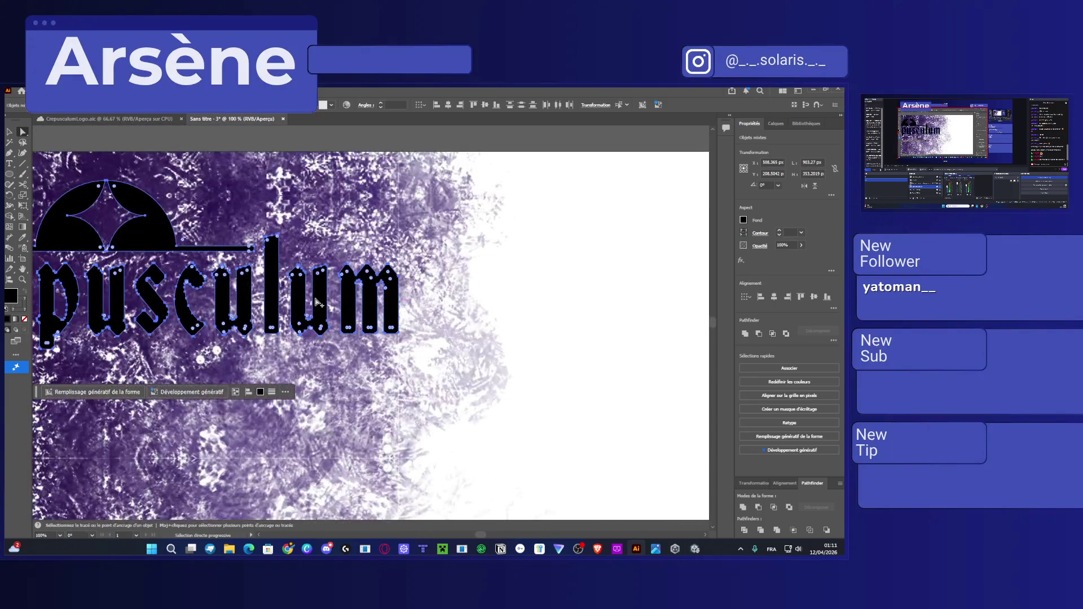
pyautogui.scroll(-1, 594, 280)
pyautogui.hscroll(3, 594, 280)
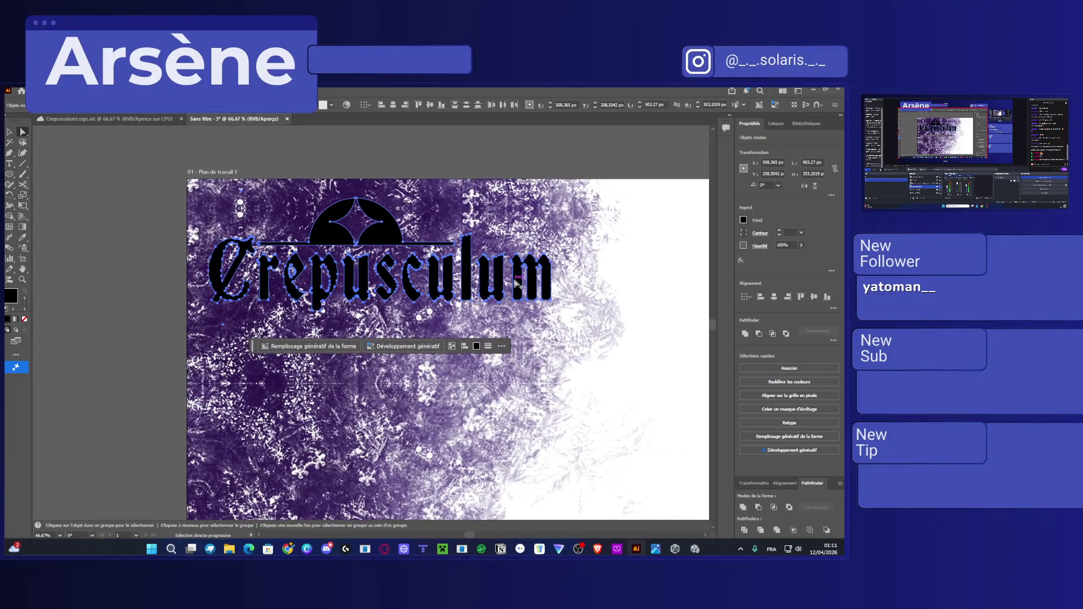
pyautogui.click(744, 220)
pyautogui.click(648, 261)
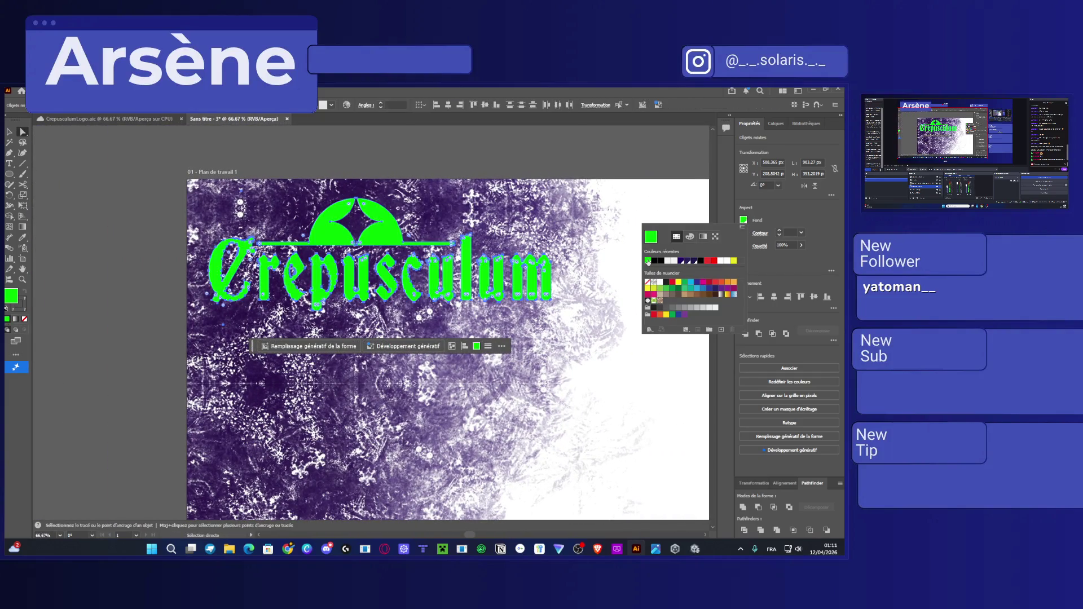
pyautogui.hotkey('ctrl', 'shift', 'a')
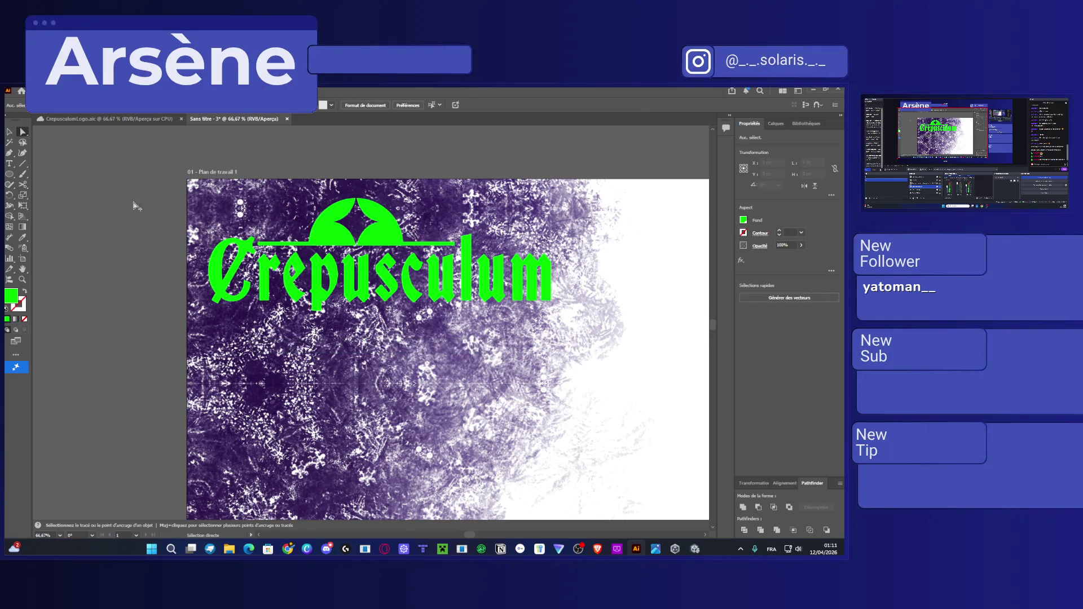
pyautogui.hotkey('ctrl', '-')
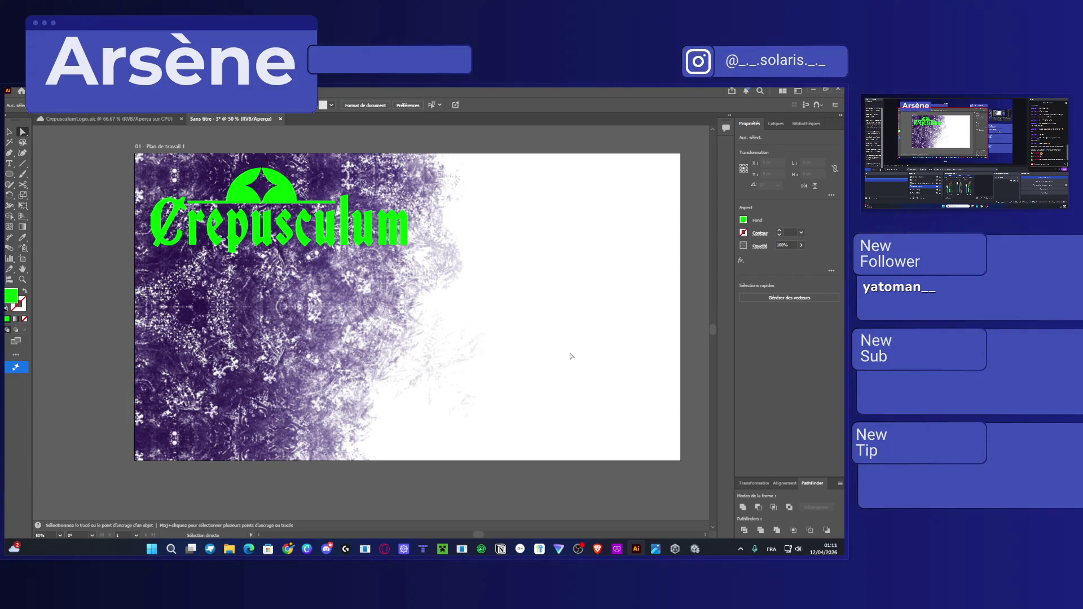
pyautogui.click(781, 123)
# Reveal the hidden stray paths in the Calques panel and delete each leftover one.
pyautogui.click(756, 209)
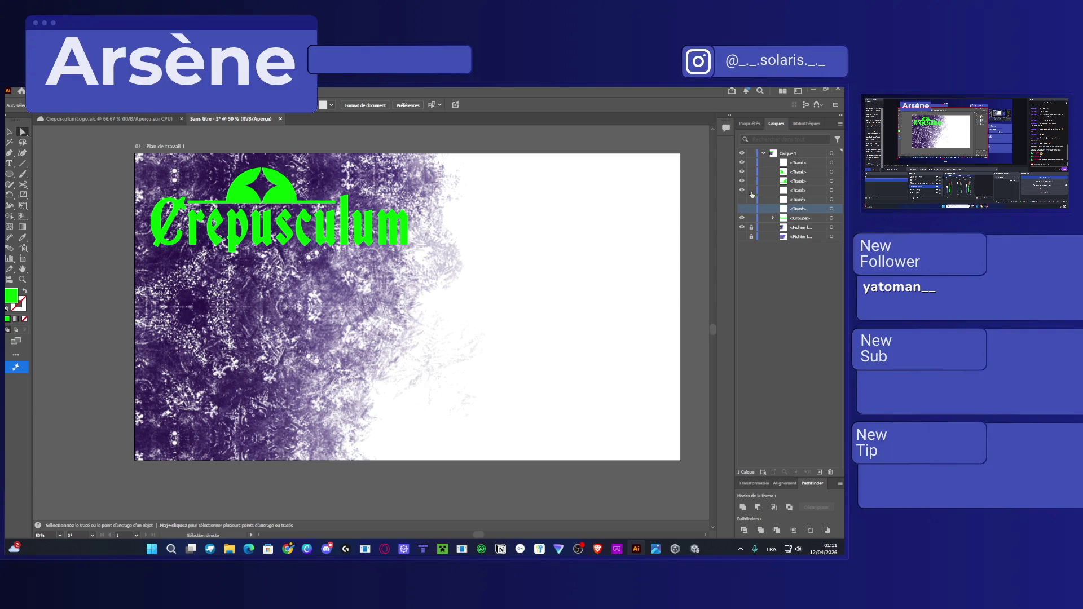
pyautogui.moveTo(741, 218); pyautogui.dragTo(744, 200)
pyautogui.click(802, 200)
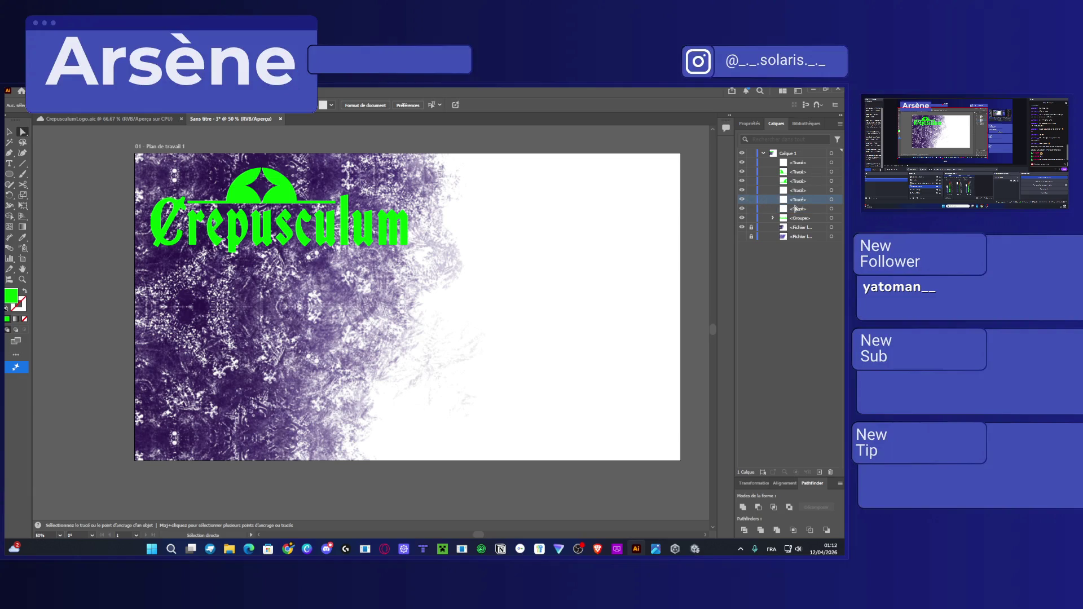
pyautogui.click(831, 472)
pyautogui.click(789, 200)
pyautogui.click(830, 472)
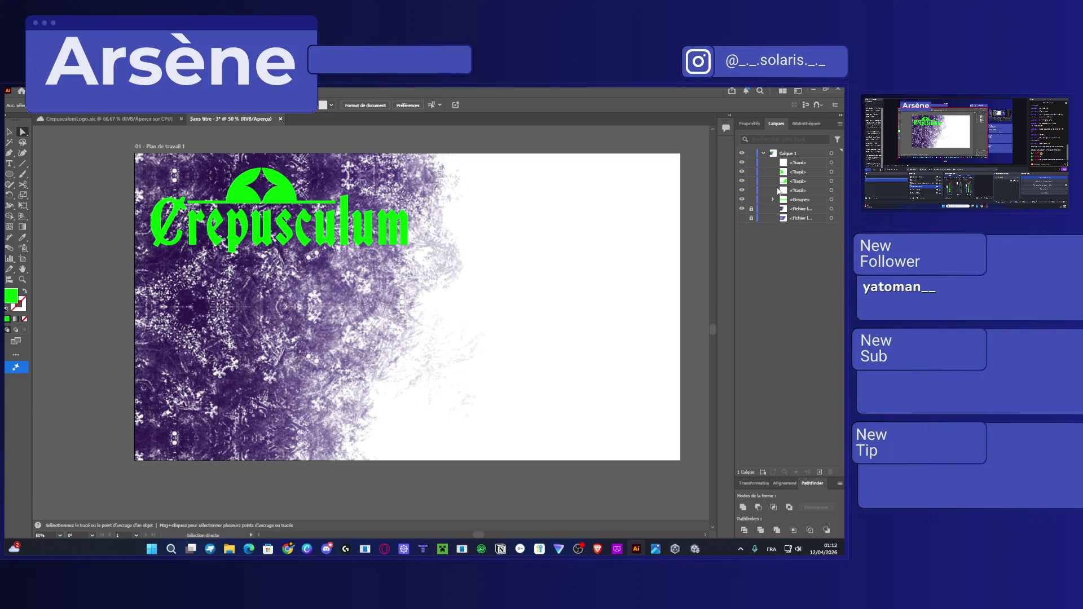
pyautogui.click(797, 191)
pyautogui.click(831, 471)
pyautogui.click(797, 163)
pyautogui.click(830, 472)
# Toggle visibility of the texture image, logo parts and whole layer to verify the cleanup.
pyautogui.press('y')
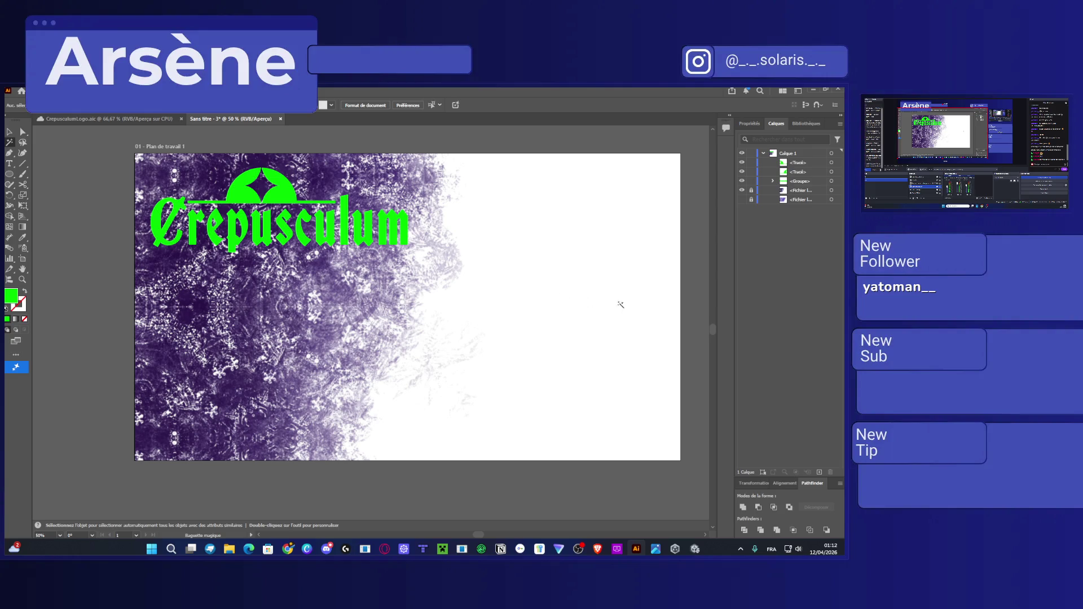
pyautogui.press('v')
pyautogui.click(800, 200)
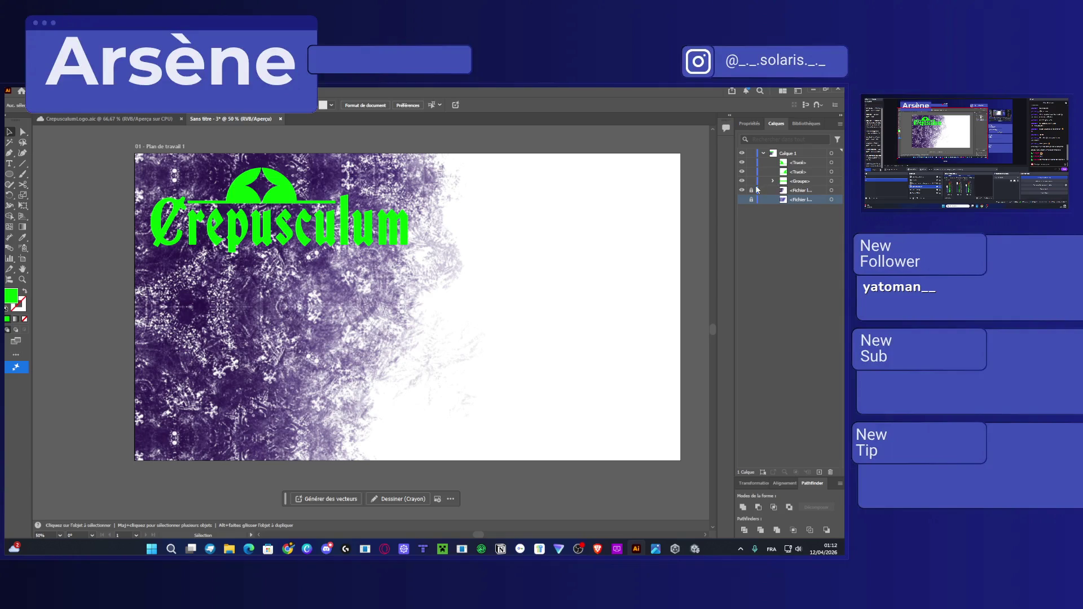
pyautogui.click(742, 190)
pyautogui.click(743, 190)
pyautogui.click(742, 181)
pyautogui.click(742, 181)
pyautogui.click(742, 171)
pyautogui.click(743, 171)
pyautogui.click(742, 153)
pyautogui.click(743, 154)
# Preview the legacy Save for Web export as GIF, JPEG and PNG-8, then cancel.
pyautogui.click(44, 91)
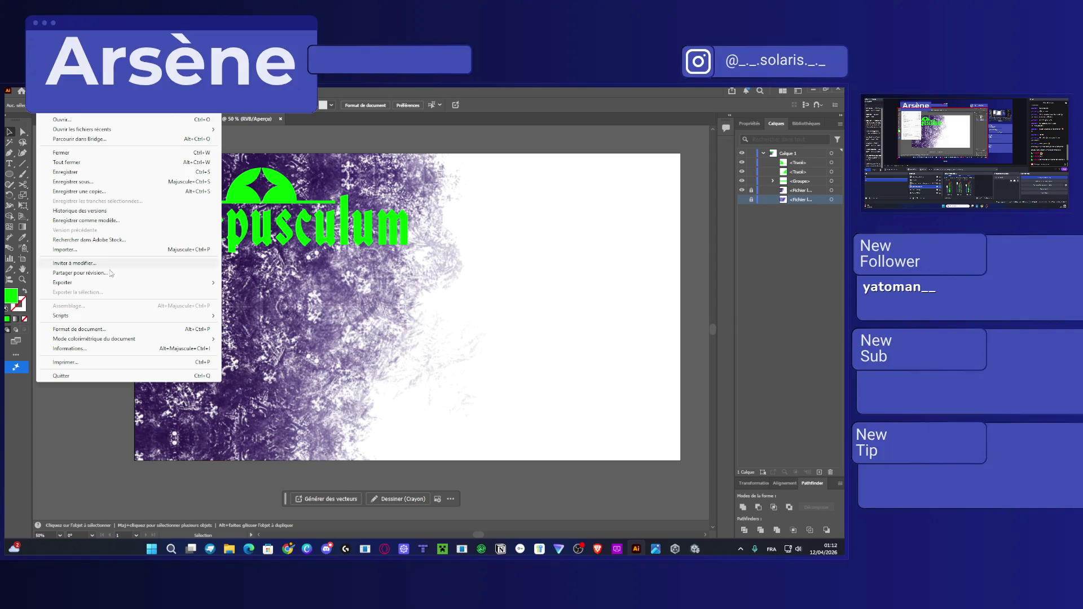
pyautogui.moveTo(221, 283)
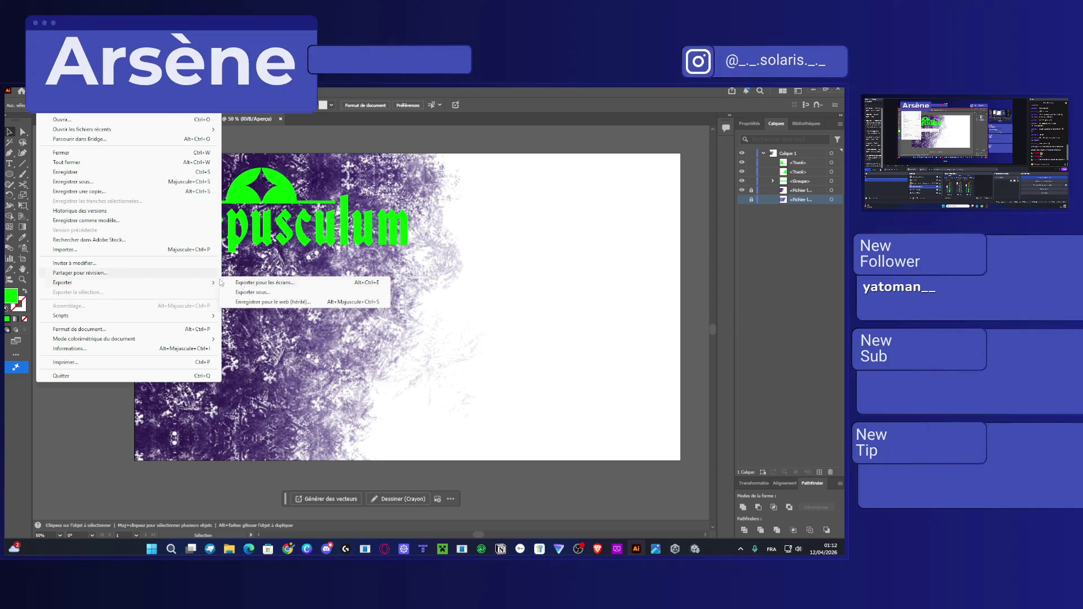
pyautogui.click(304, 303)
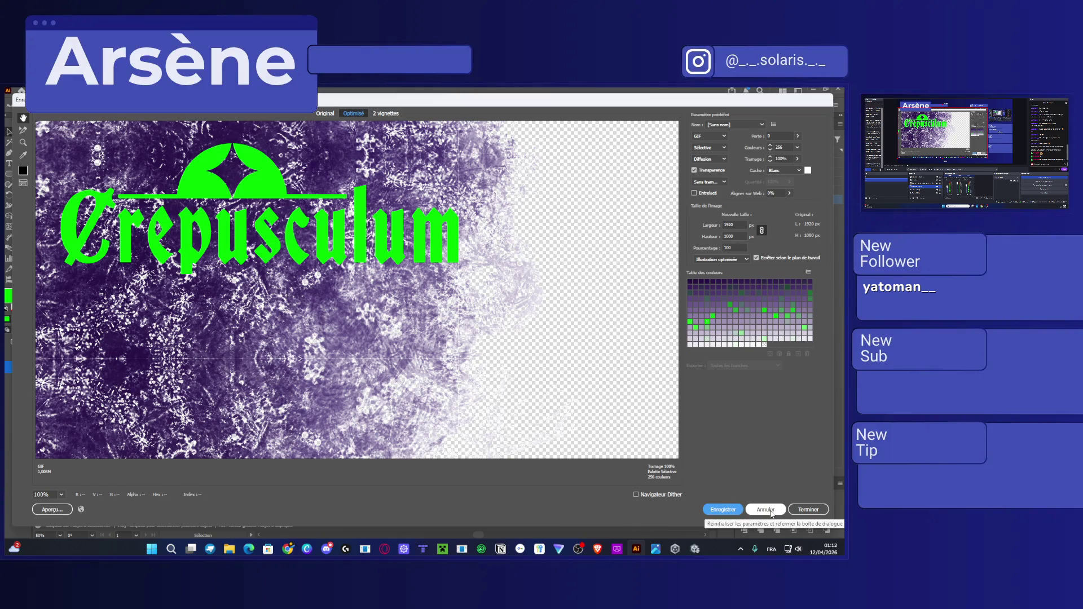
pyautogui.click(719, 136)
pyautogui.click(712, 156)
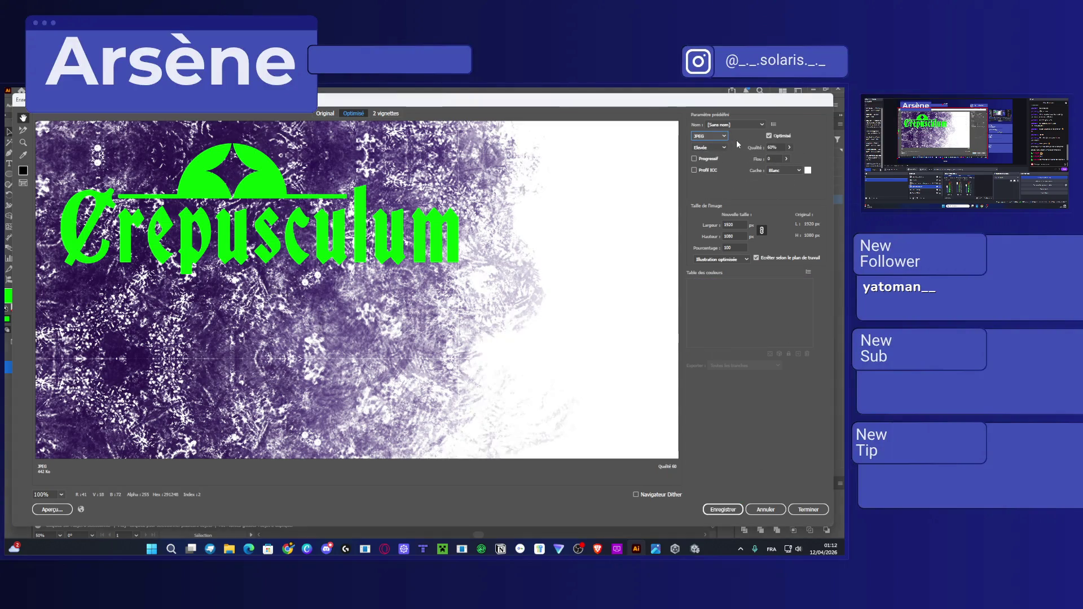
pyautogui.click(715, 164)
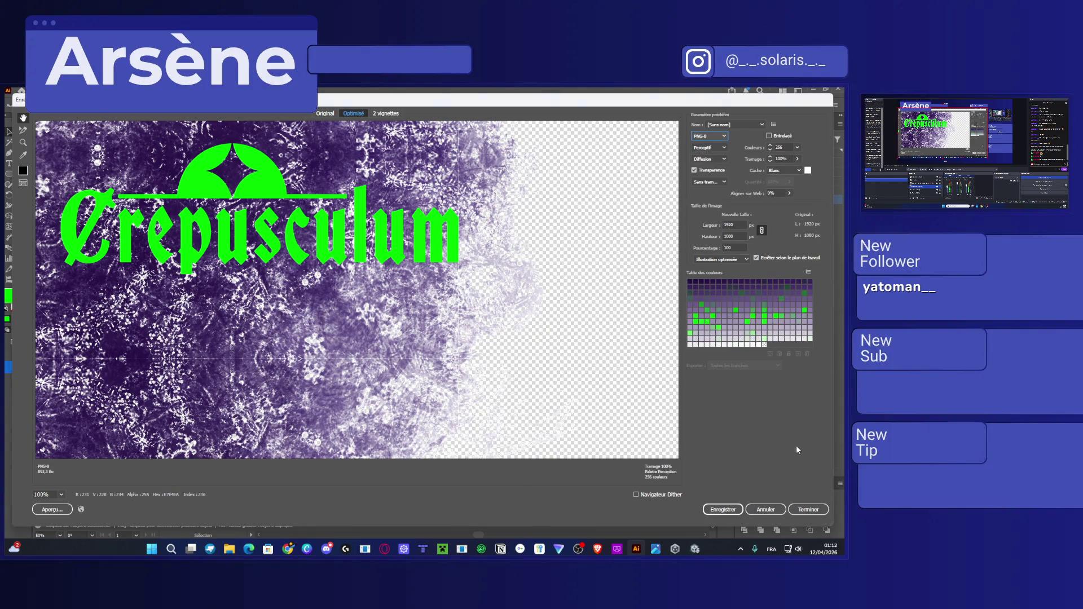
pyautogui.click(775, 513)
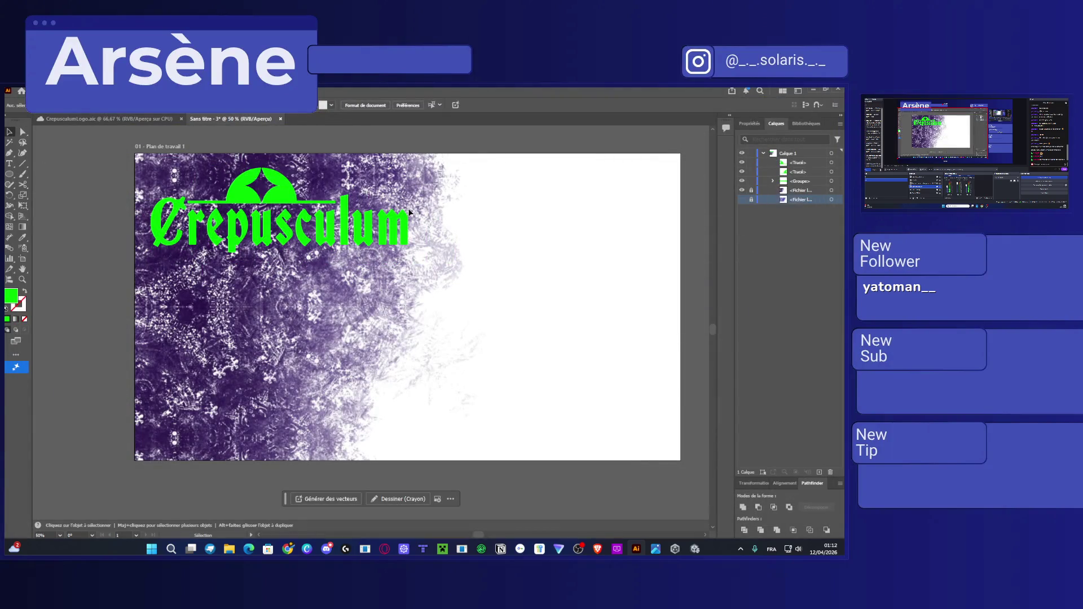
# Unlock the second linked texture image layer, select the image, then deselect it.
pyautogui.scroll(3, 429, 208)
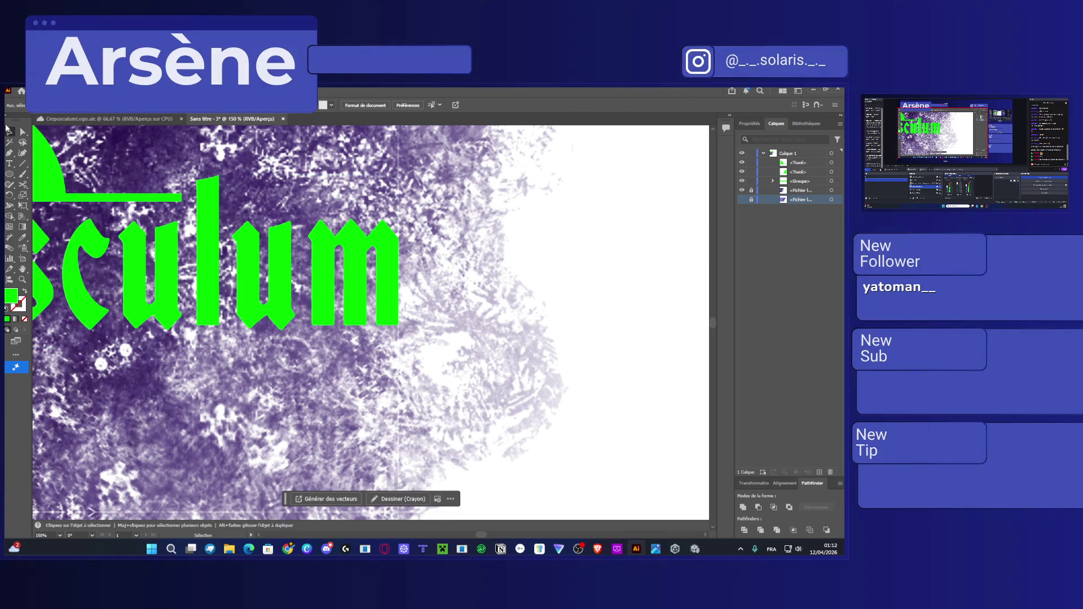
pyautogui.click(751, 190)
pyautogui.press('a')
pyautogui.click(552, 218)
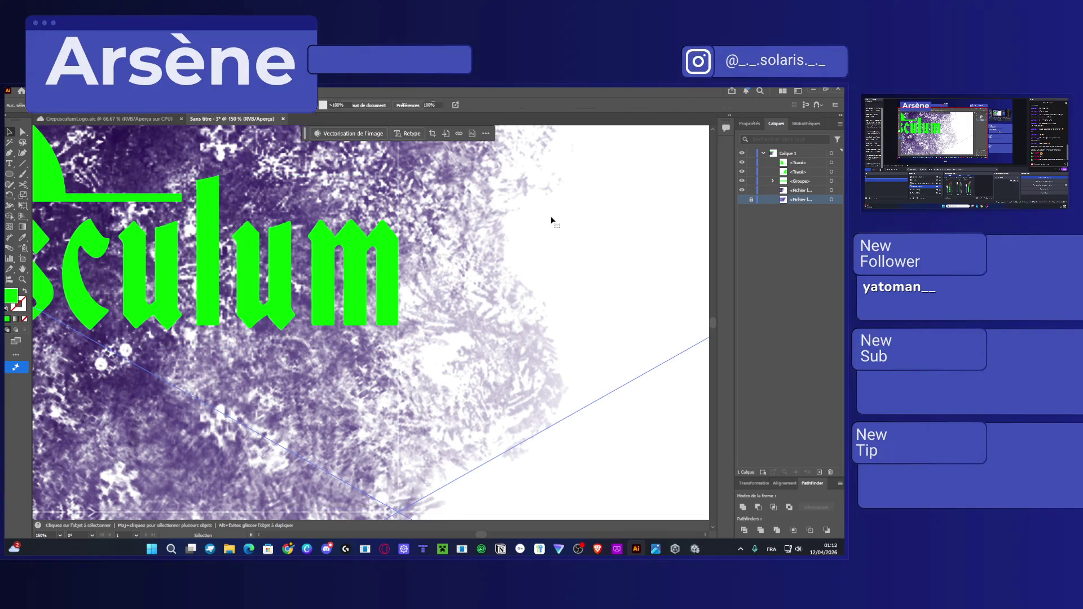
pyautogui.scroll(-3, 528, 240)
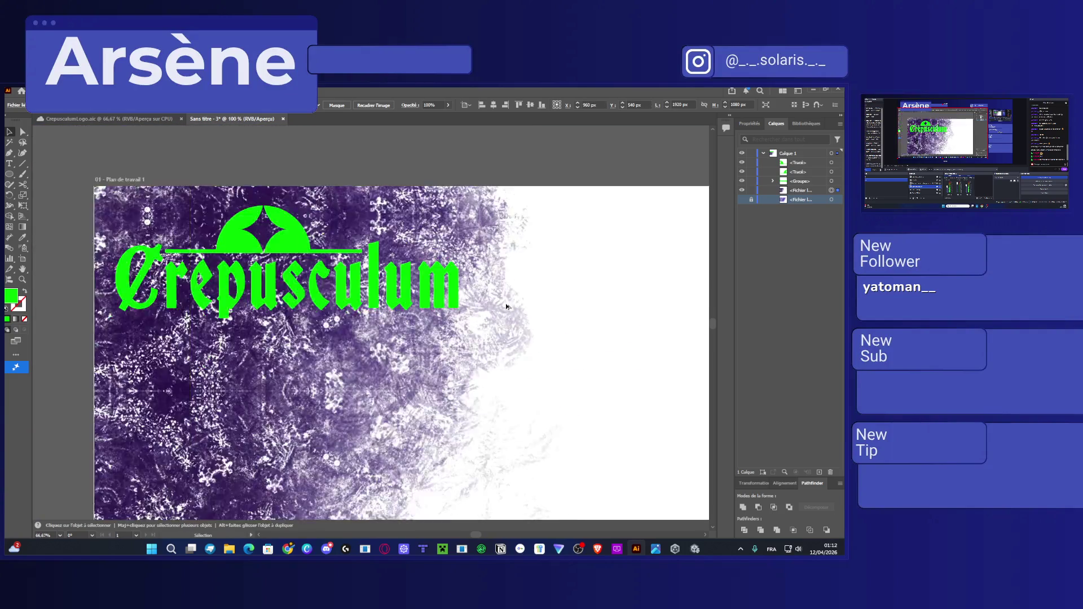
pyautogui.click(149, 310)
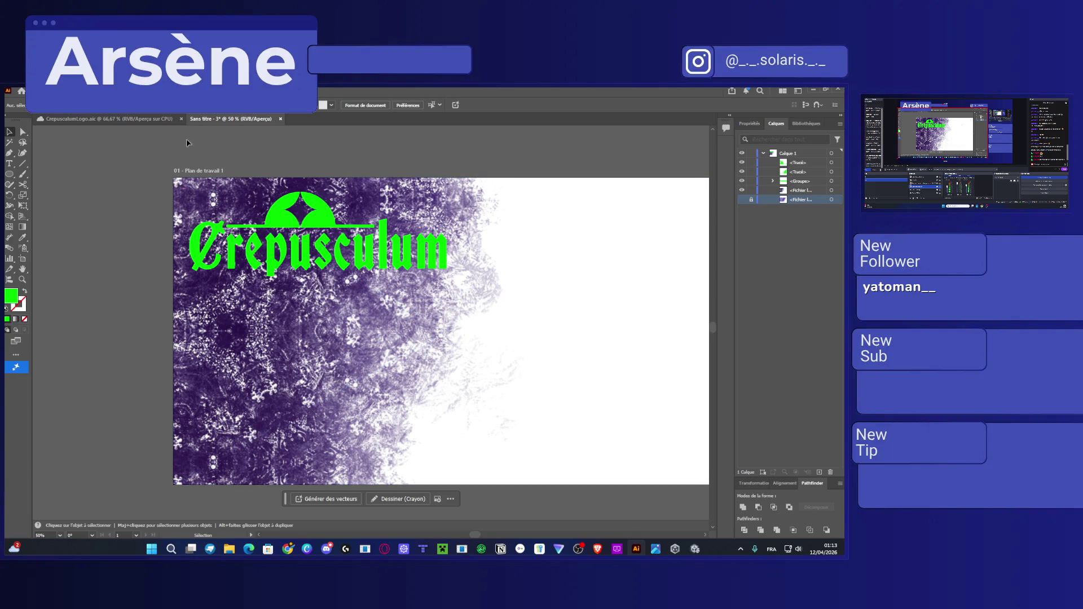
pyautogui.click(44, 91)
# Export via legacy Save for Web as PNG-24, saving it as CrepusculumLogo1 in Documents.
pyautogui.moveTo(101, 282)
pyautogui.click(271, 303)
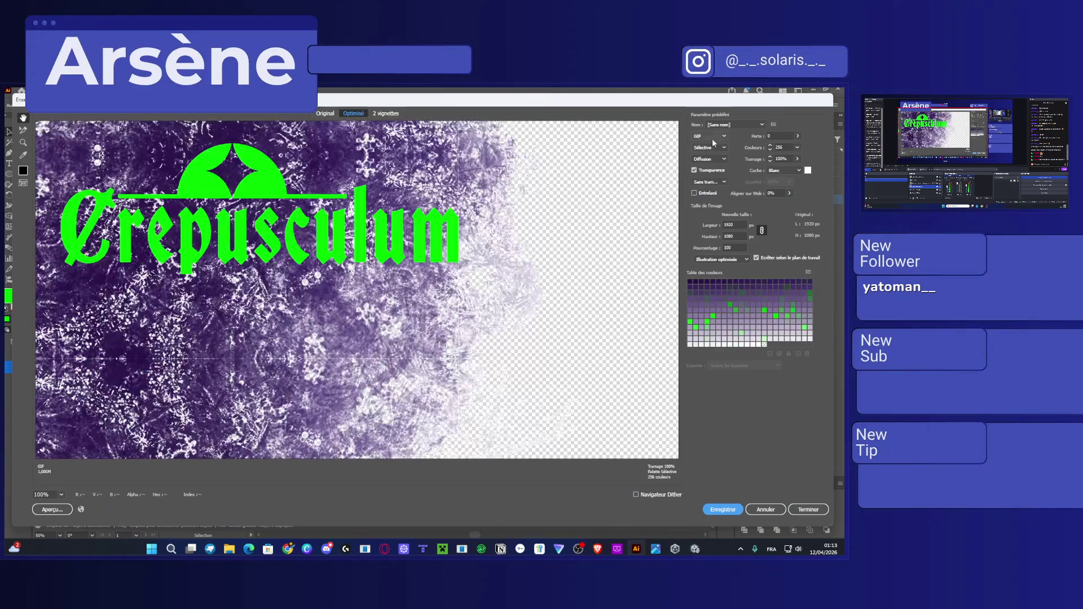
pyautogui.click(724, 137)
pyautogui.click(712, 178)
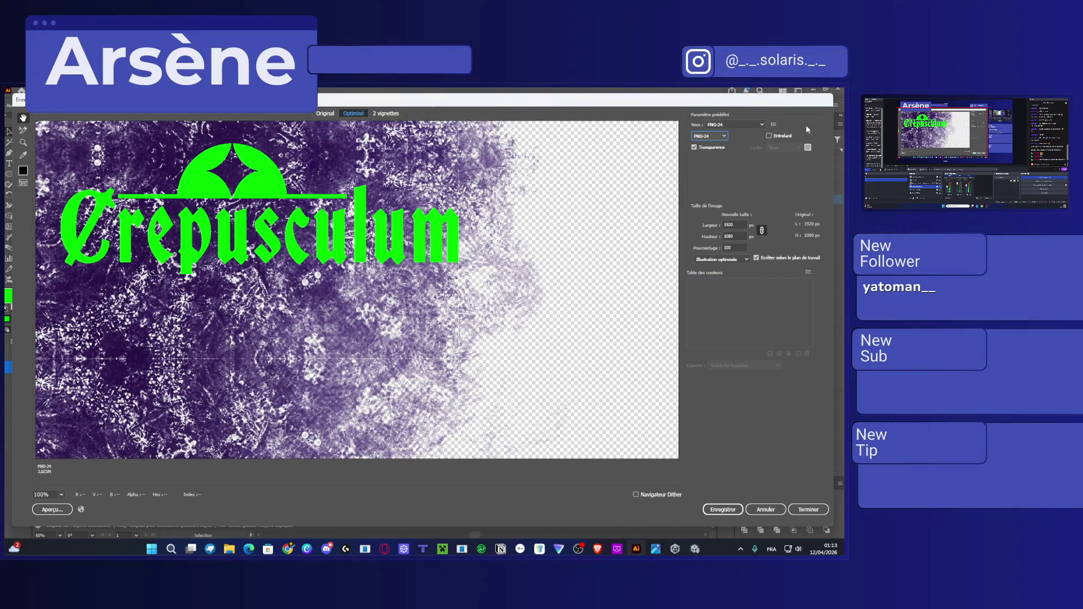
pyautogui.click(730, 510)
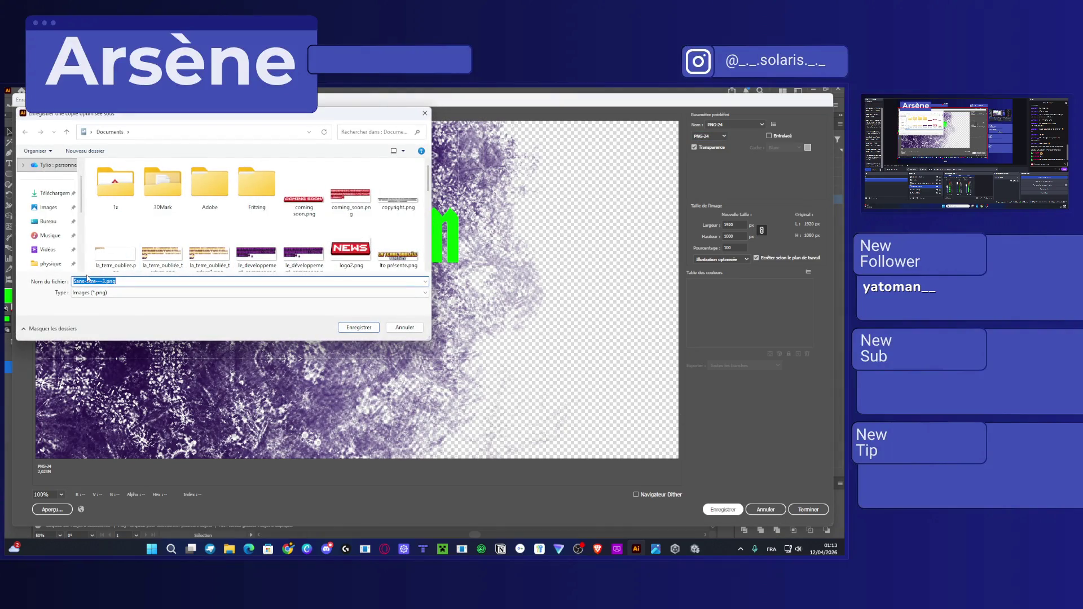
pyautogui.write('Crep')
pyautogui.write('ogo')
pyautogui.press('BackSpace')
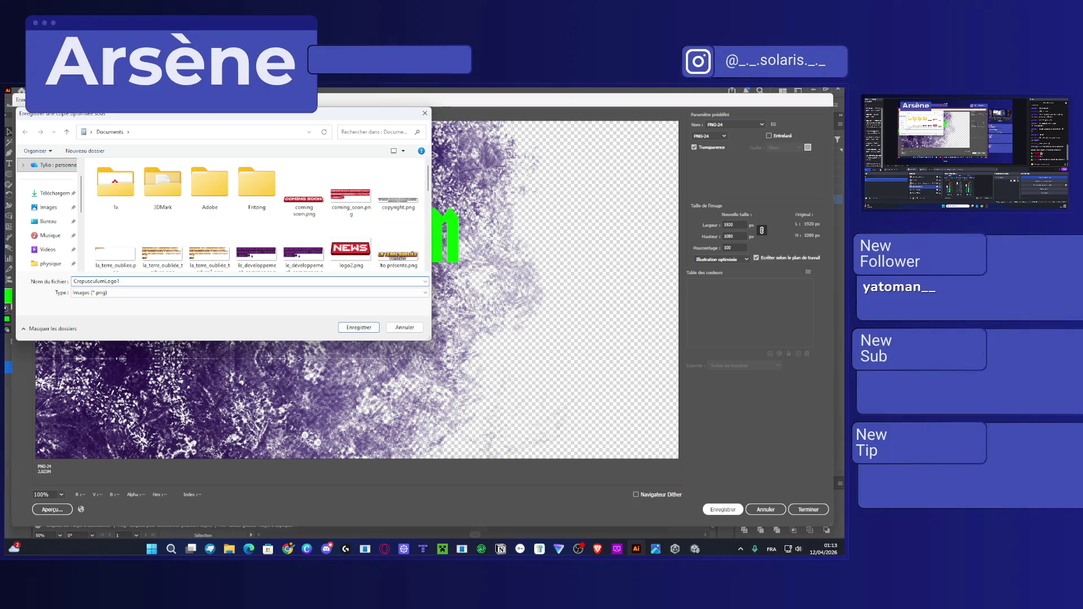
pyautogui.press('Return')
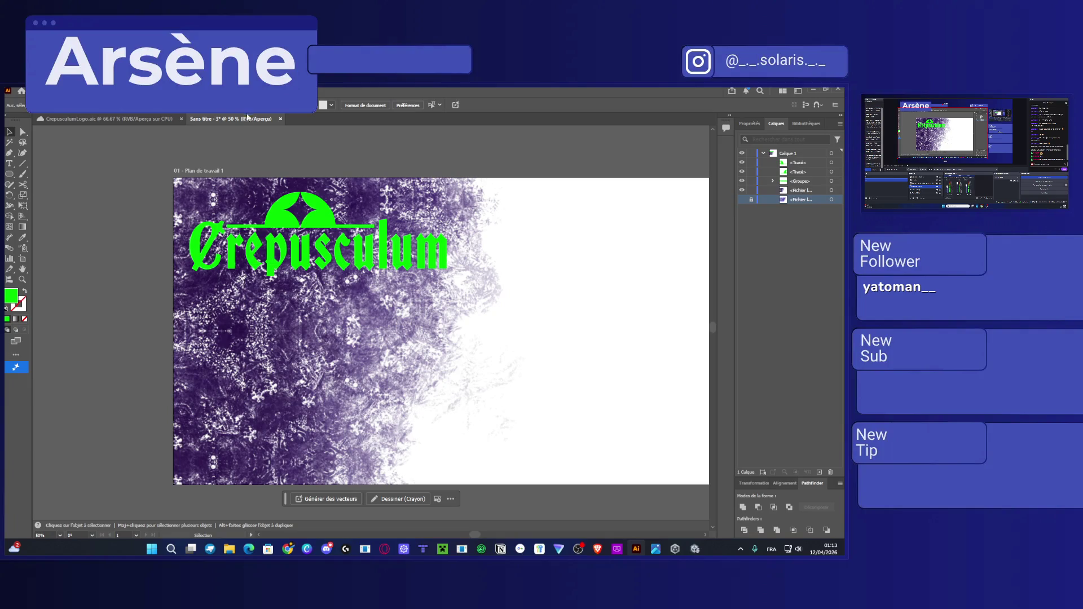
pyautogui.hotkey('ctrl', '+')
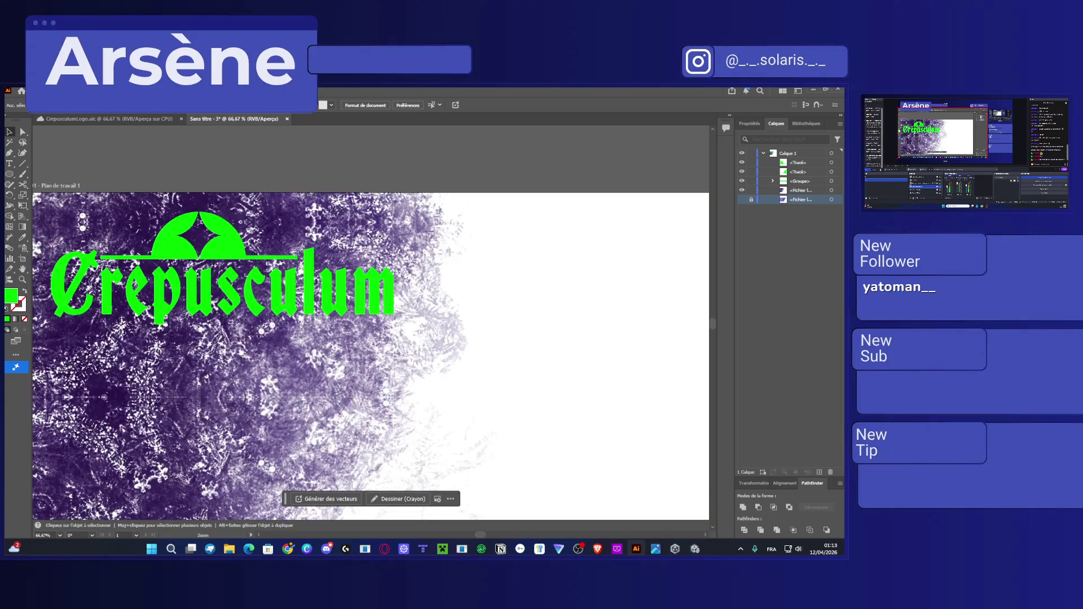
pyautogui.hotkey('ctrl', '-')
pyautogui.hotkey('ctrl', '-')
pyautogui.hotkey('ctrl', '-')
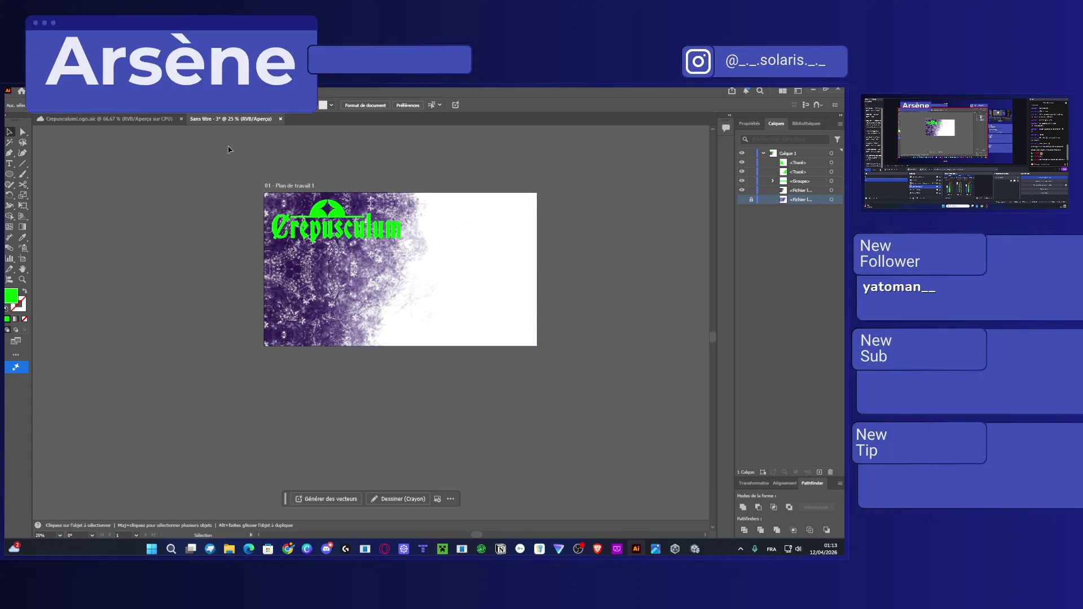
pyautogui.hotkey('ctrl', 'a')
pyautogui.press('Delete')
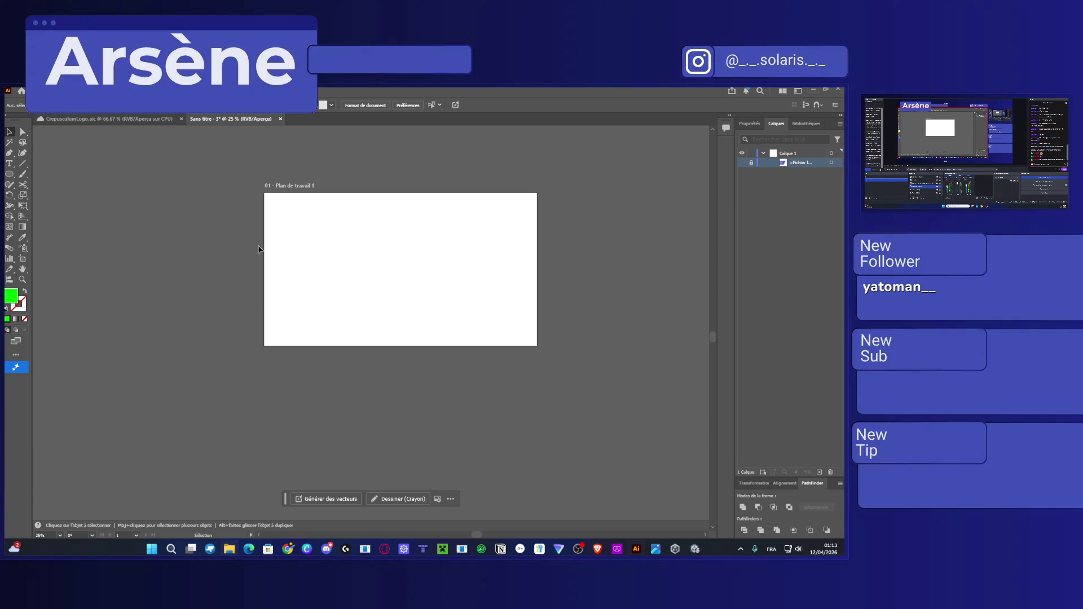
pyautogui.hotkey('ctrl', 'z')
pyautogui.click(196, 196)
# Re-export the artboard as PNG-24 via Save for Web, overwriting CrepusculumLogo1.png in Documents.
pyautogui.click(42, 92)
pyautogui.moveTo(89, 288)
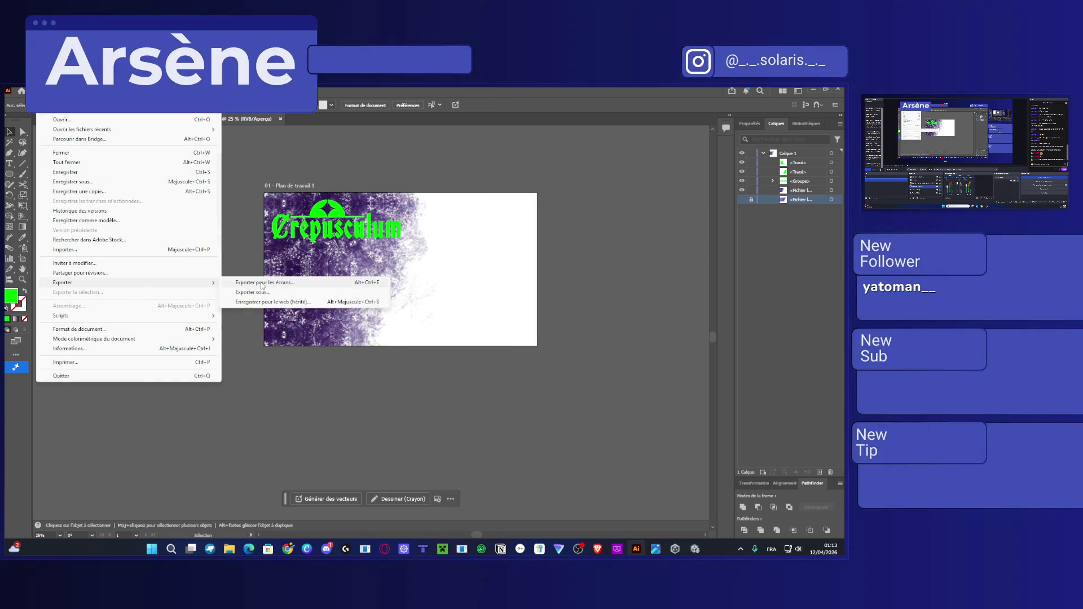
pyautogui.click(316, 302)
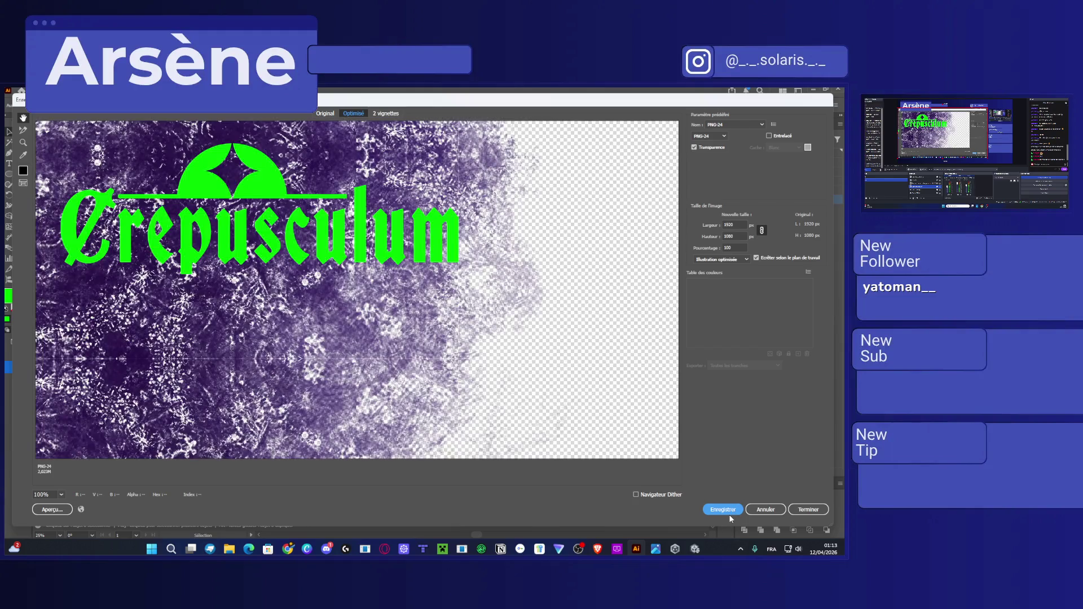
pyautogui.click(730, 511)
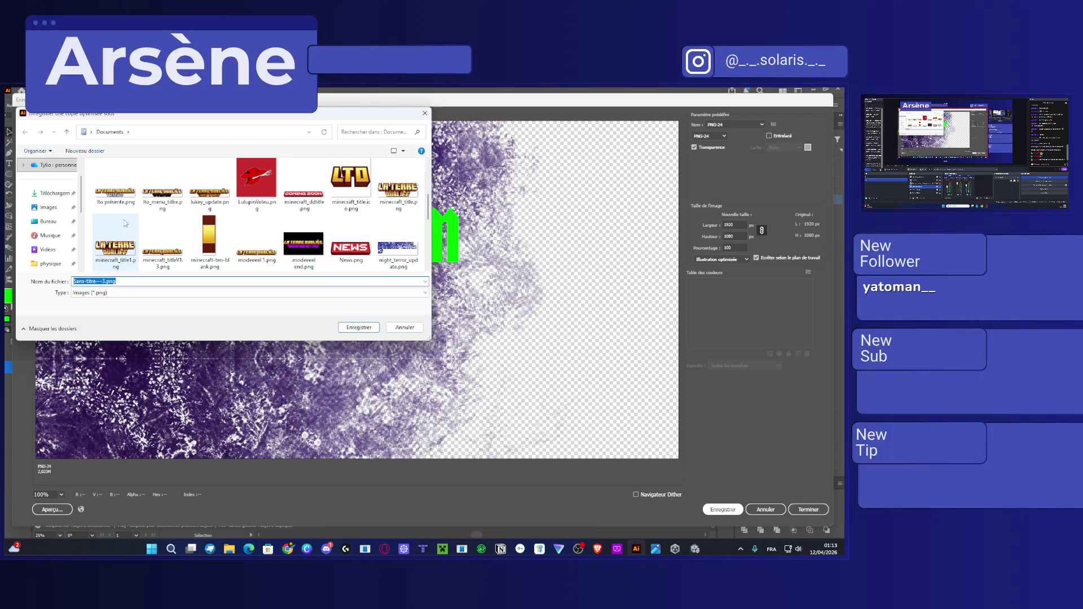
pyautogui.write('Crepu')
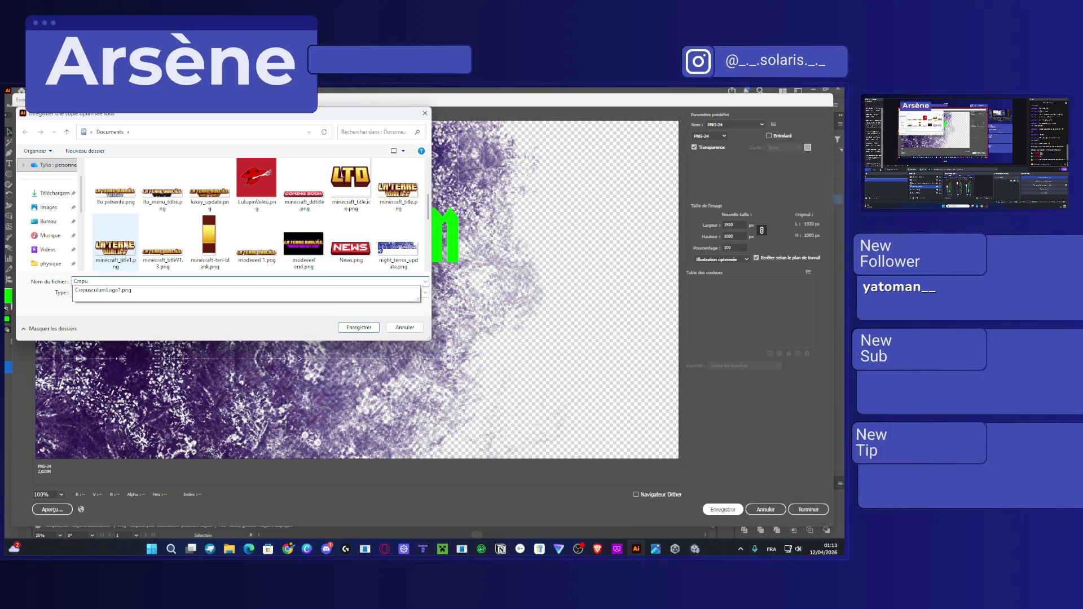
pyautogui.click(116, 291)
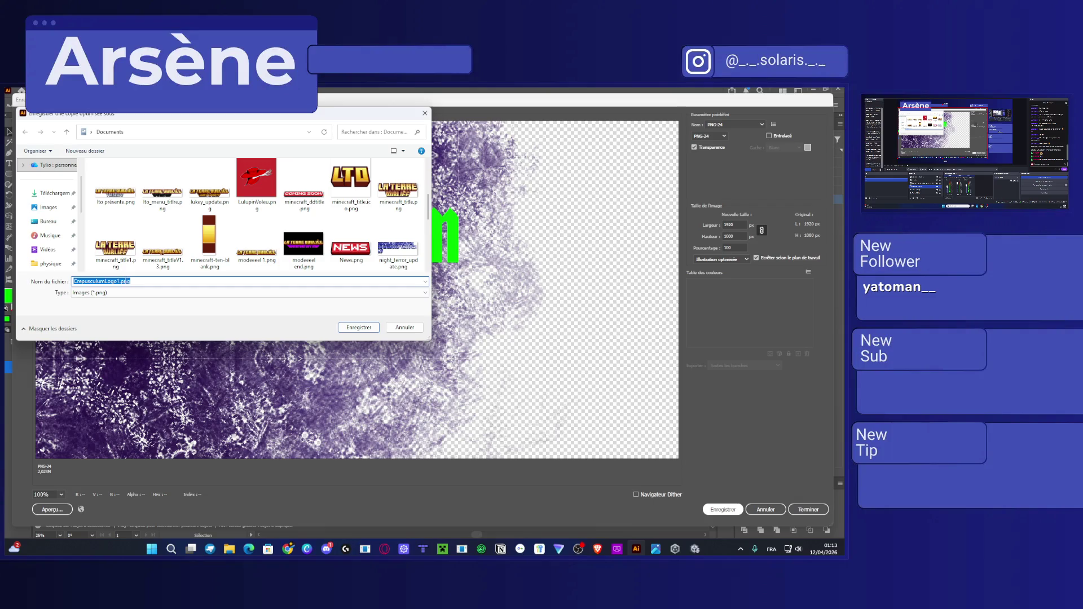
pyautogui.press('Tab')
pyautogui.press('Return')
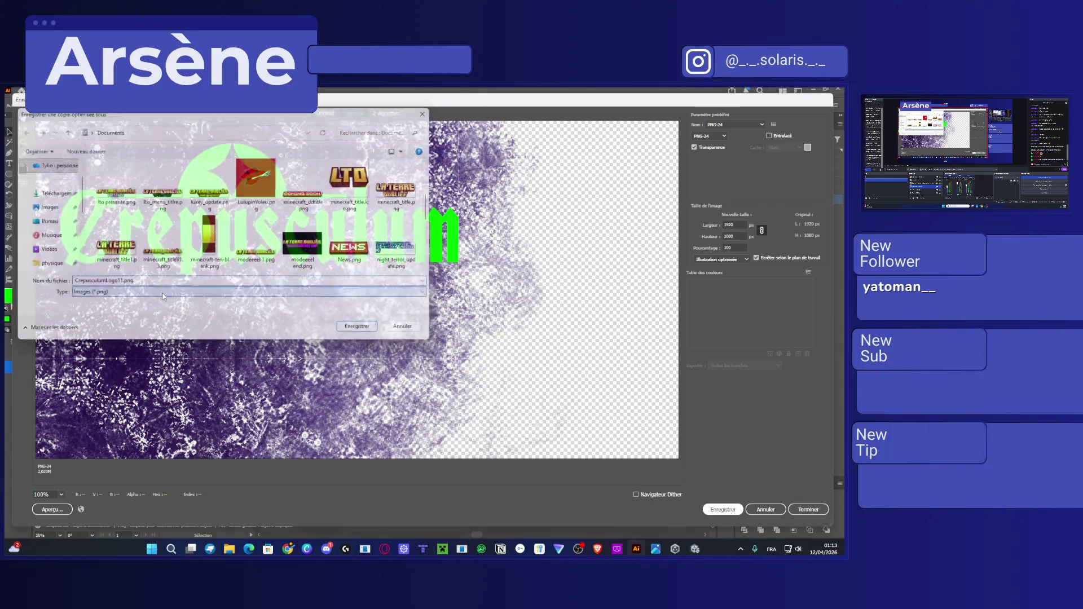
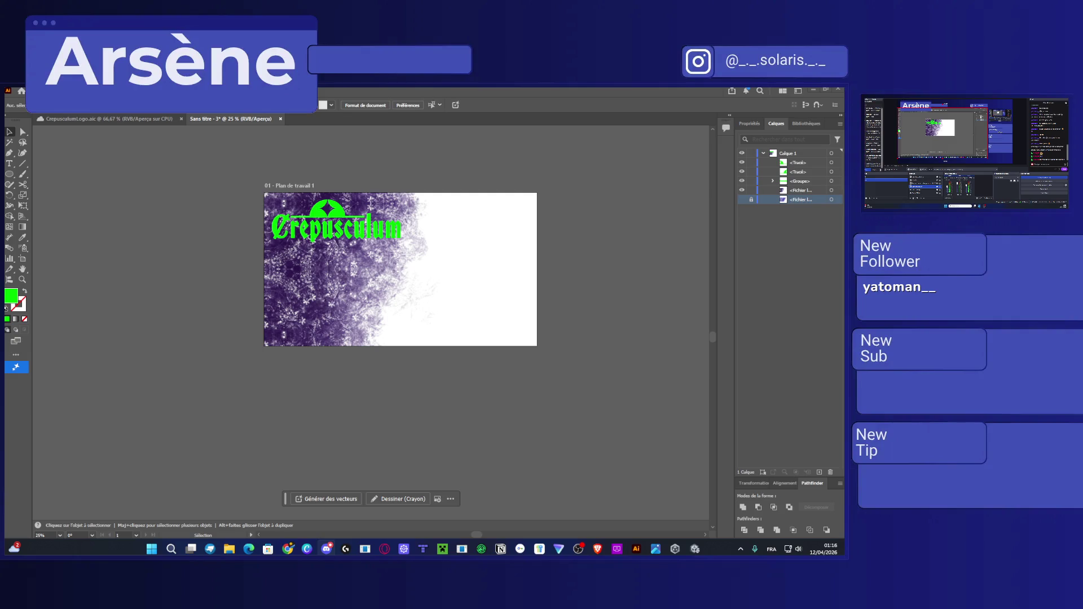
# Select all existing artwork on the Illustrator artboard and delete it.
pyautogui.click(451, 229)
pyautogui.click(241, 262)
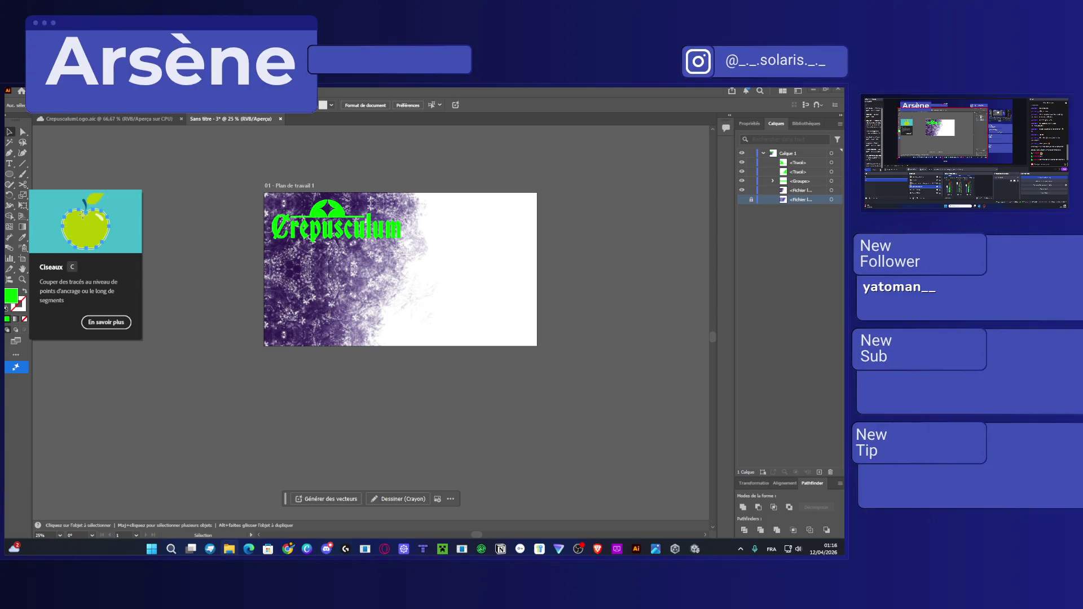
pyautogui.scroll(2, 218, 205)
pyautogui.hotkey('ctrl', 'a')
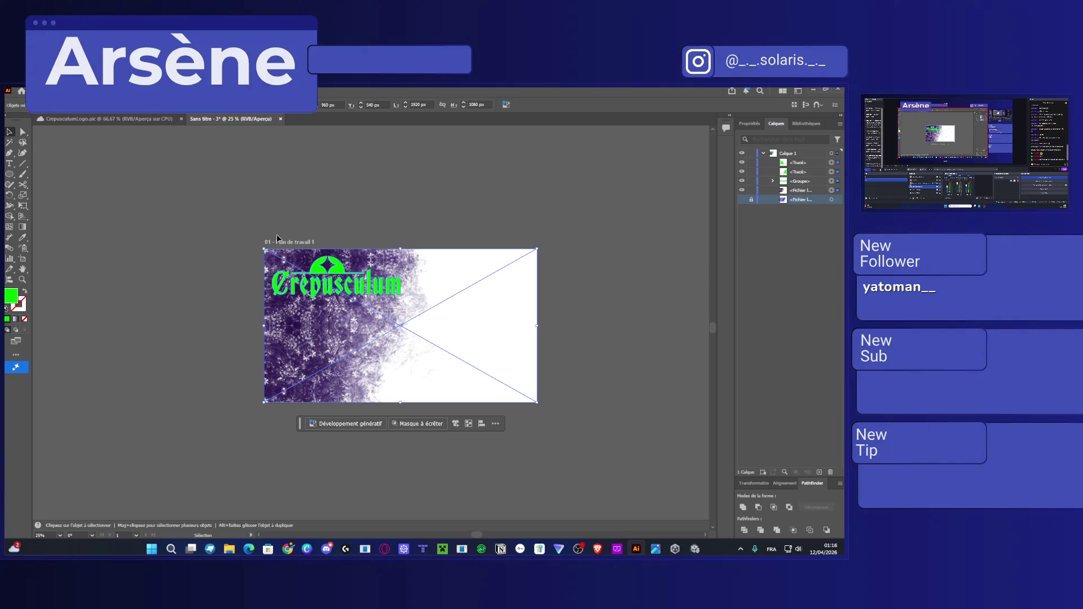
pyautogui.press('Delete')
# Place the Crepusculum title image on the artboard from File Explorer, zoom in, and unlock its layer.
pyautogui.press('super+e')
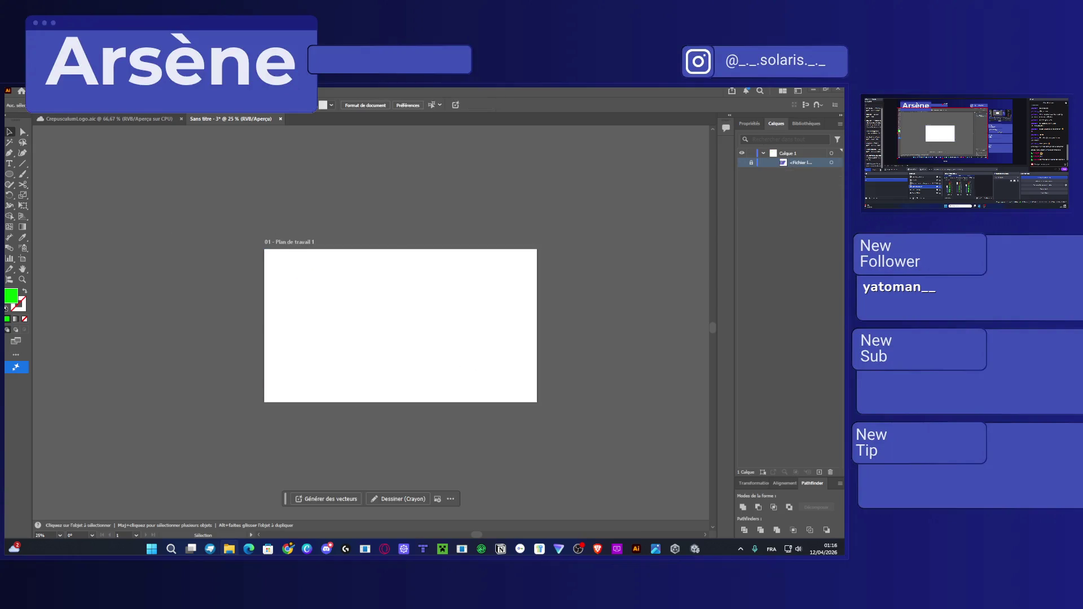
pyautogui.moveTo(88, 312)
pyautogui.mouseDown()
pyautogui.moveTo(370, 363)
pyautogui.moveTo(399, 313)
pyautogui.mouseUp()
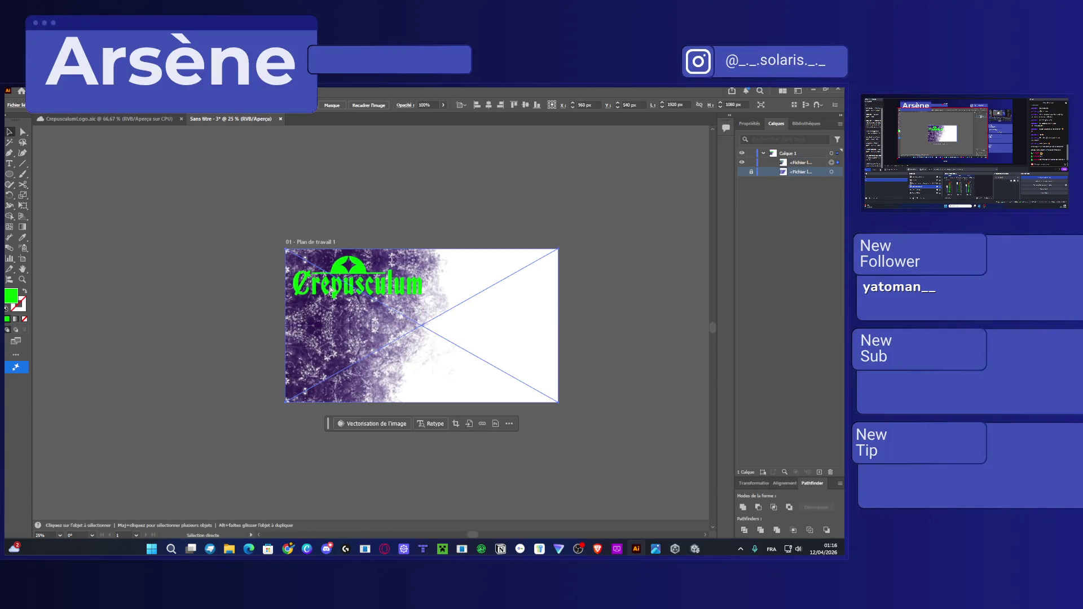
pyautogui.scroll(1, 346, 284)
pyautogui.scroll(3, 346, 285)
pyautogui.click(9, 143)
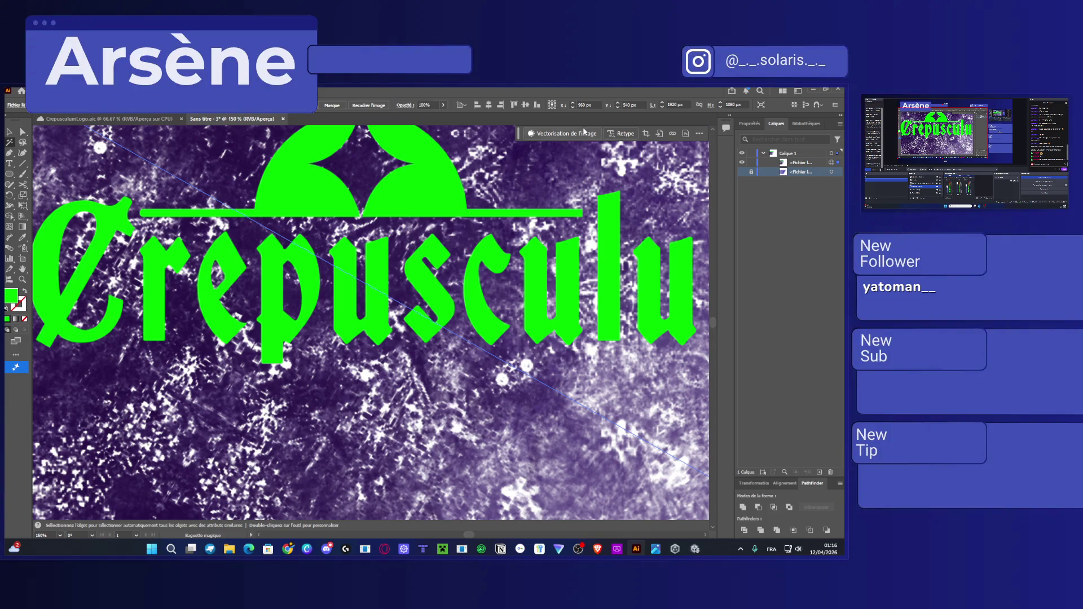
pyautogui.click(750, 171)
# Quit Illustrator after dismissing the close-document warning.
pyautogui.click(838, 89)
pyautogui.click(468, 330)
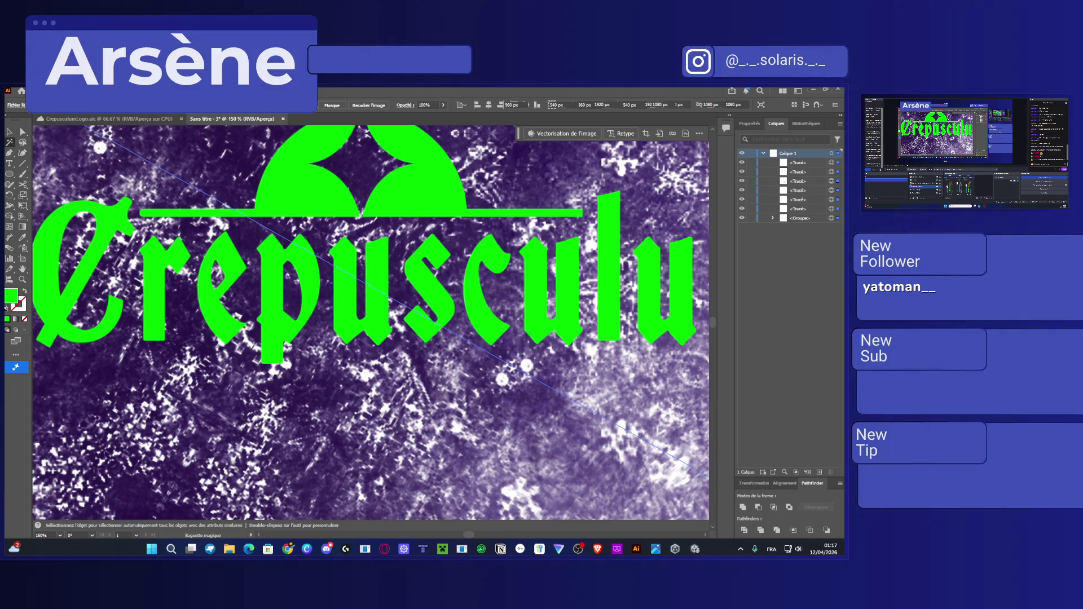
pyautogui.click(839, 90)
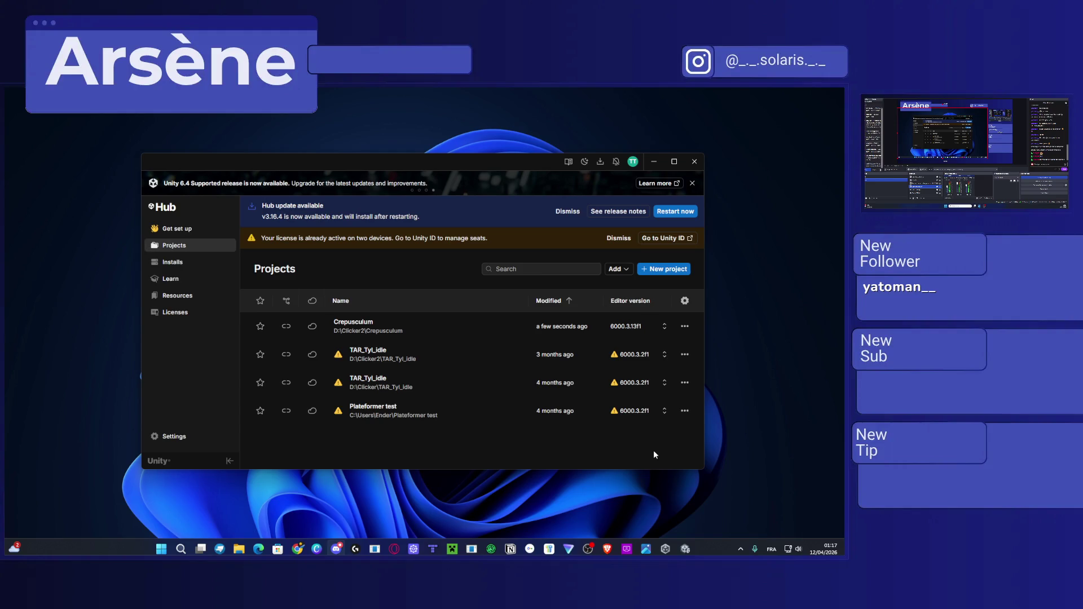
# Search 'photos' in the Start menu and launch Adobe Photoshop 2026.
pyautogui.press('super')
pyautogui.write('photos')
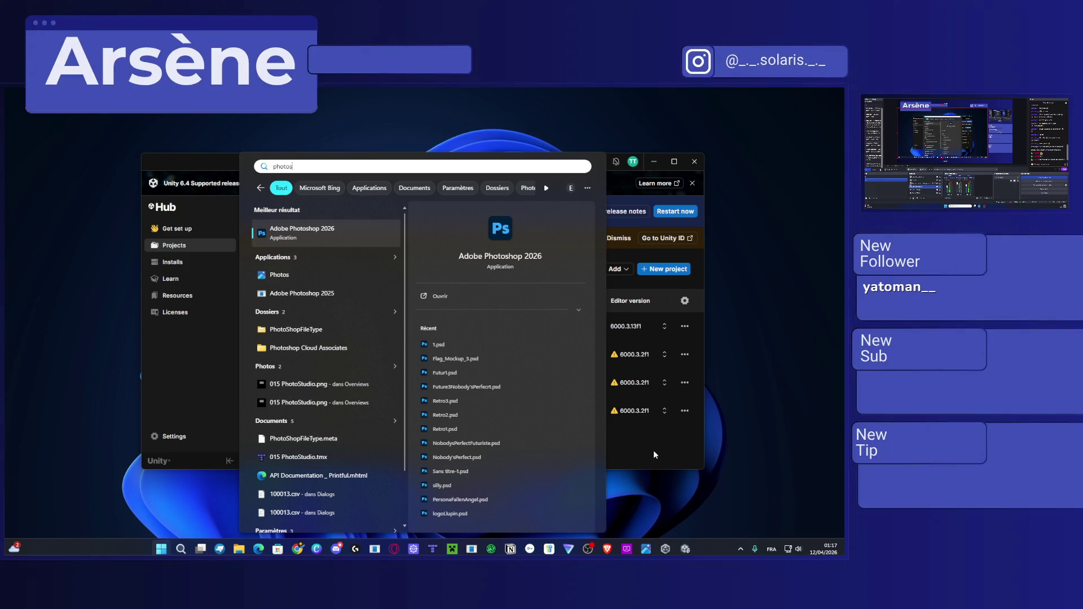
pyautogui.press('Return')
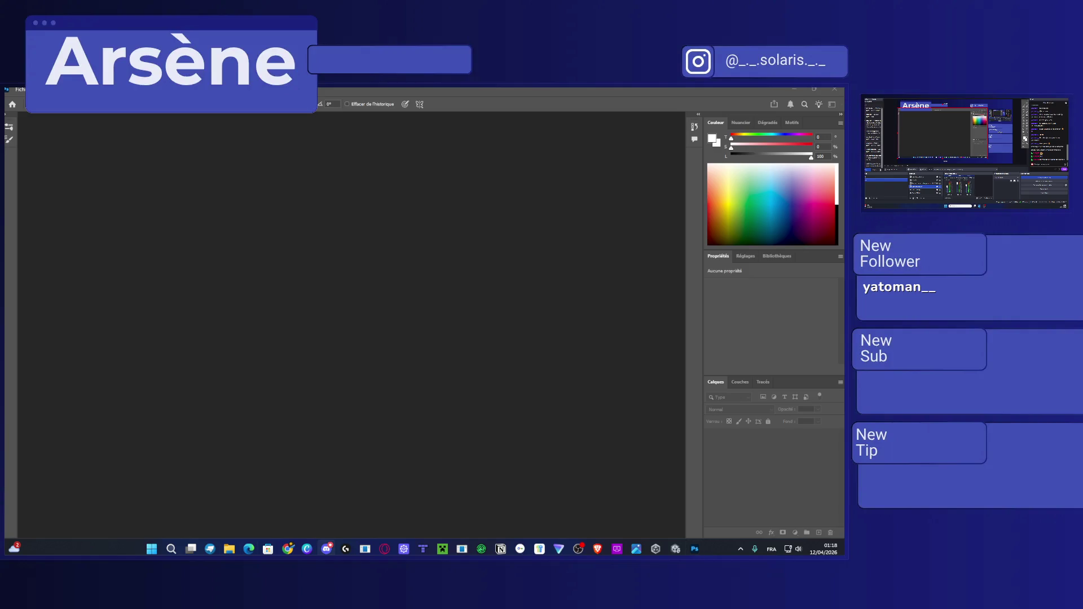
# From Fichier > Nouveau, create a 1920 × 1080 pixel document with Transparent background contents.
pyautogui.click(20, 89)
pyautogui.click(34, 114)
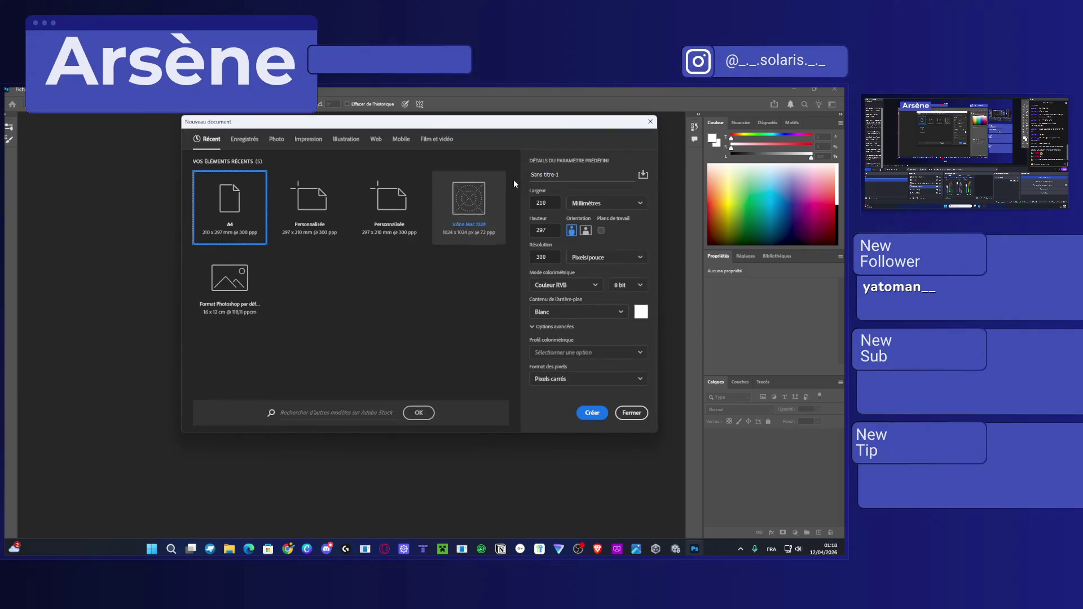
pyautogui.click(598, 203)
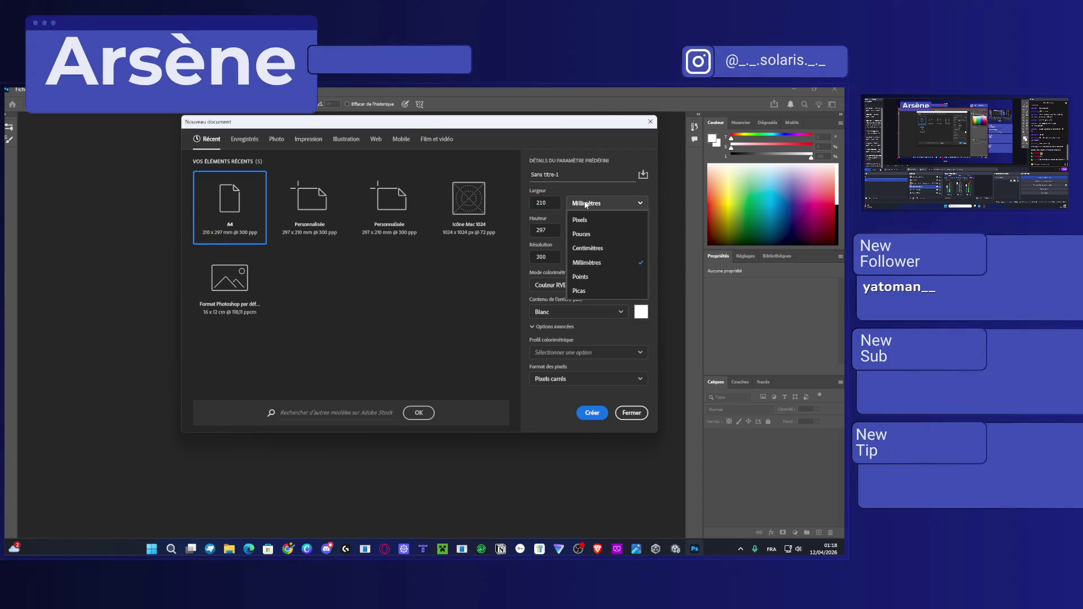
pyautogui.click(586, 205)
pyautogui.doubleClick(542, 203)
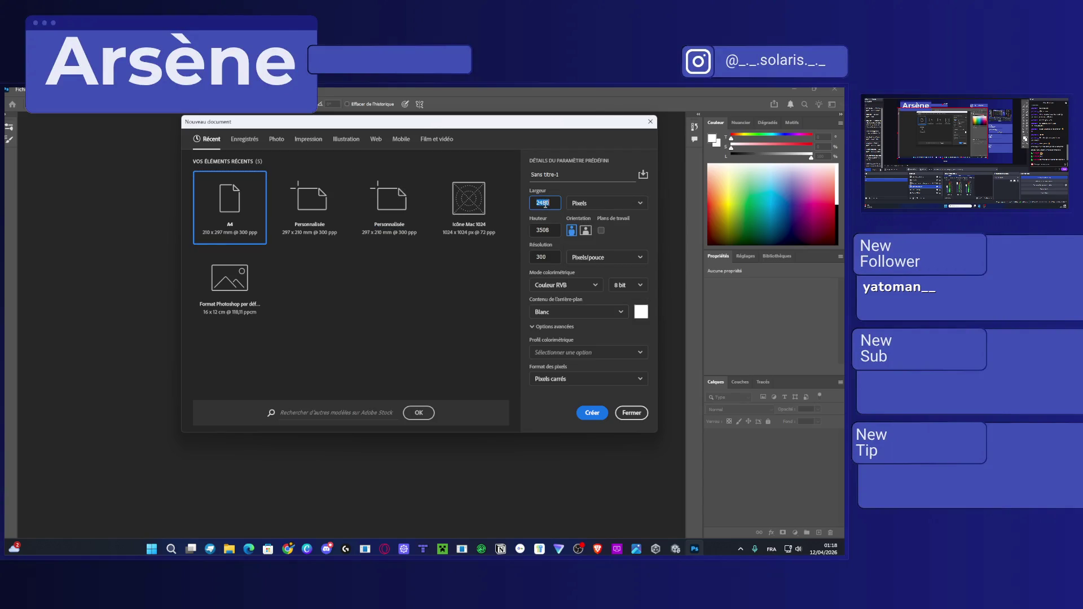
pyautogui.write('1920')
pyautogui.press('Tab')
pyautogui.write('108')
pyautogui.click(599, 314)
pyautogui.click(590, 370)
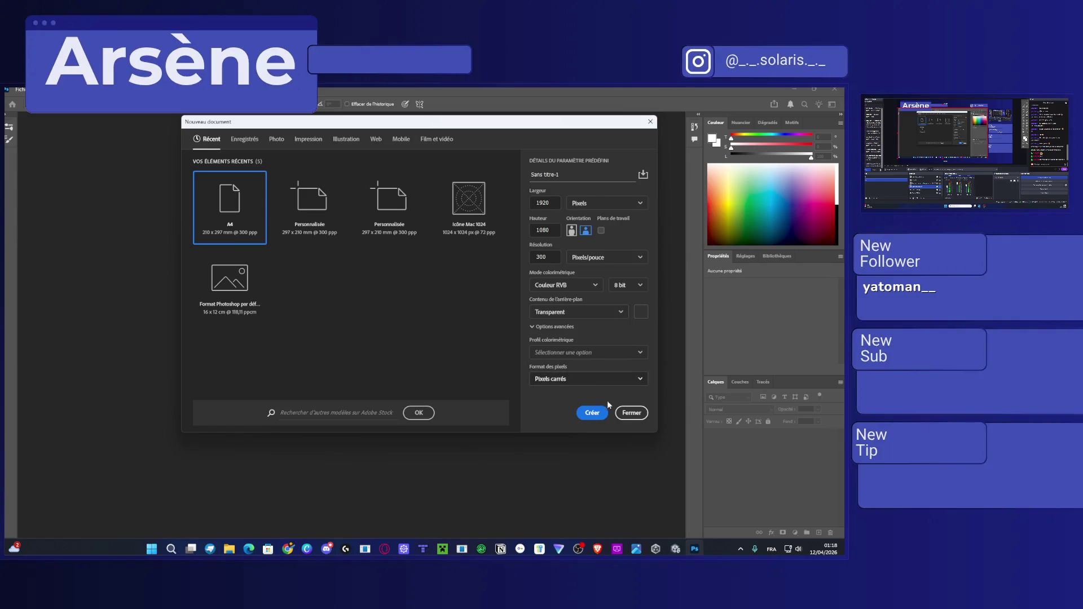
pyautogui.click(592, 413)
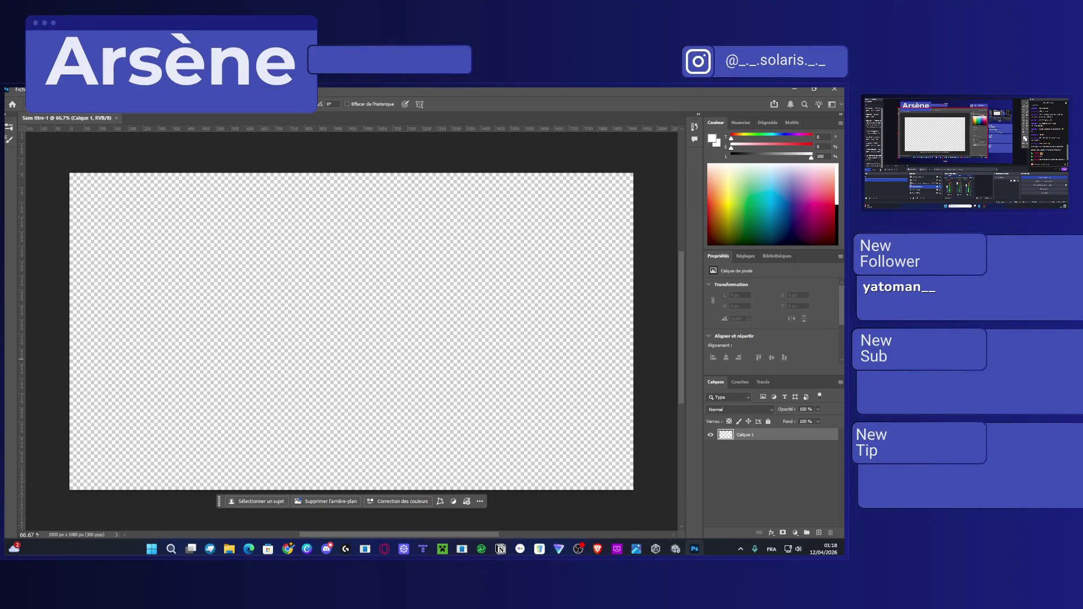
# Drag the CrepusculumLogo11 image from the file browser onto the canvas.
pyautogui.click(287, 549)
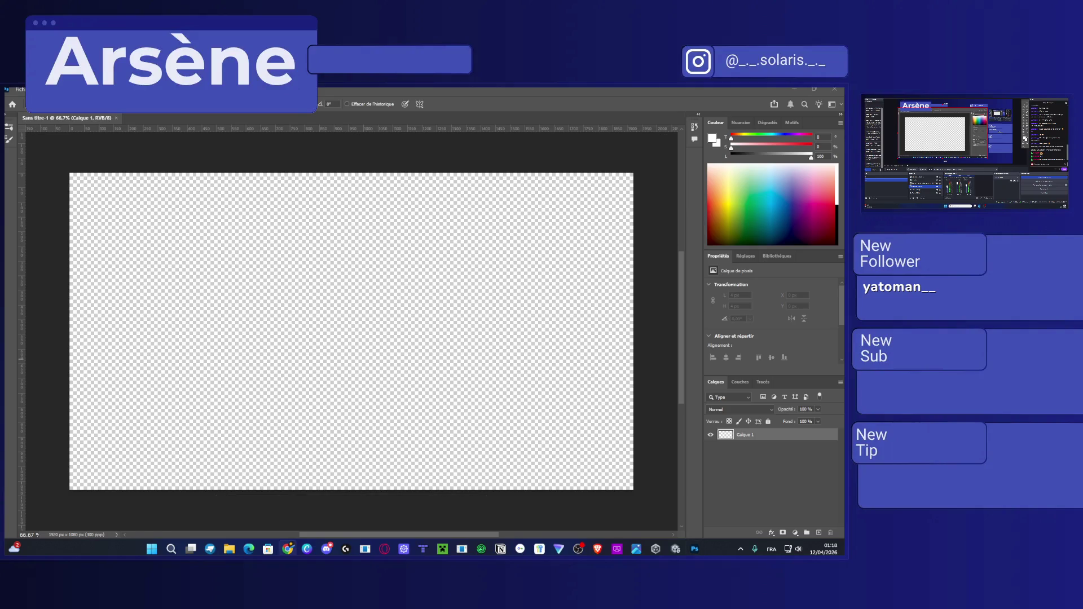
pyautogui.hotkey('alt', 'Tab')
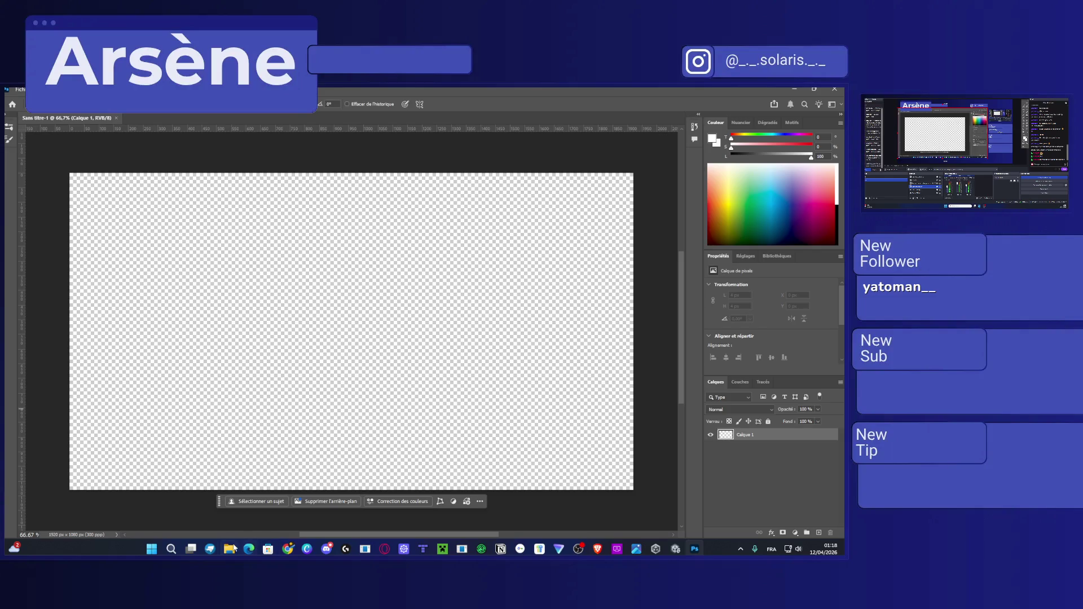
pyautogui.click(229, 549)
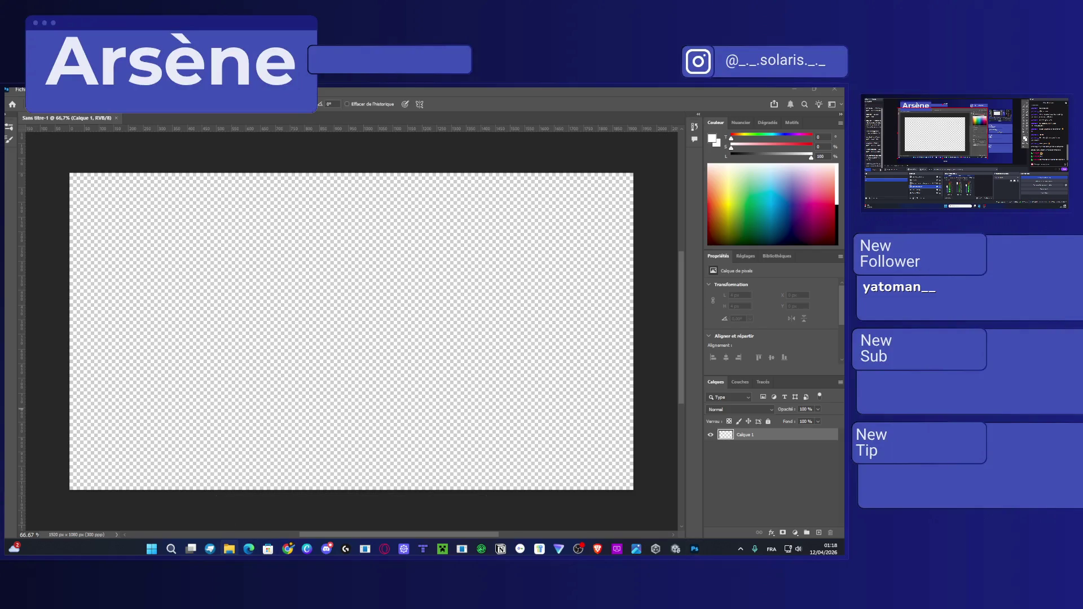
pyautogui.moveTo(181, 380); pyautogui.dragTo(246, 381)
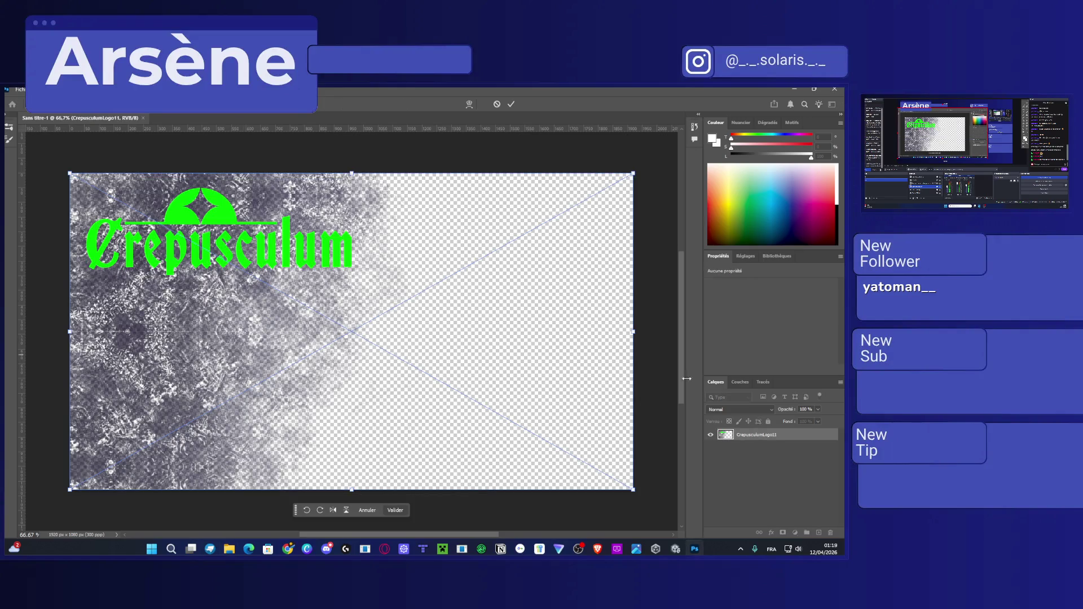
# Cancel the logo placement, dock the Brush Settings and Brushes panels, and narrow the Brushes panel.
pyautogui.click(9, 139)
pyautogui.click(107, 144)
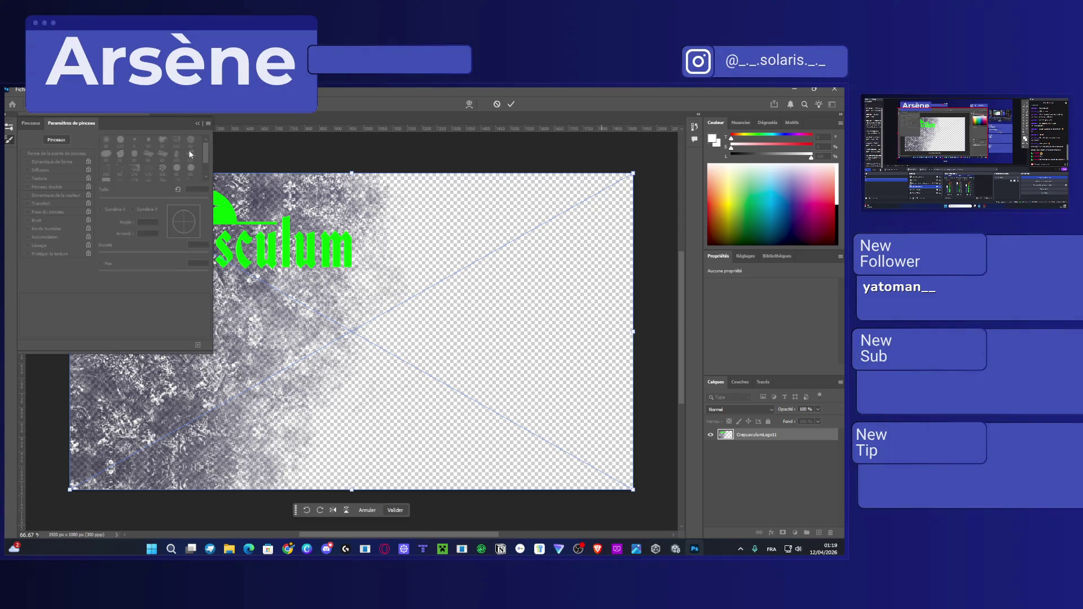
pyautogui.press('Escape')
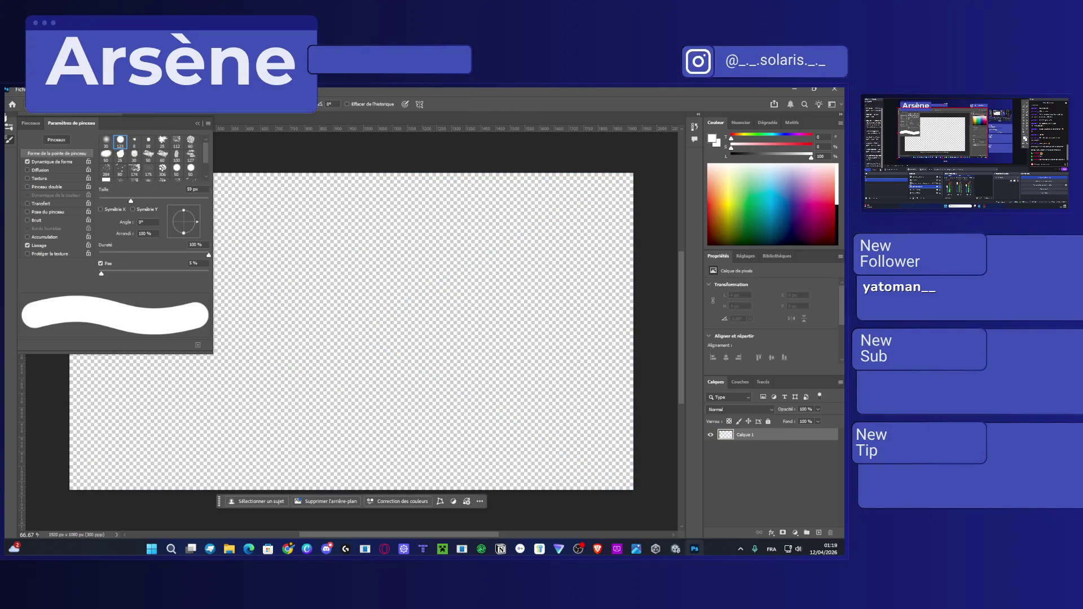
pyautogui.click(7, 117)
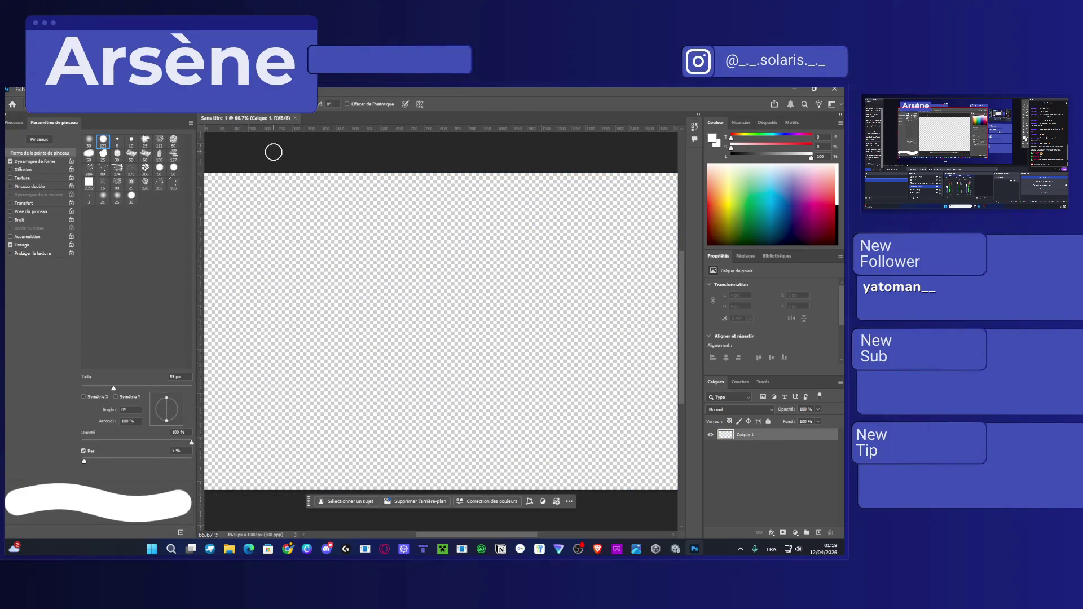
pyautogui.click(25, 124)
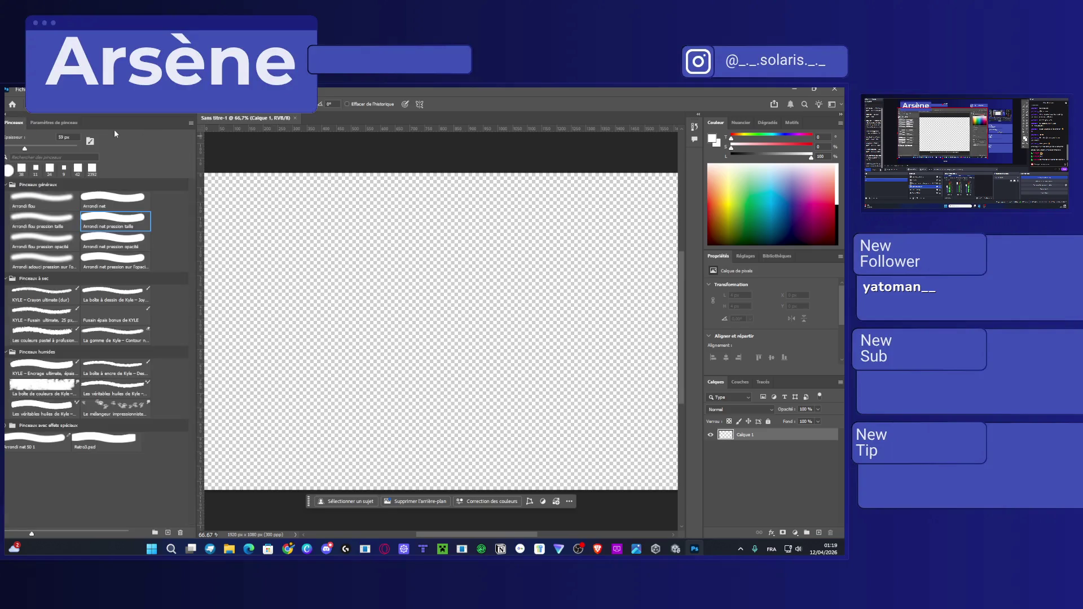
pyautogui.moveTo(195, 137); pyautogui.dragTo(100, 136)
pyautogui.scroll(-1, 288, 246)
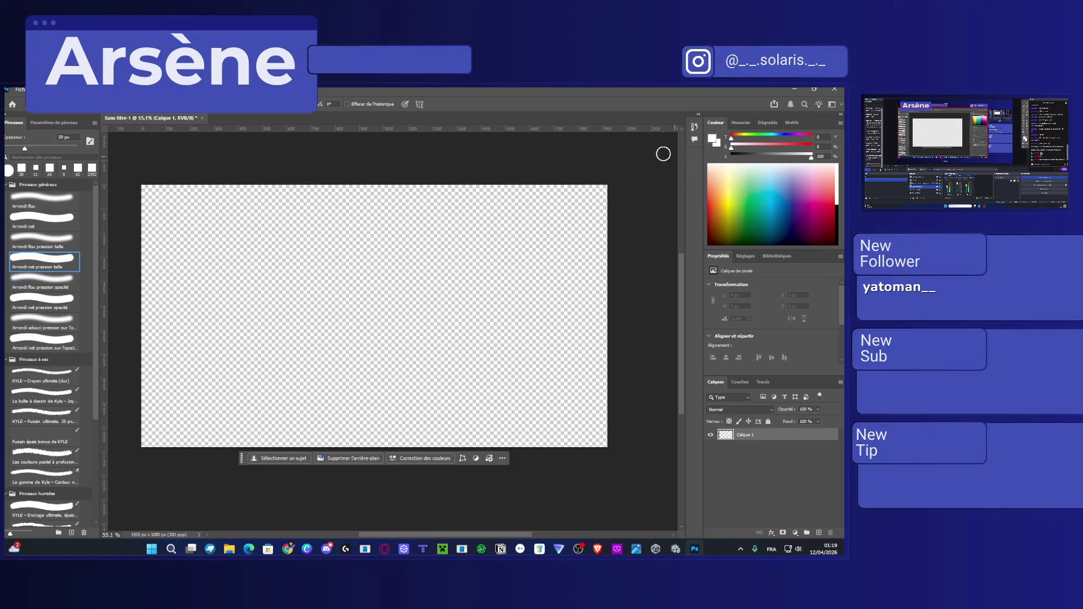
pyautogui.click(214, 89)
# Browse the panels menu, opening and closing the Tool Presets panel.
pyautogui.click(176, 142)
pyautogui.click(217, 89)
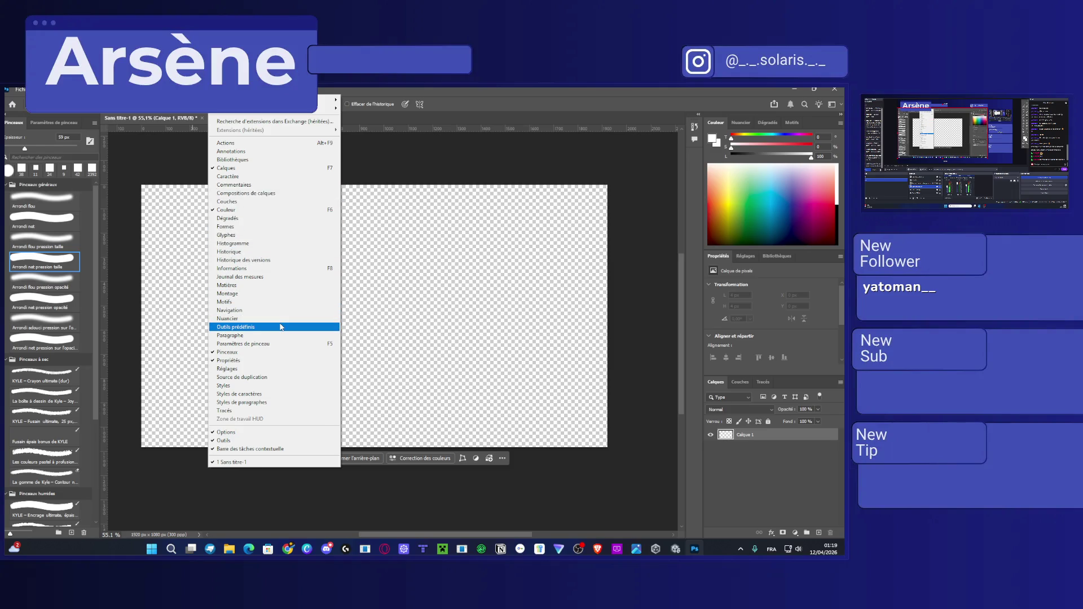
pyautogui.click(281, 326)
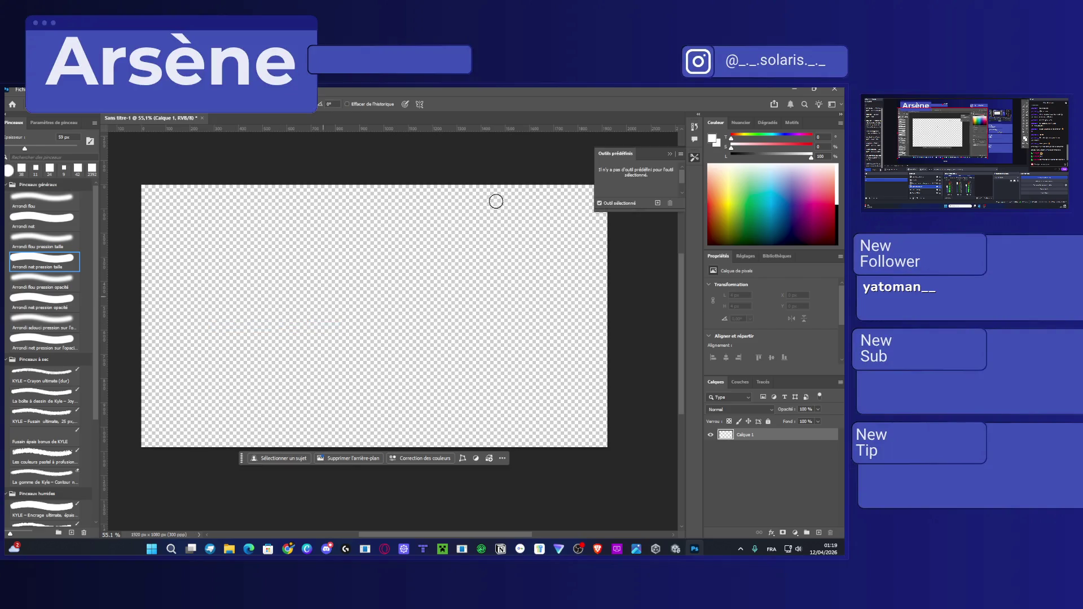
pyautogui.click(670, 154)
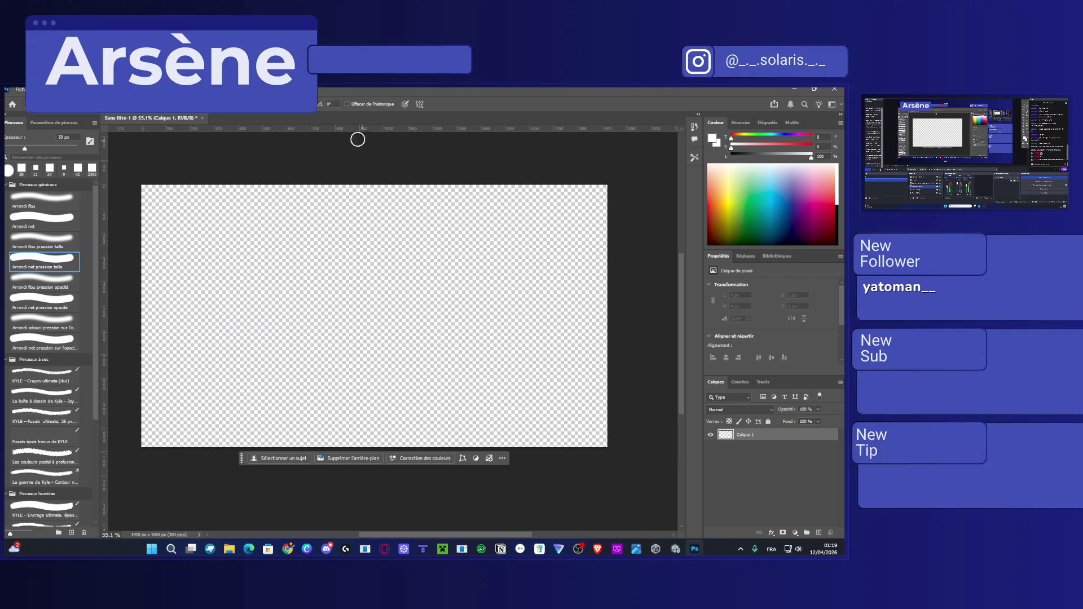
pyautogui.click(217, 89)
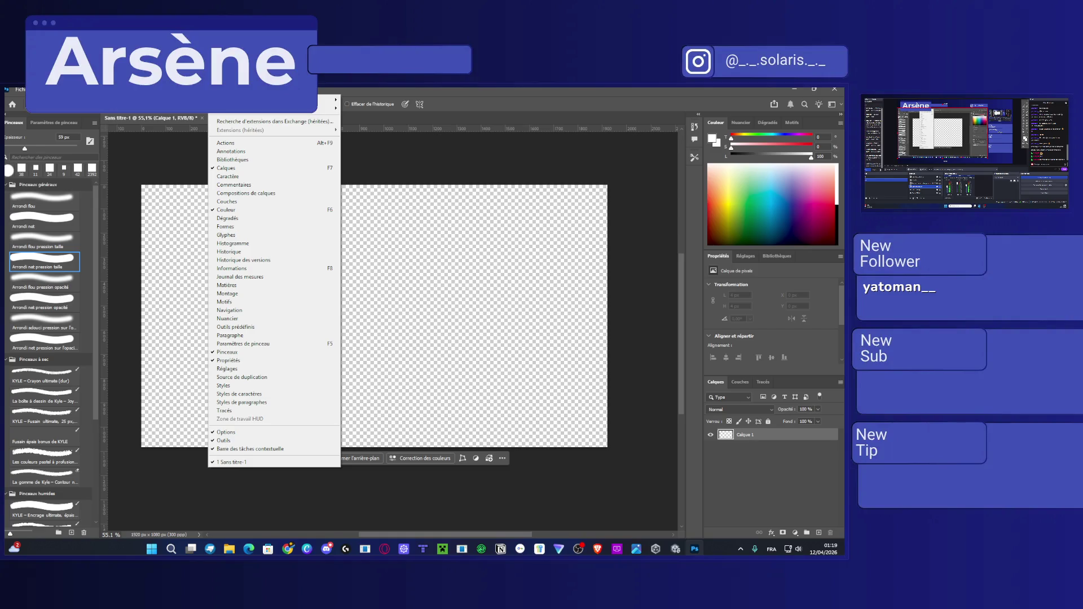
pyautogui.press('Escape')
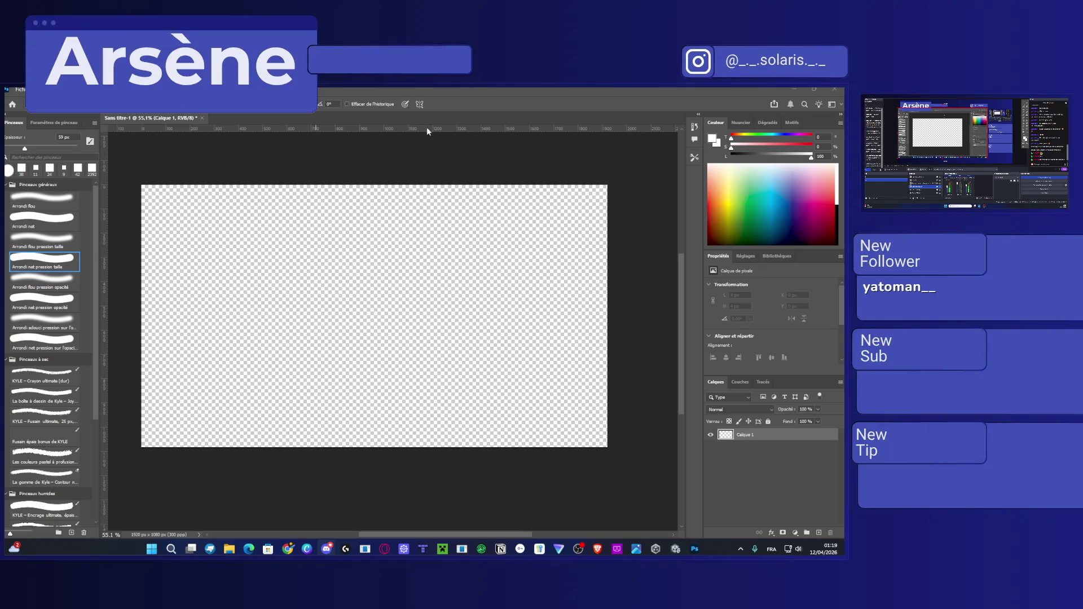
pyautogui.click(218, 90)
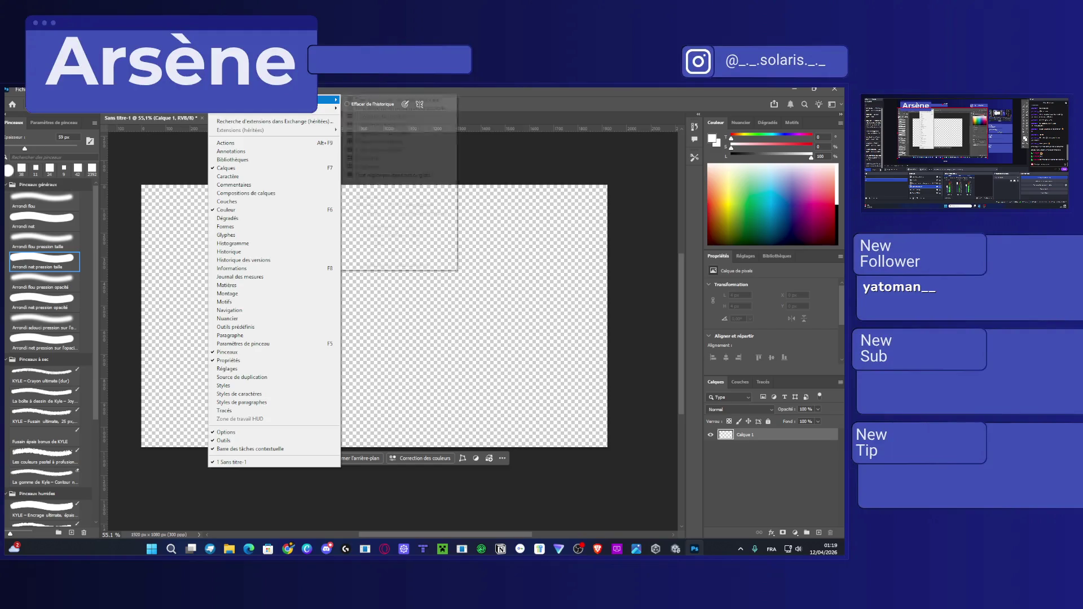
pyautogui.moveTo(194, 89)
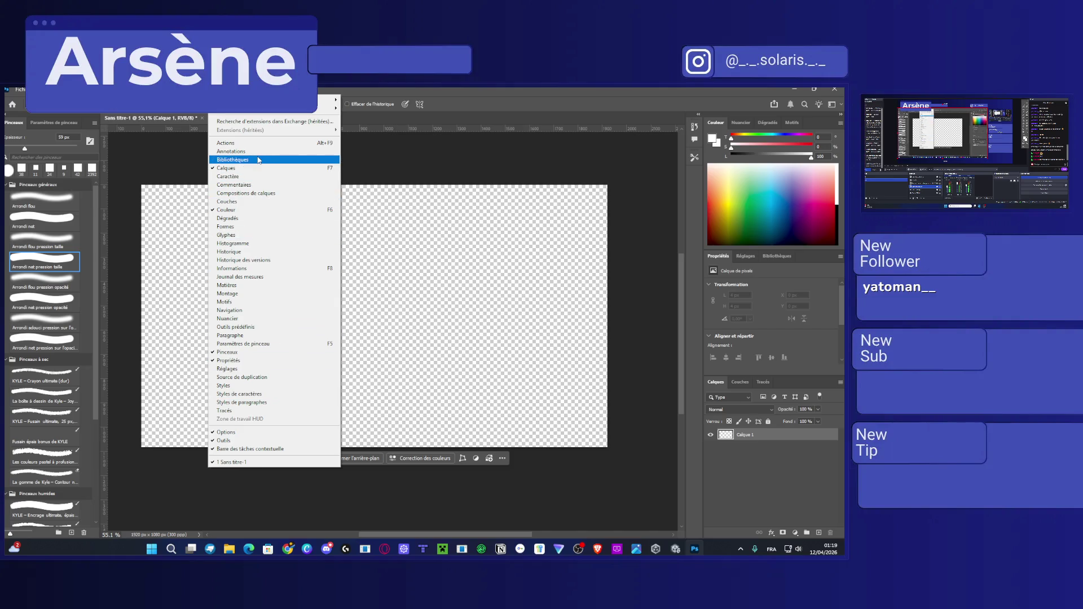
# Look through the View, Layer, Image and Edit menus, then close them.
pyautogui.click(169, 90)
pyautogui.click(169, 89)
pyautogui.click(169, 89)
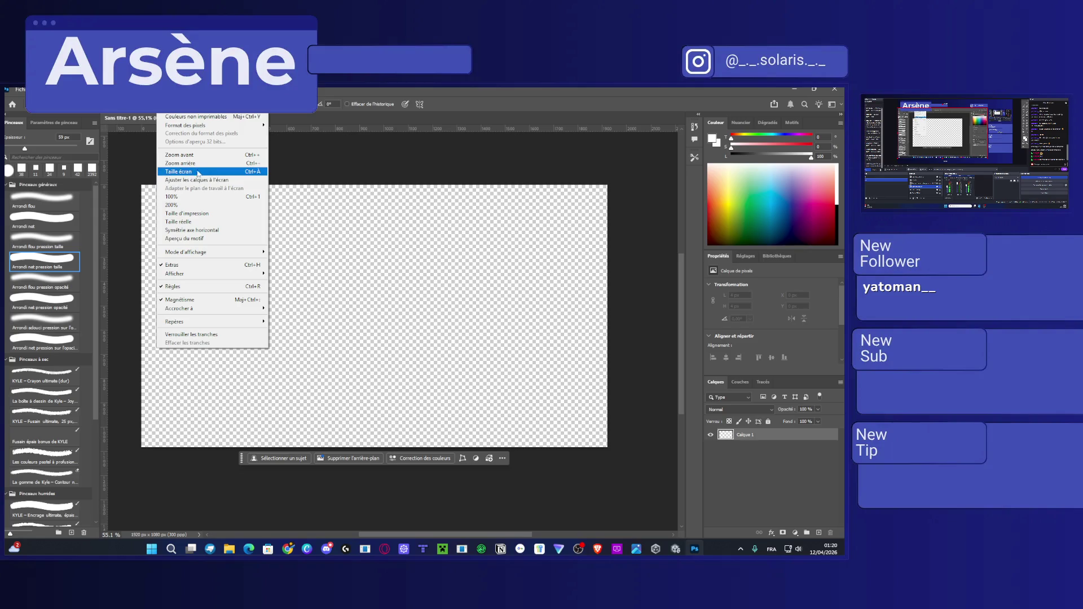
pyautogui.moveTo(148, 90)
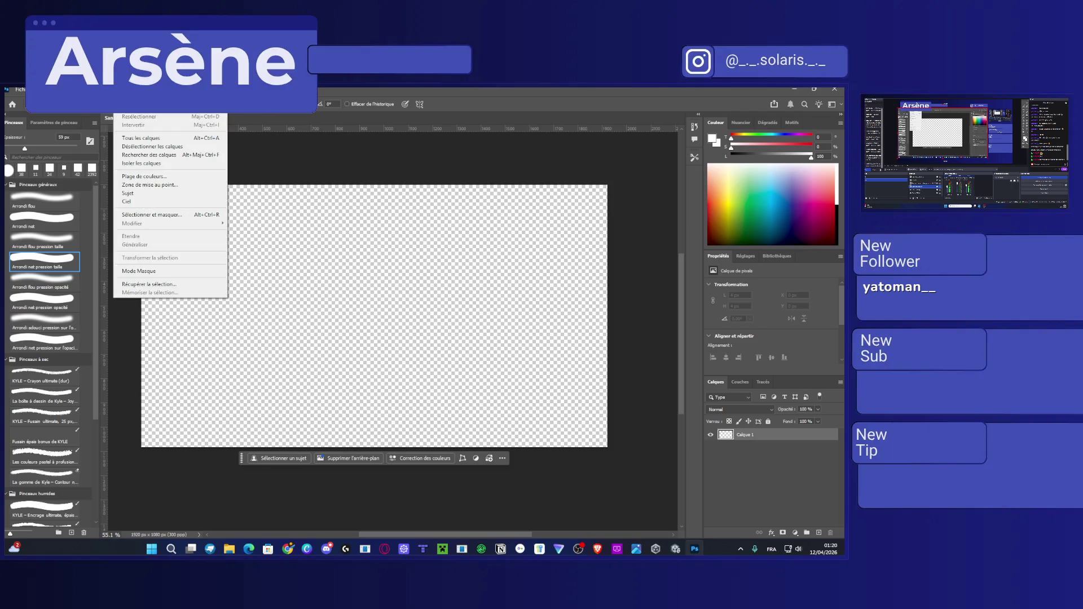
pyautogui.press('Left')
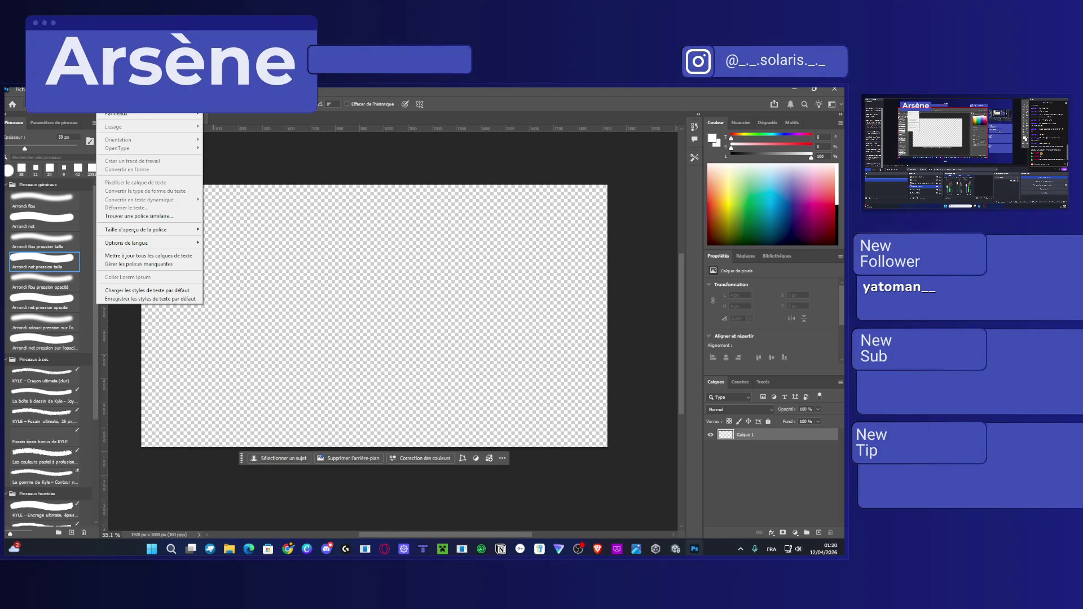
pyautogui.press('Left')
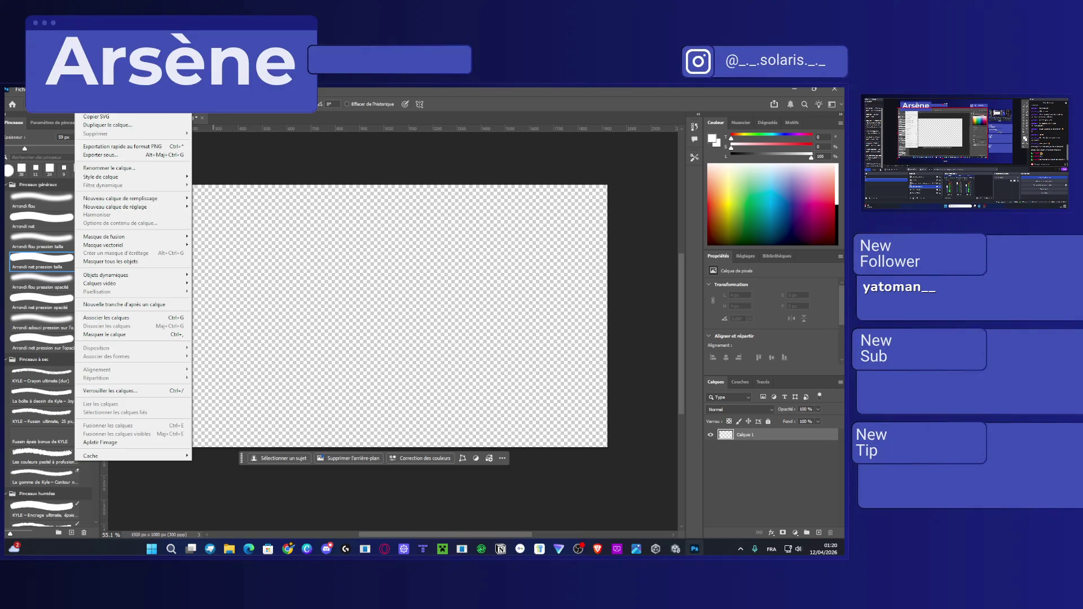
pyautogui.press('Left')
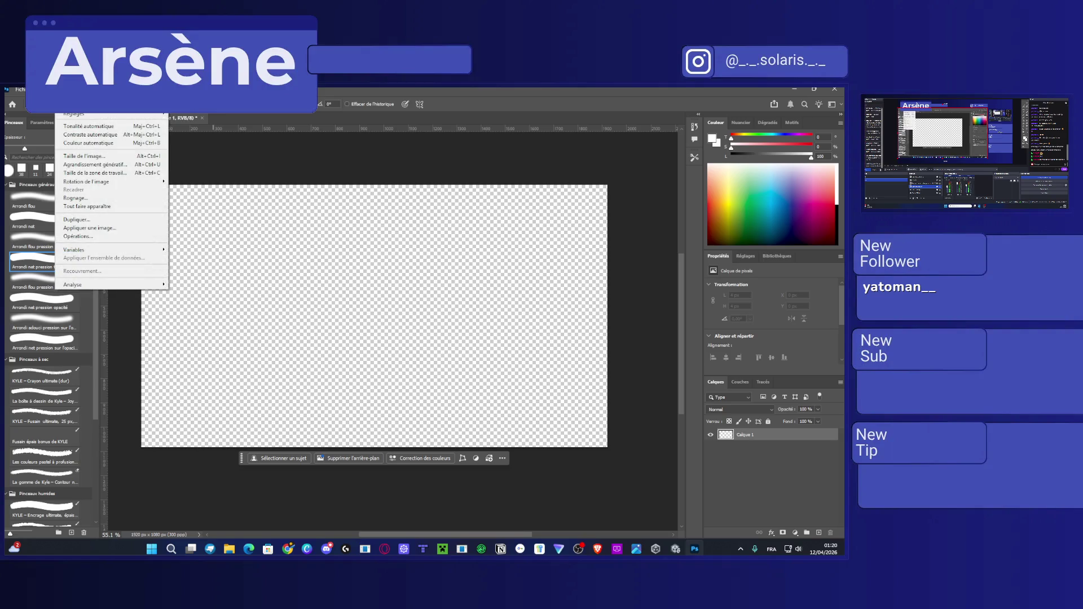
pyautogui.press('Left')
pyautogui.press('Left')
pyautogui.click(227, 155)
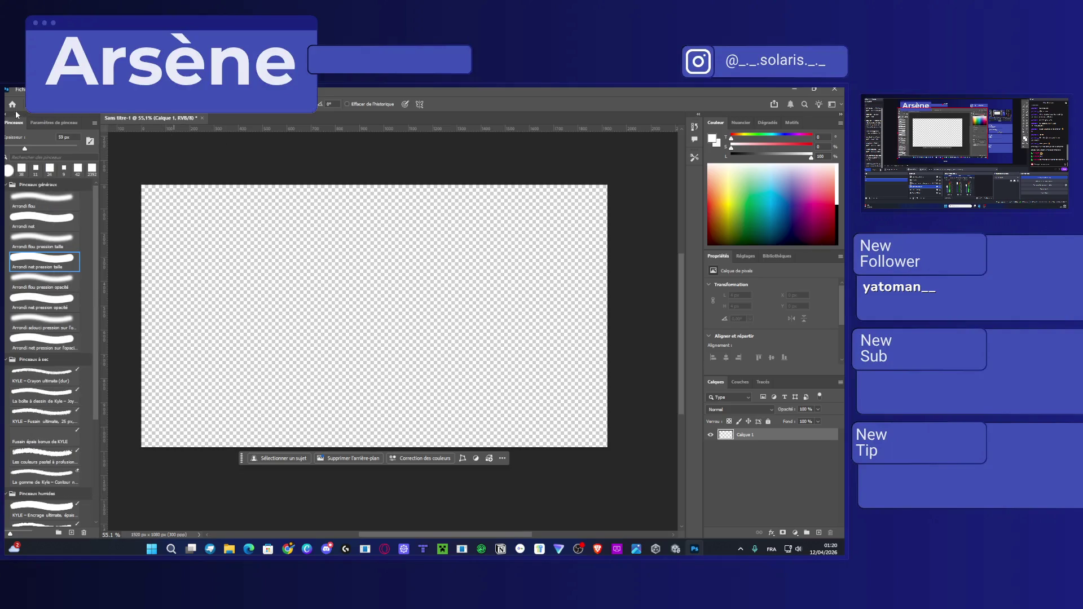
# Pick bright cyan as the foreground colour and add a new empty layer, Calque 2.
pyautogui.click(95, 124)
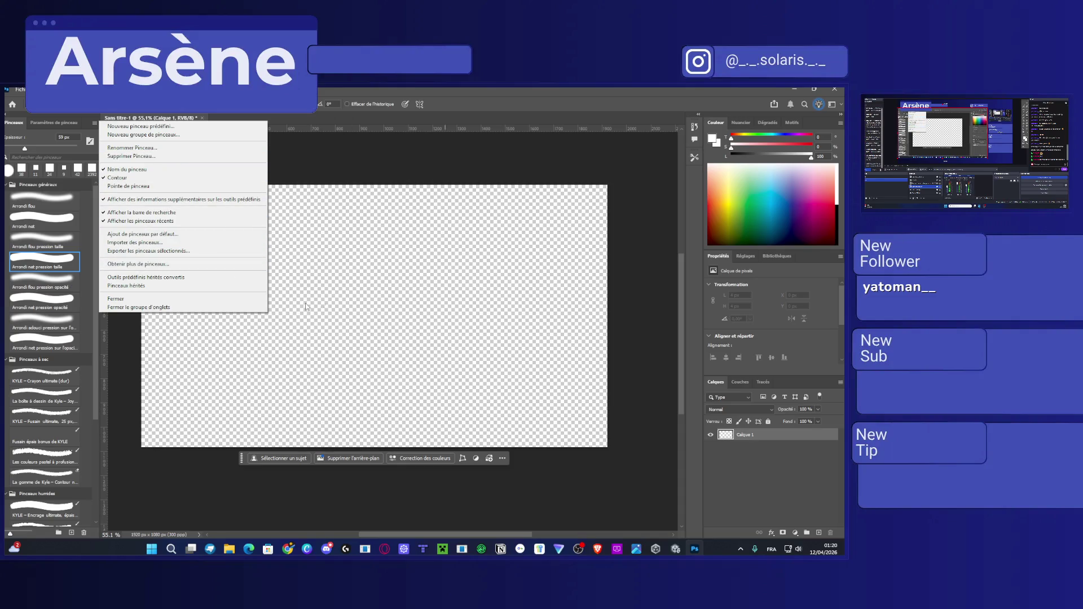
pyautogui.click(650, 183)
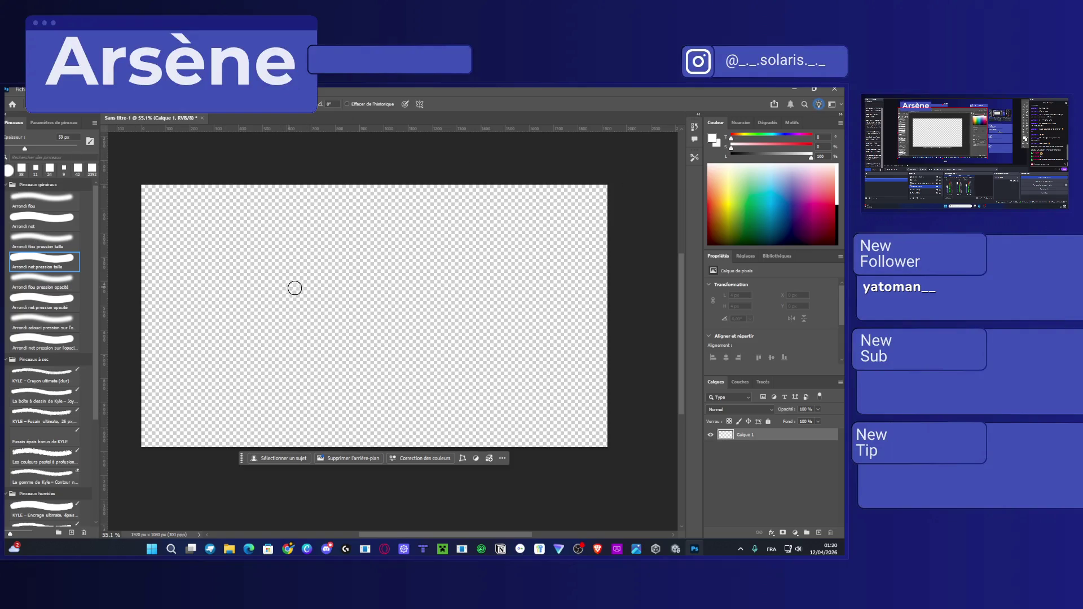
pyautogui.click(782, 195)
pyautogui.click(817, 532)
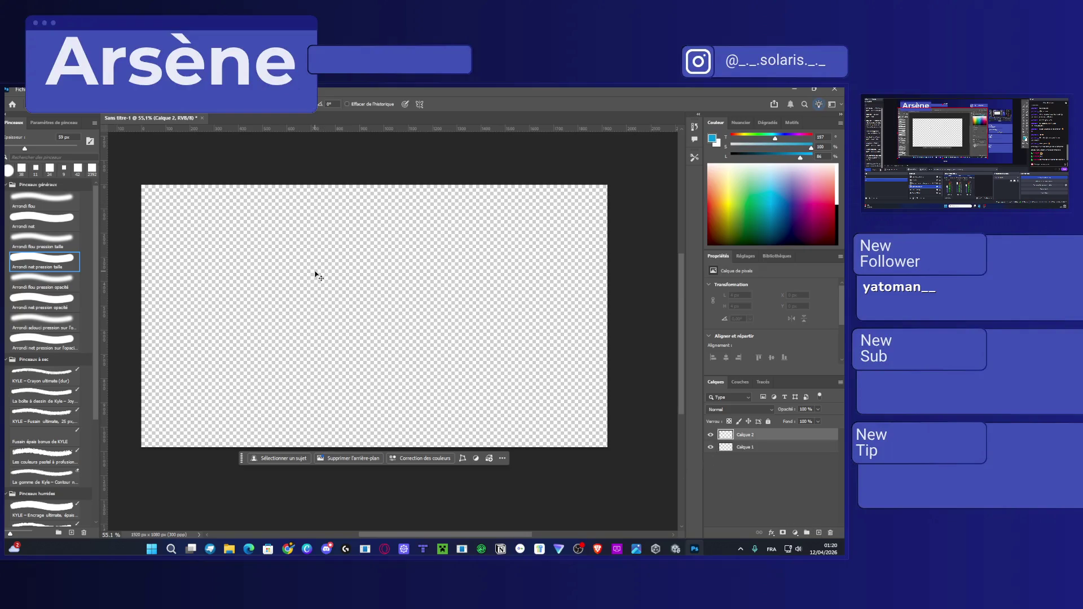
# Cancel the Save As dialog and toggle the panels hidden and back.
pyautogui.hotkey('ctrl', 's')
pyautogui.click(380, 335)
pyautogui.press('Tab')
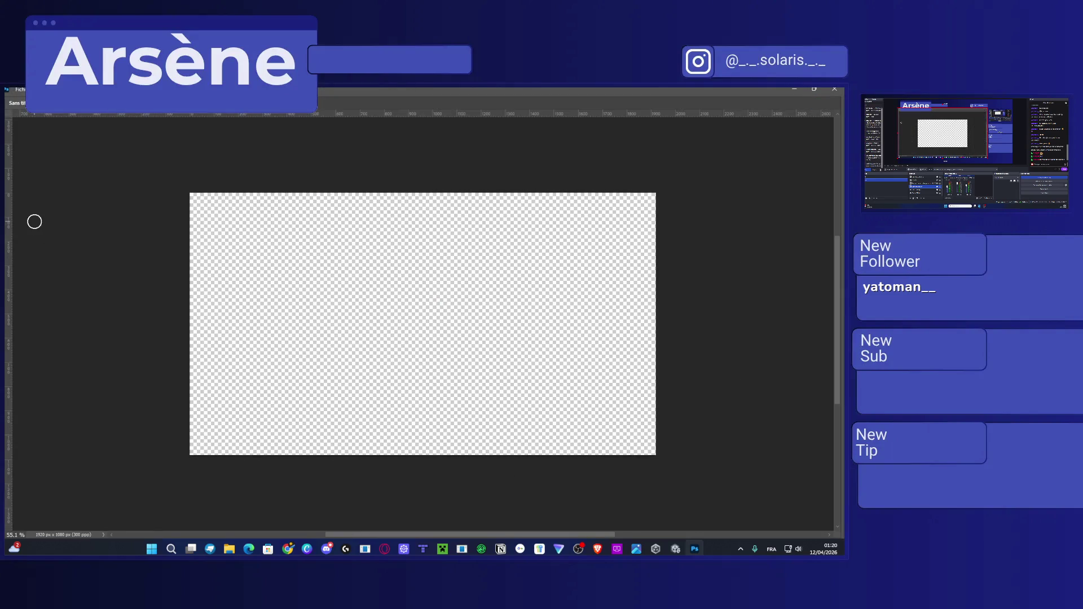
pyautogui.press('Tab')
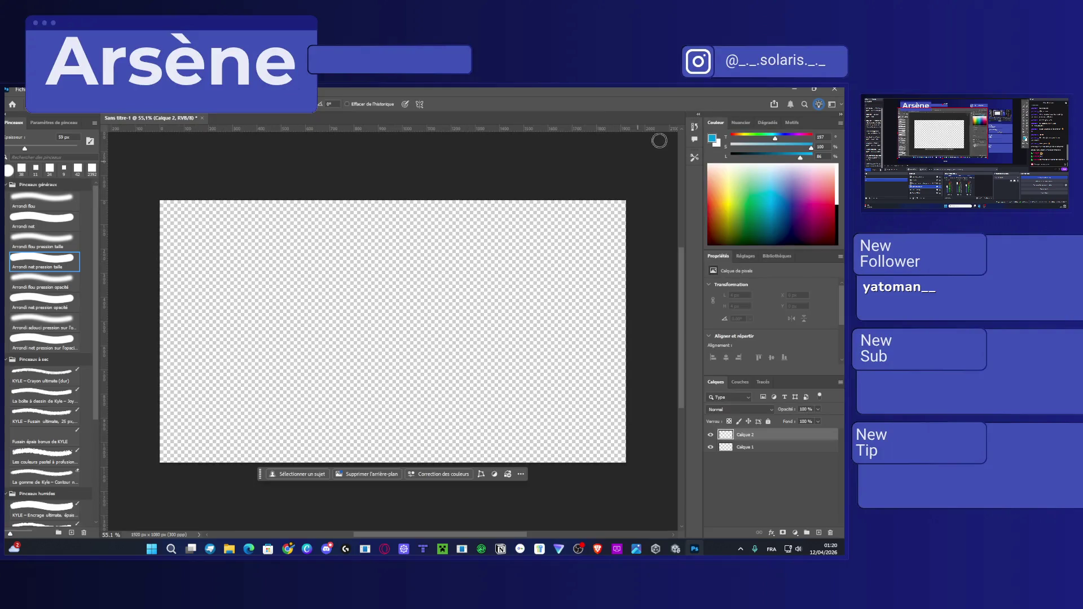
pyautogui.click(119, 104)
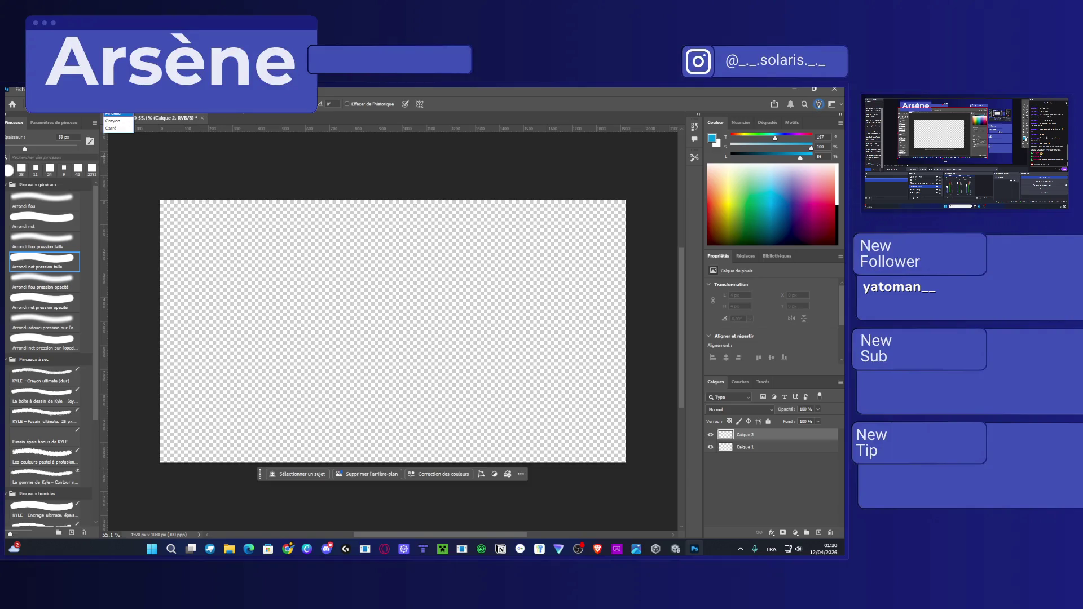
pyautogui.press('Escape')
# Reset the workspace to Les indispensables via Fenêtre > Espace de travail.
pyautogui.click(220, 89)
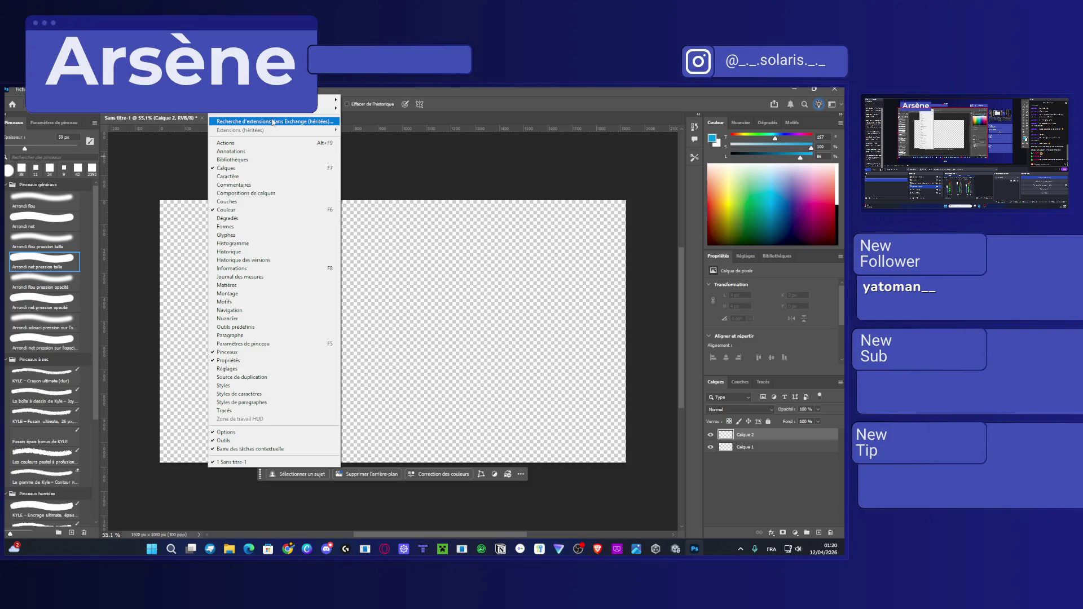
pyautogui.moveTo(330, 108)
pyautogui.click(371, 110)
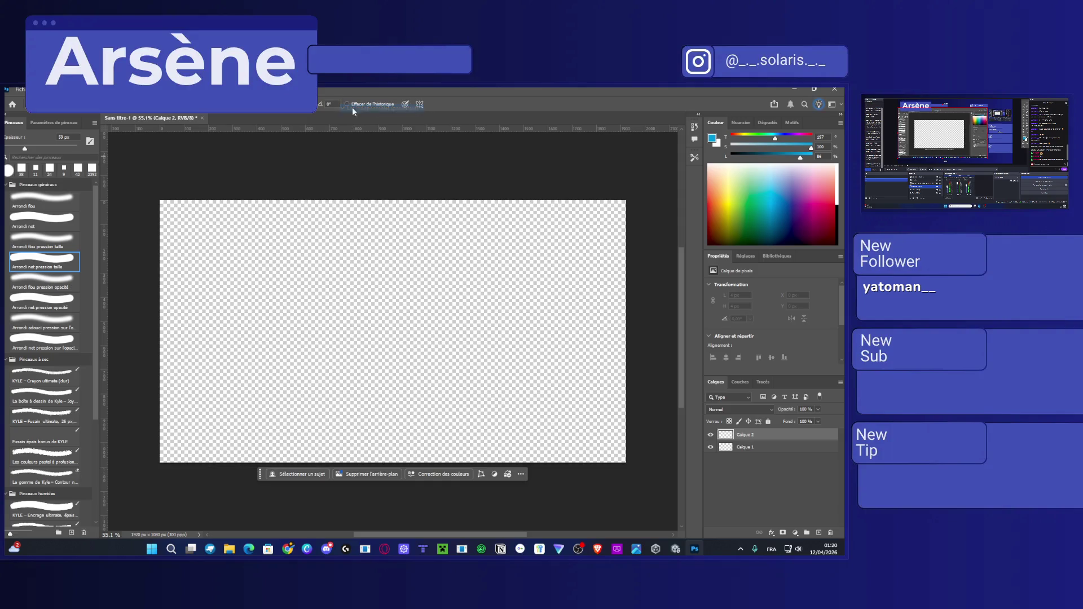
pyautogui.click(237, 89)
pyautogui.click(237, 89)
pyautogui.click(220, 89)
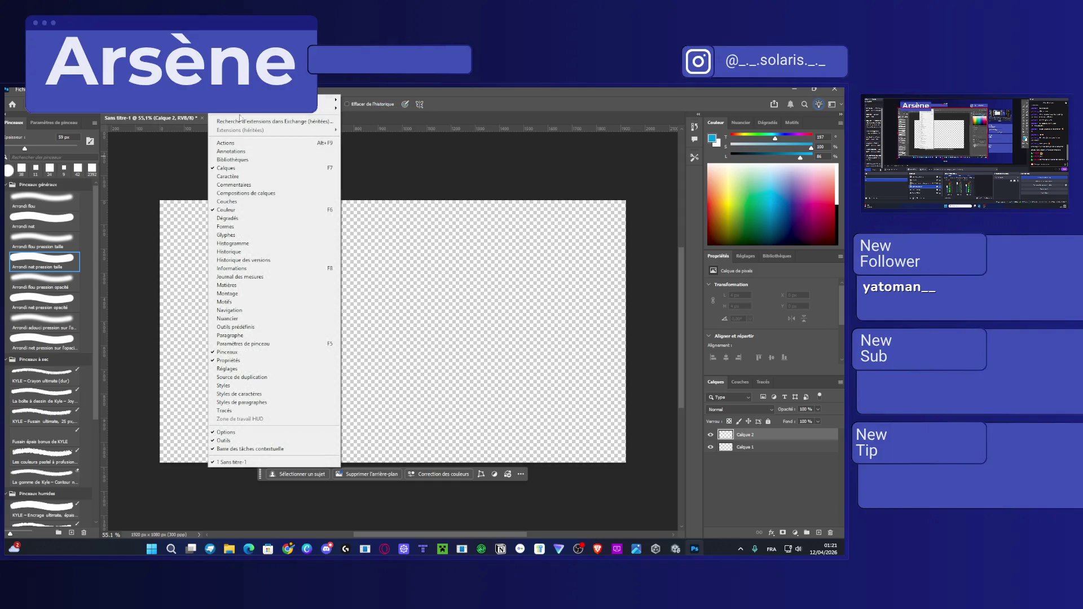
pyautogui.moveTo(330, 109)
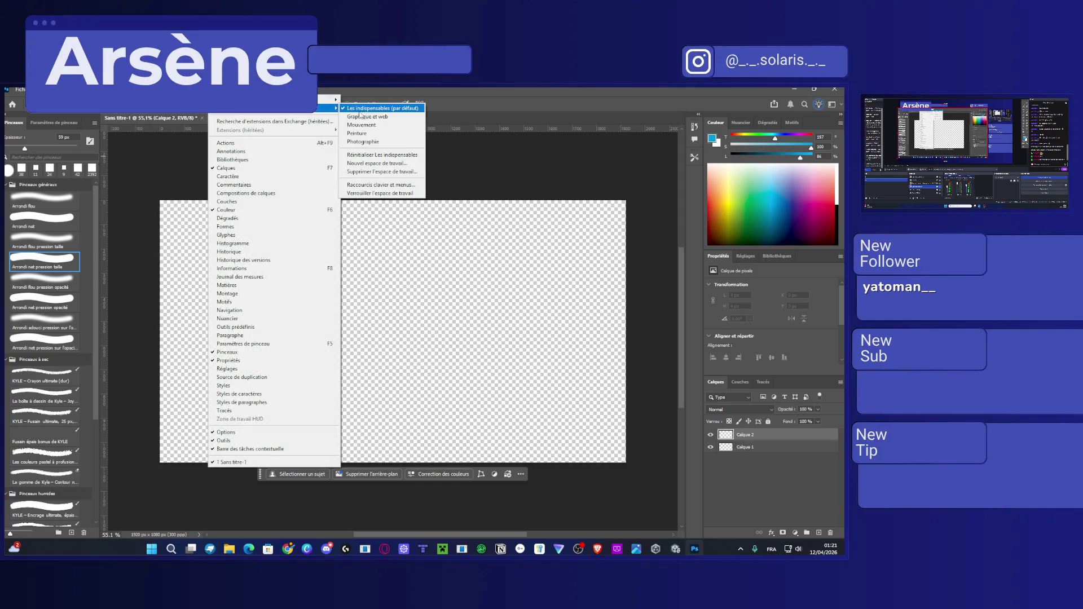
pyautogui.click(386, 155)
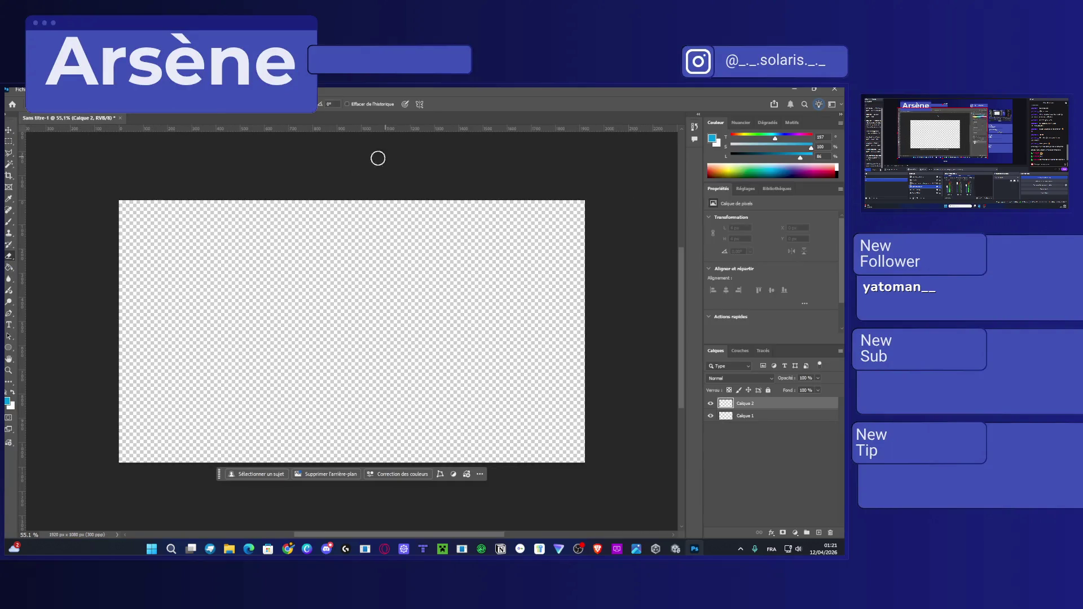
# Switch from the eraser to the brush, paint a test dab, and undo it.
pyautogui.click(12, 250)
pyautogui.click(9, 223)
pyautogui.moveTo(223, 290); pyautogui.dragTo(214, 295)
pyautogui.hotkey('ctrl', 'z')
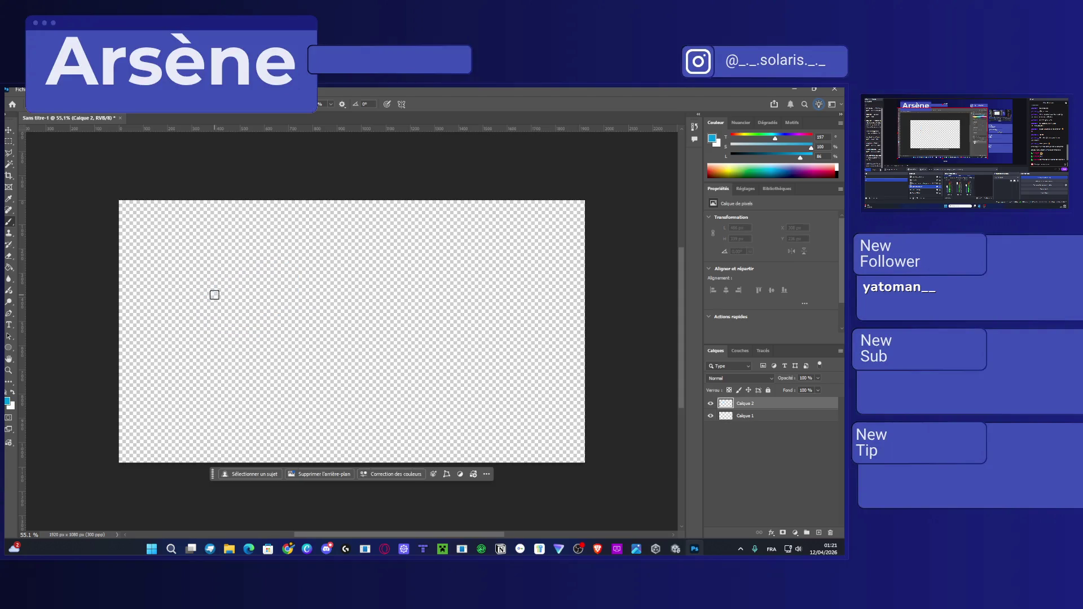
# Place CrepusculumLogo11 on the canvas and rasterize its layer after the smart object warnings.
pyautogui.click(229, 550)
pyautogui.moveTo(225, 316); pyautogui.dragTo(249, 312)
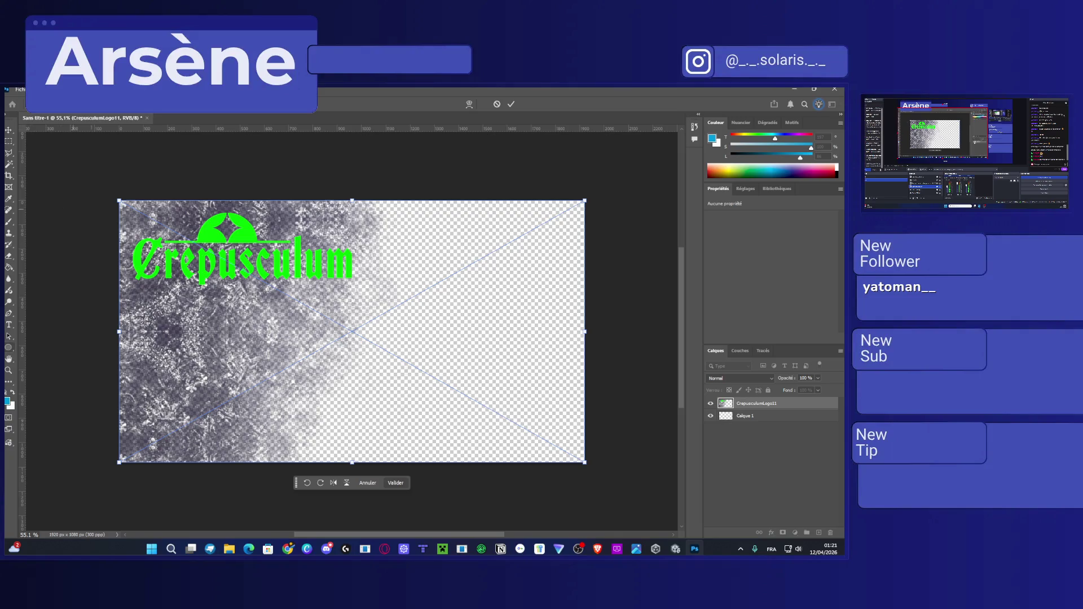
pyautogui.press('Return')
pyautogui.click(136, 256)
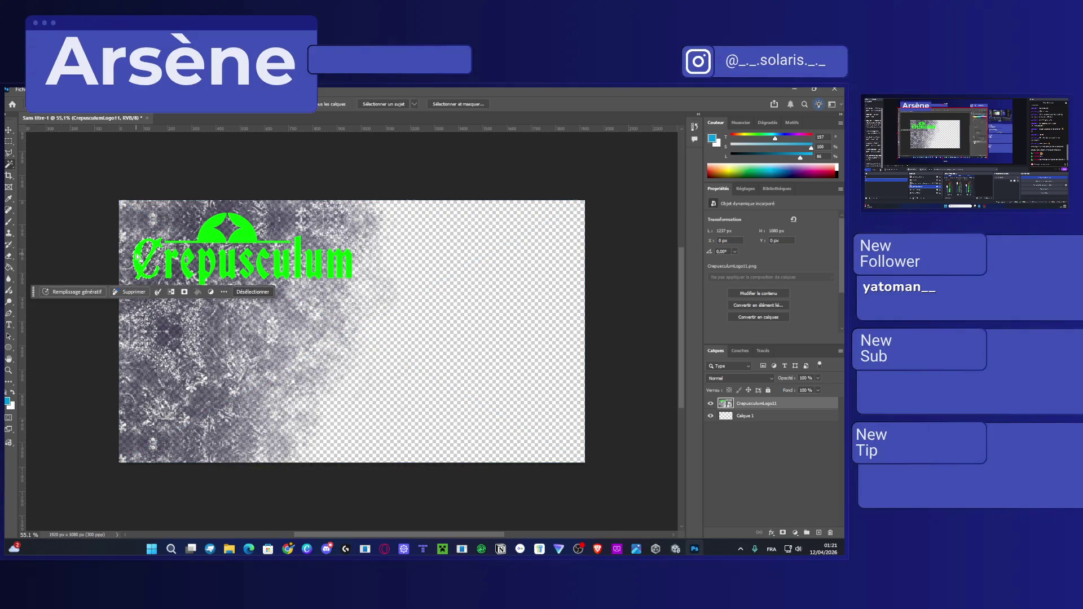
pyautogui.click(136, 256)
pyautogui.press('Return')
pyautogui.click(170, 264)
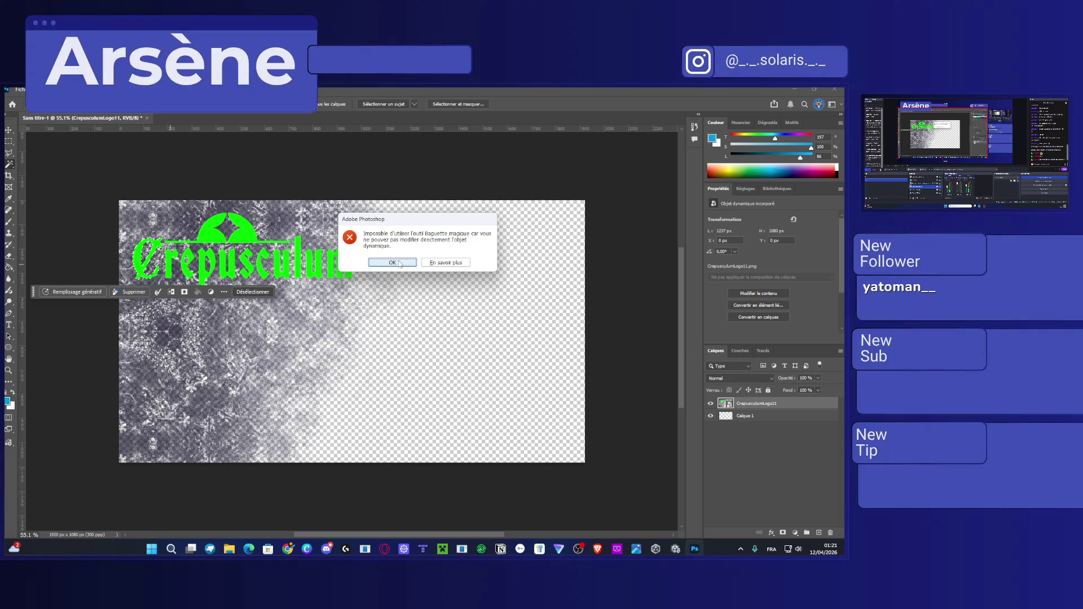
pyautogui.click(393, 262)
pyautogui.rightClick(744, 403)
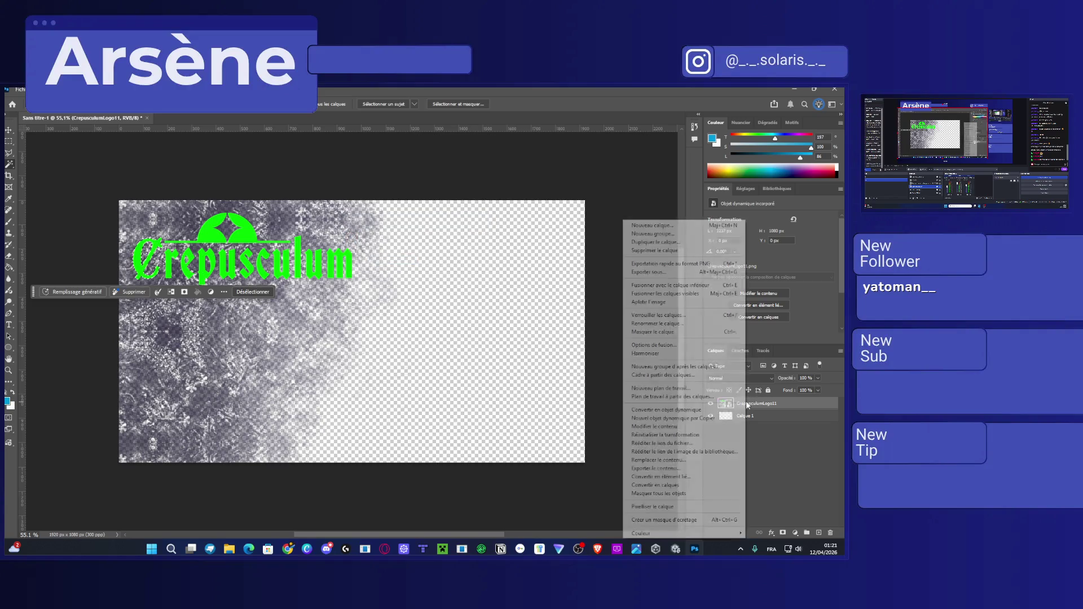
pyautogui.click(653, 507)
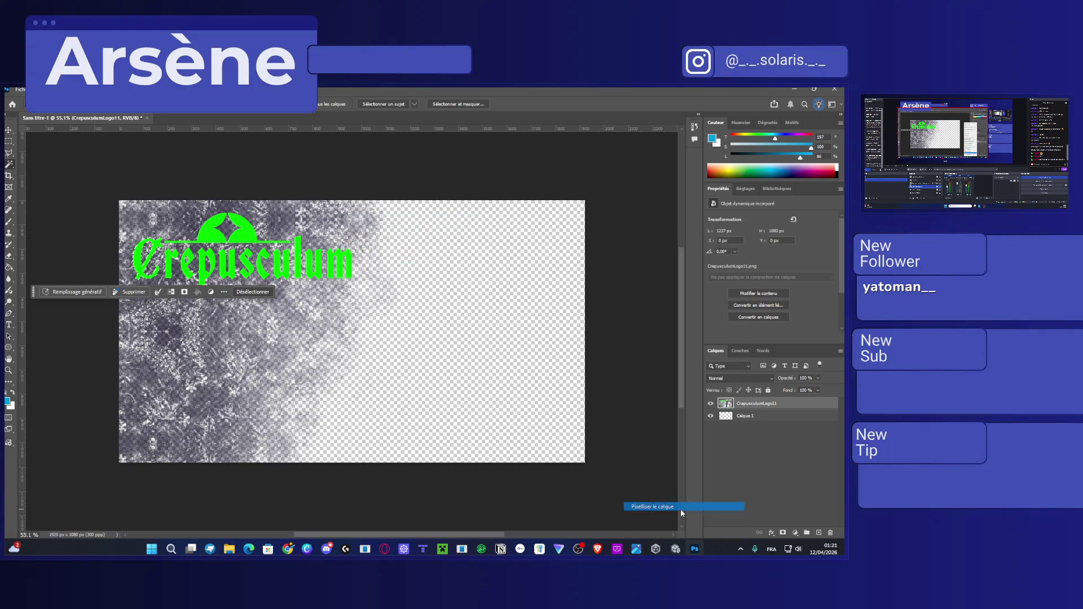
# Magic Wand and delete each green letter of 'Crepusculum', from C through m.
pyautogui.click(164, 246)
pyautogui.press('Delete')
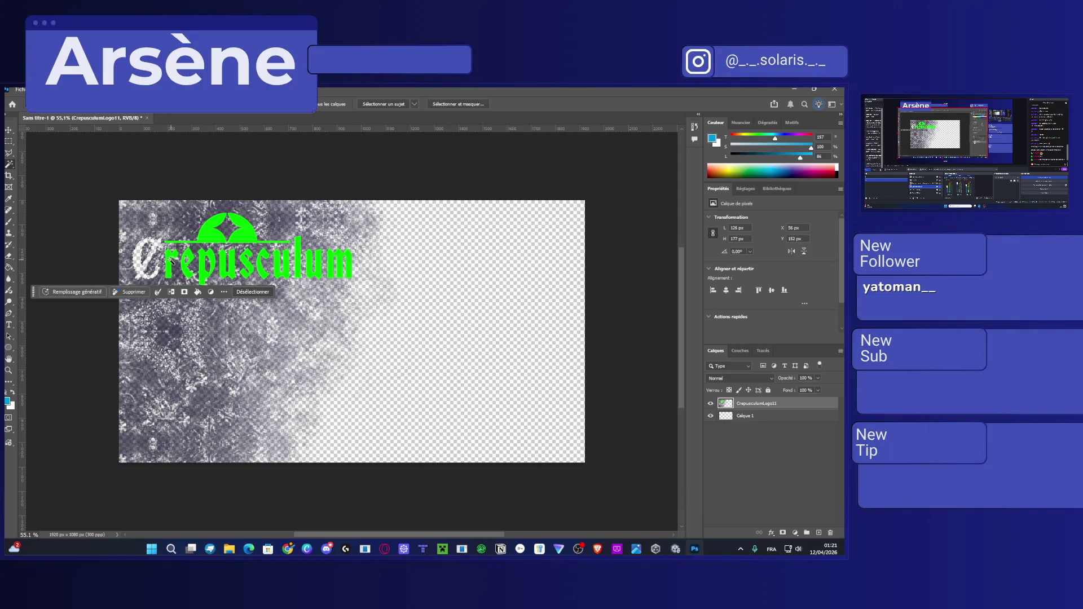
pyautogui.click(172, 263)
pyautogui.press('Delete')
pyautogui.click(191, 264)
pyautogui.press('Delete')
pyautogui.press('Delete')
pyautogui.click(224, 266)
pyautogui.press('Delete')
pyautogui.click(248, 265)
pyautogui.press('Delete')
pyautogui.click(263, 269)
pyautogui.press('Delete')
pyautogui.click(280, 266)
pyautogui.press('Delete')
pyautogui.click(299, 265)
pyautogui.press('Delete')
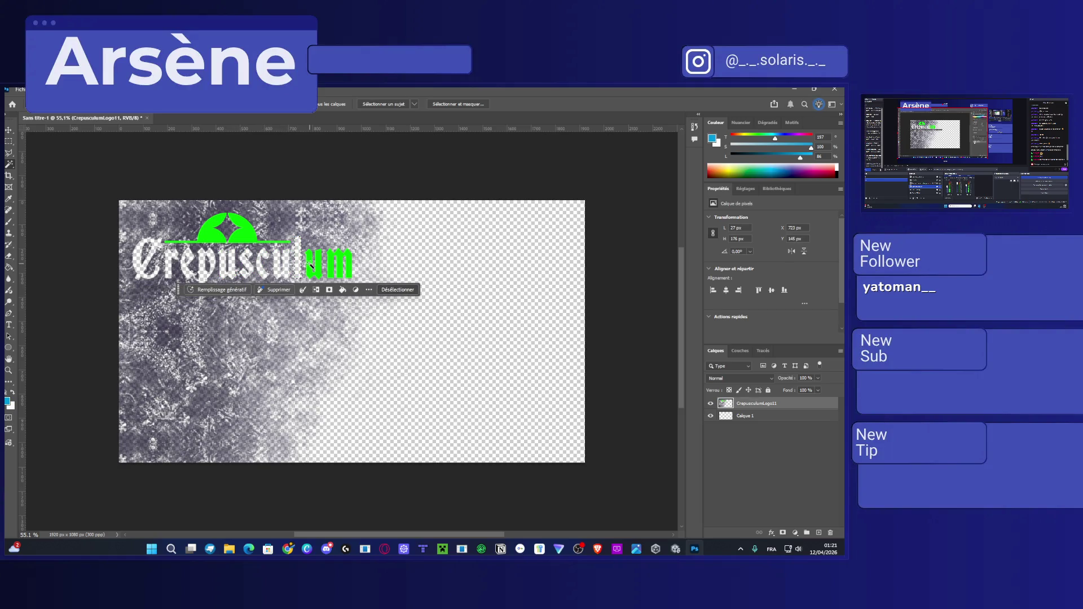
pyautogui.click(311, 265)
pyautogui.press('Delete')
pyautogui.click(338, 262)
# Delete the green underline and crescent, then deselect.
pyautogui.press('Delete')
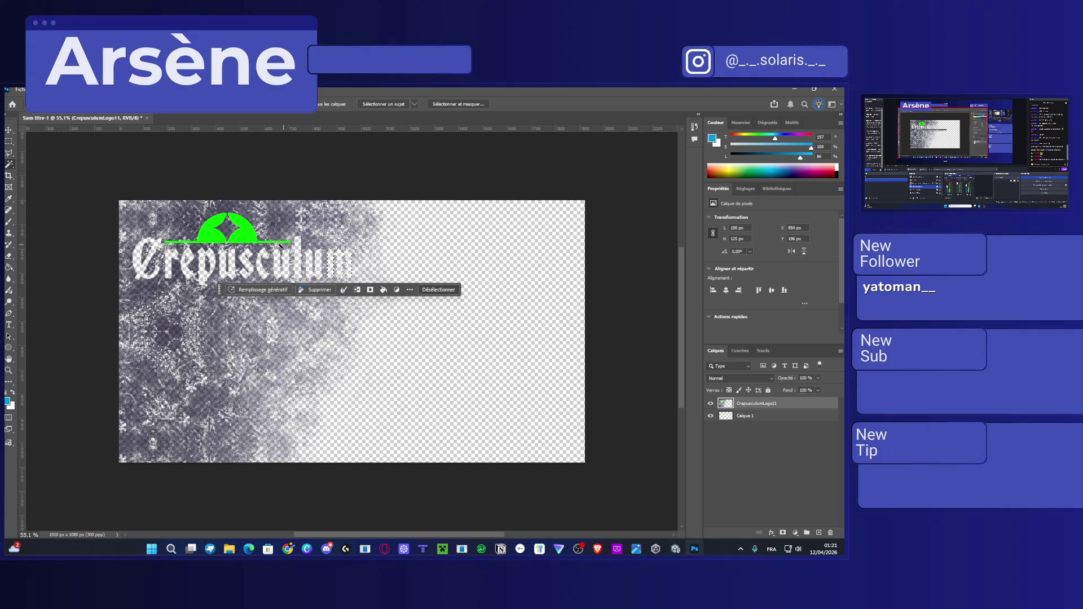
pyautogui.click(278, 243)
pyautogui.press('Delete')
pyautogui.click(217, 231)
pyautogui.press('Delete')
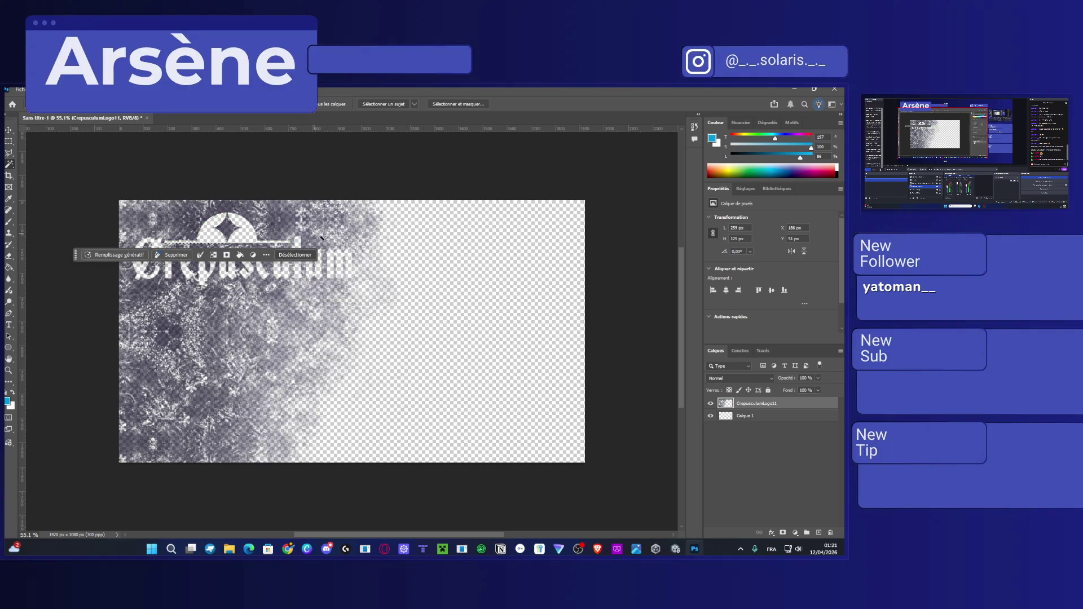
pyautogui.hotkey('ctrl', 'd')
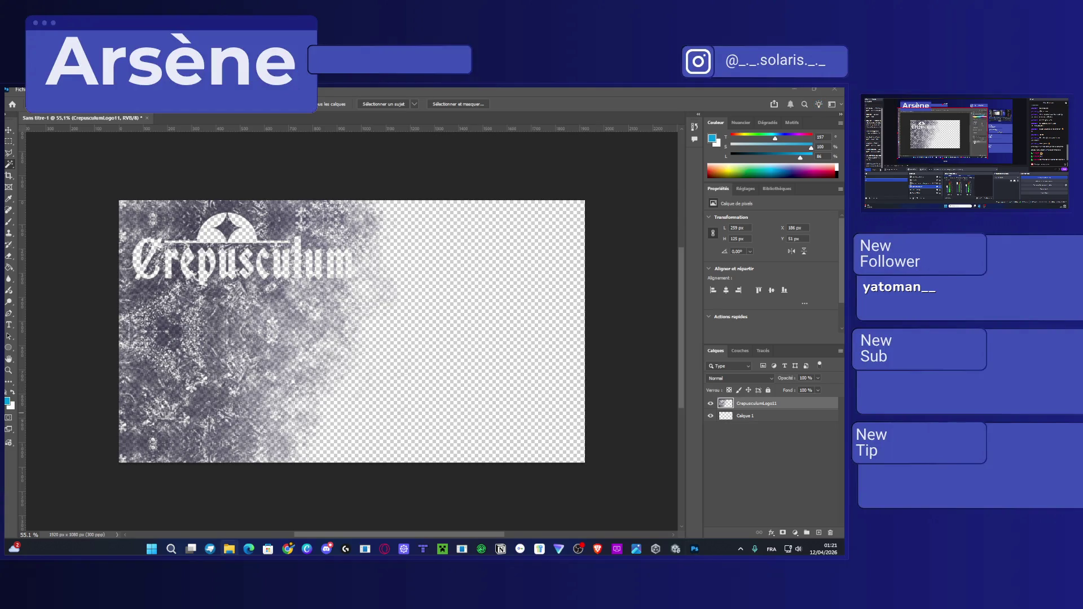
# Place the background texture image, reposition it, and move its layer beneath the logo.
pyautogui.moveTo(451, 366); pyautogui.dragTo(478, 377)
pyautogui.click(8, 130)
pyautogui.moveTo(194, 227)
pyautogui.mouseDown()
pyautogui.moveTo(473, 358)
pyautogui.moveTo(351, 331)
pyautogui.mouseUp()
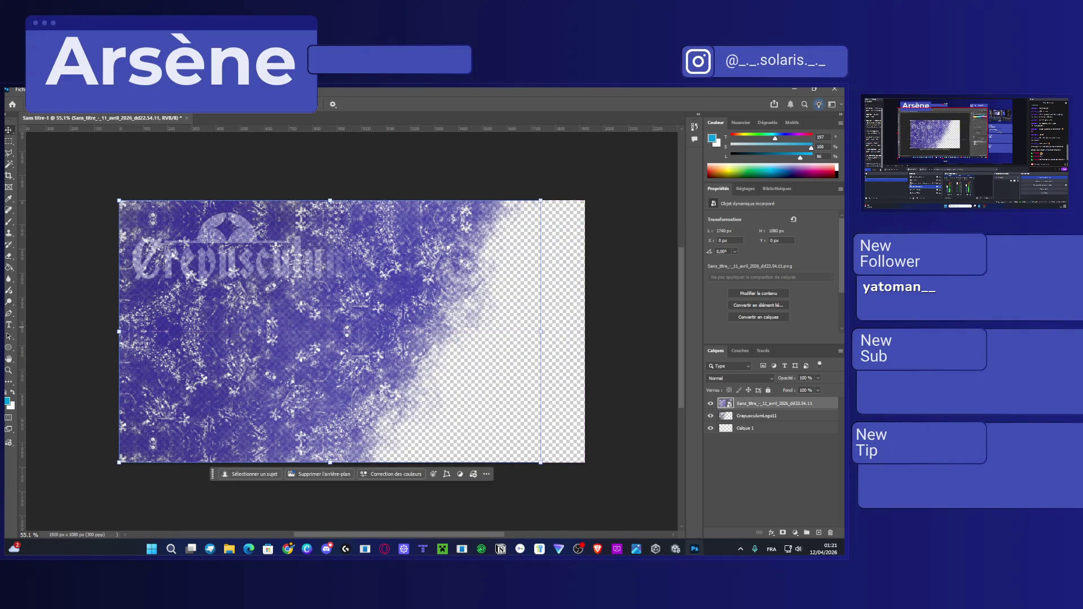
pyautogui.moveTo(768, 403); pyautogui.dragTo(768, 422)
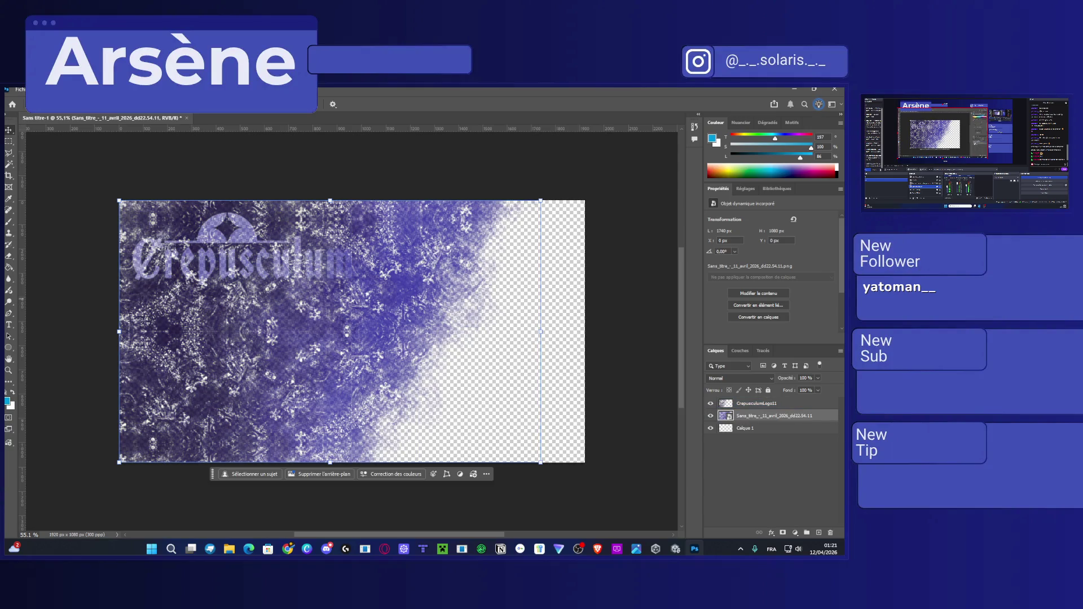
pyautogui.moveTo(217, 371); pyautogui.dragTo(222, 373)
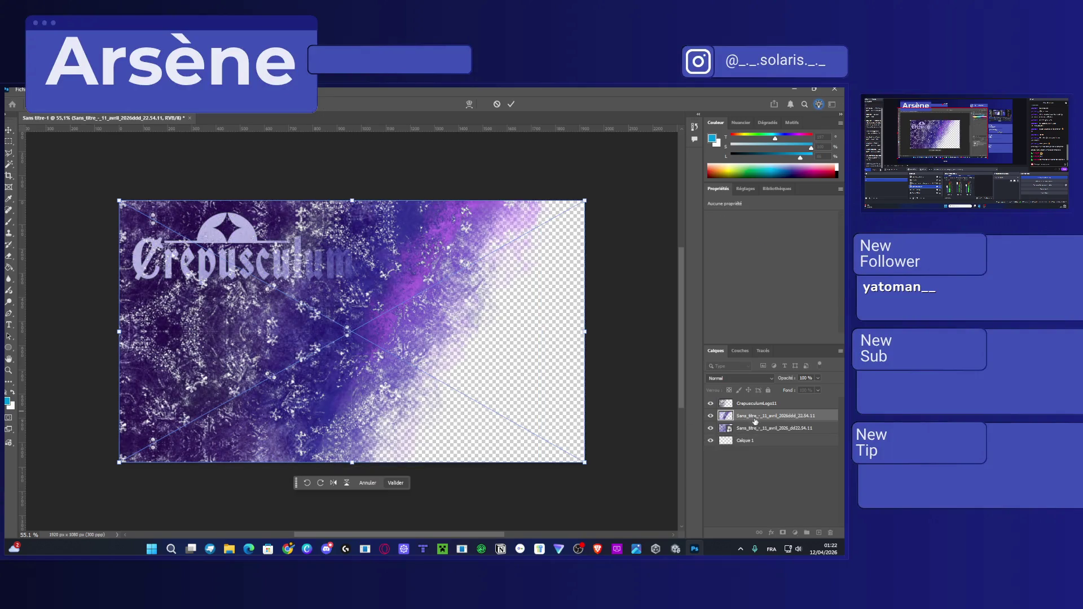
pyautogui.press('Return')
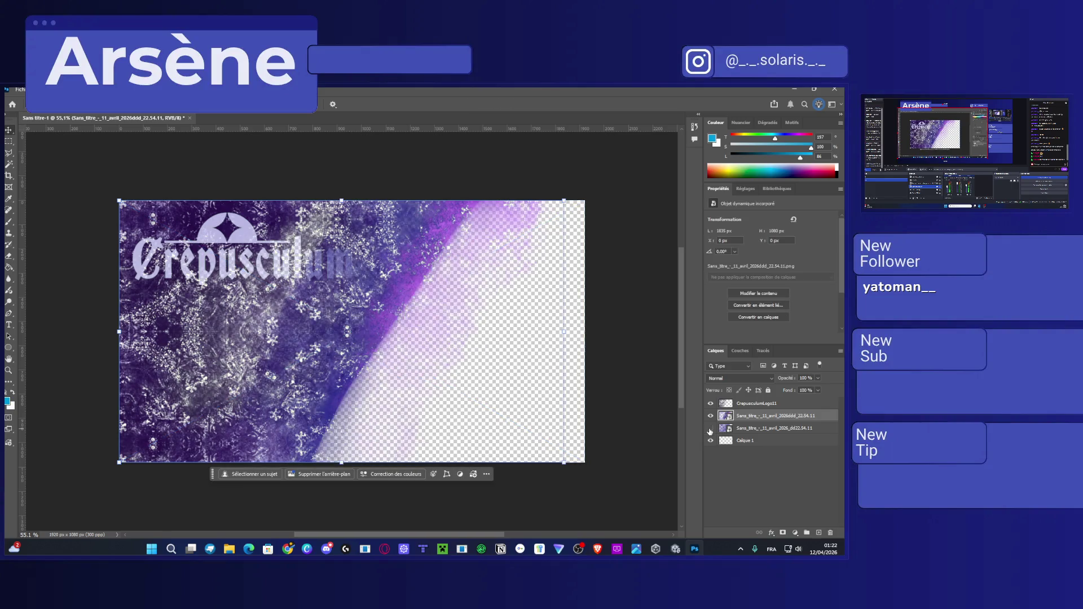
# Toggle the CrepusculumLogo11 layer off and on, then open TitleScreen.png as a separate document.
pyautogui.click(711, 403)
pyautogui.click(711, 404)
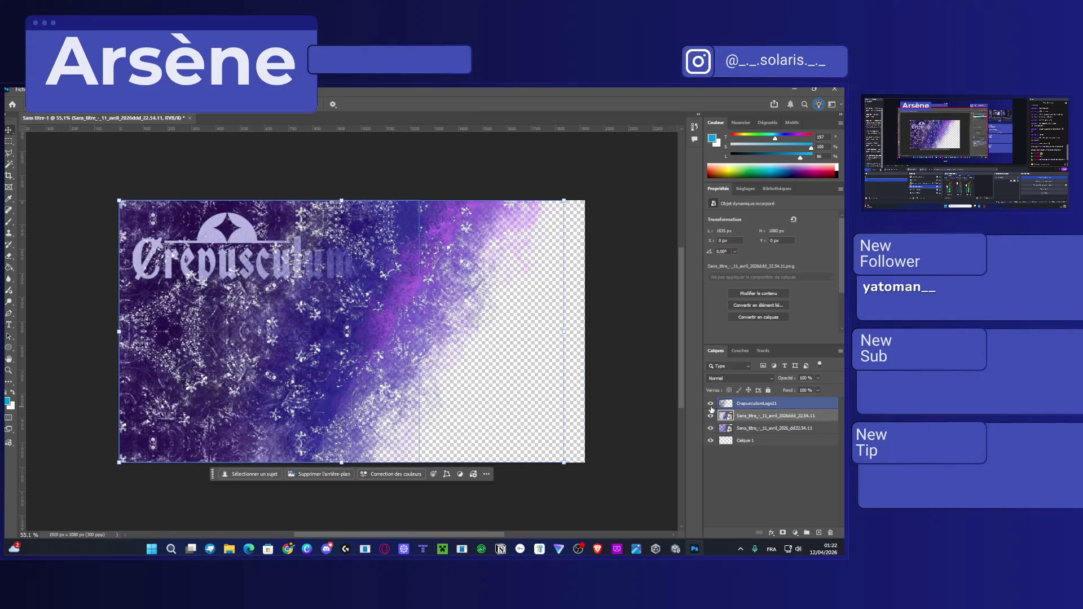
pyautogui.keyDown('ctrl'); pyautogui.click(756, 403); pyautogui.keyUp('ctrl')
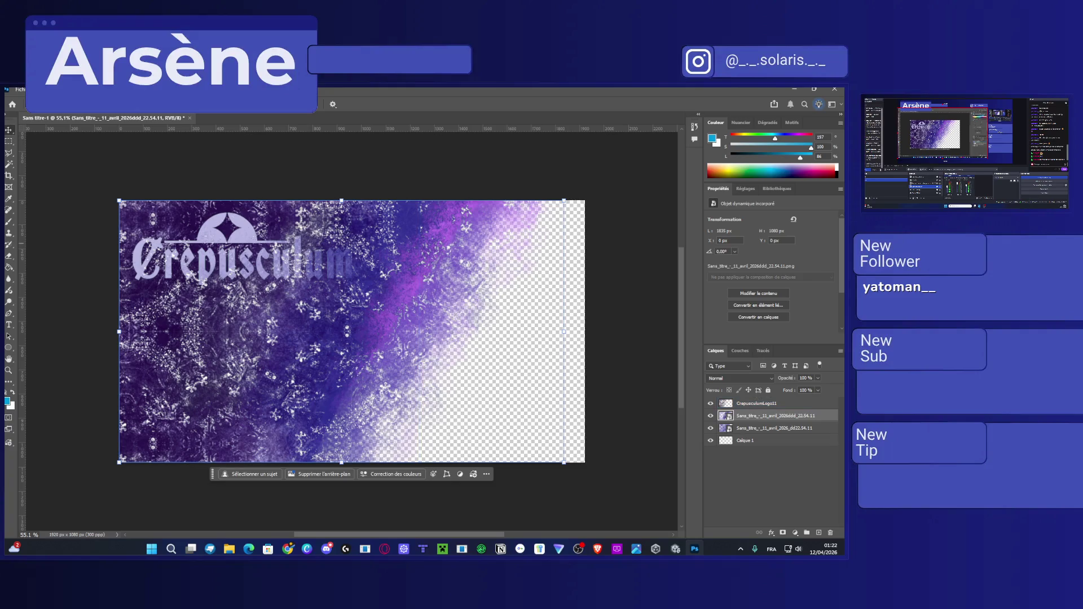
pyautogui.keyDown('ctrl'); pyautogui.keyDown('shift'); pyautogui.click(322, 281); pyautogui.keyUp('shift'); pyautogui.keyUp('ctrl')
pyautogui.hotkey('ctrl', 'z')
pyautogui.moveTo(109, 399); pyautogui.dragTo(811, 491)
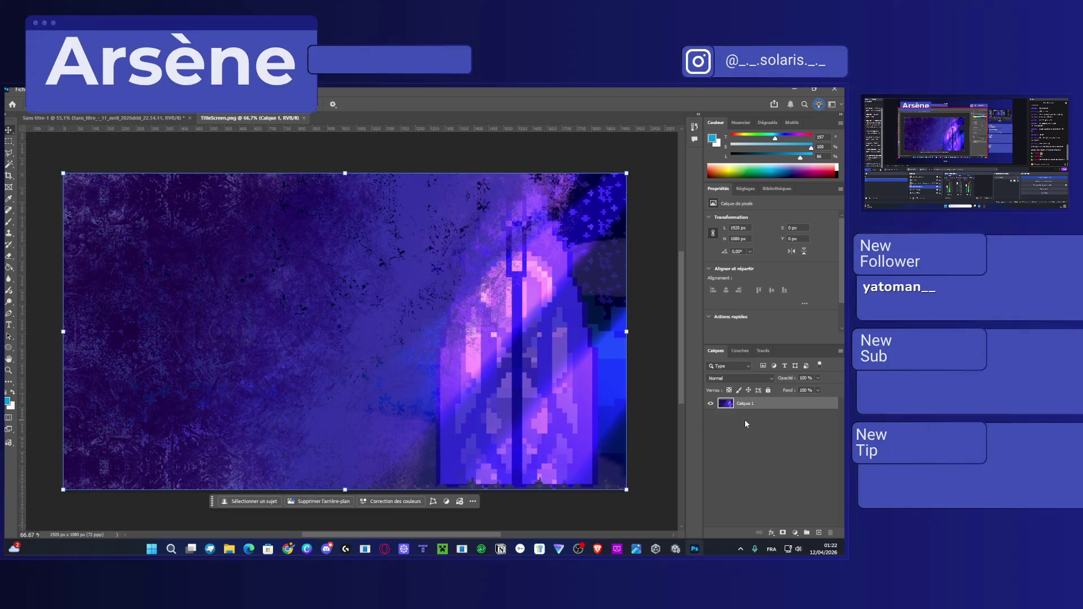
# Place TitleScreen onto Sans titre-1 and move its layer below both Sans titre layers.
pyautogui.click(303, 118)
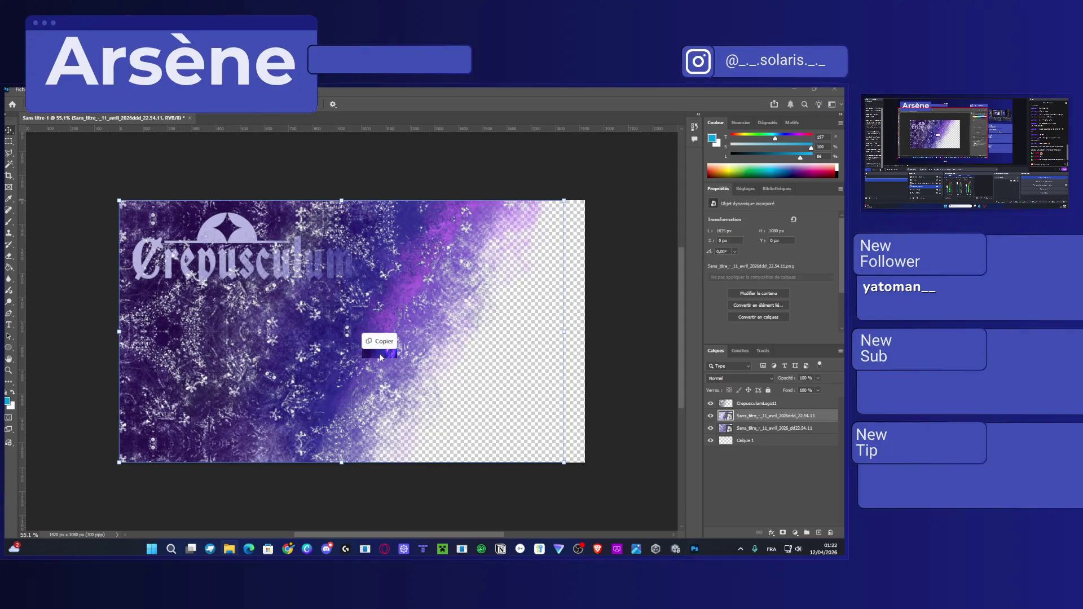
pyautogui.moveTo(313, 387); pyautogui.dragTo(379, 357)
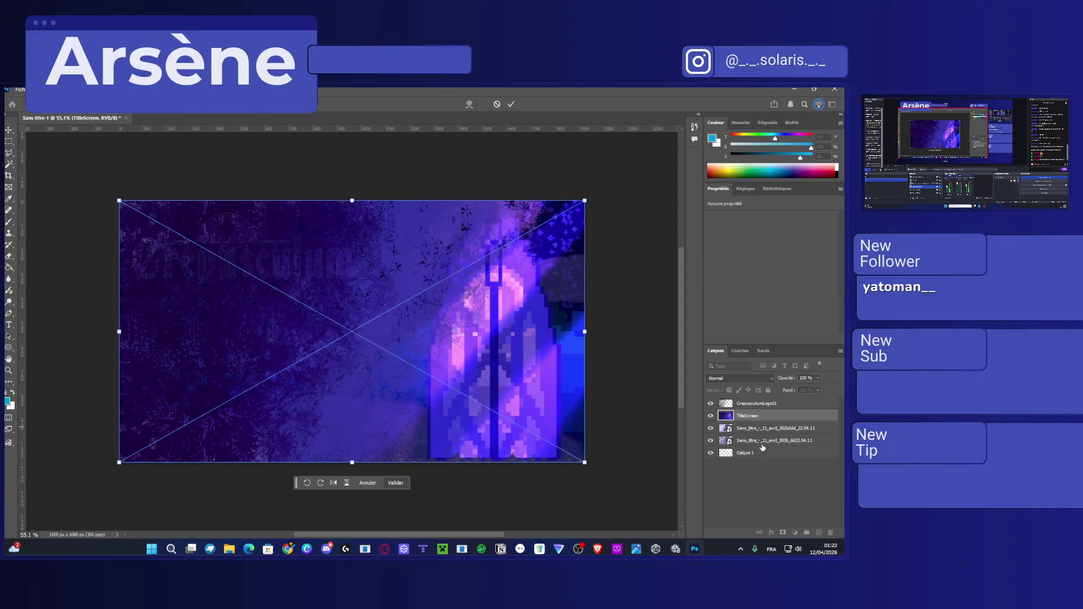
pyautogui.moveTo(751, 424); pyautogui.dragTo(753, 450)
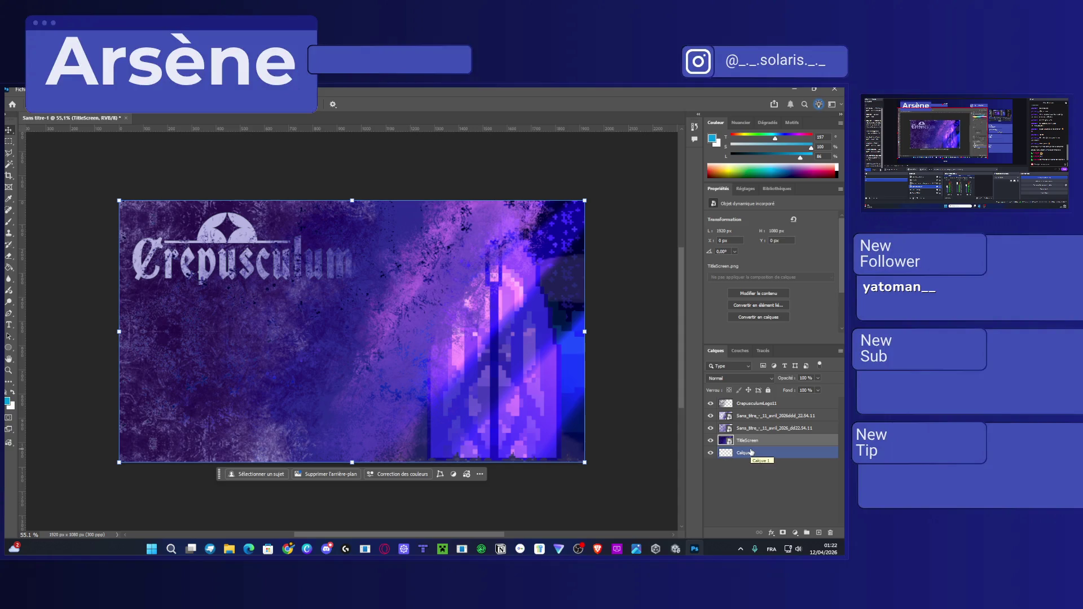
pyautogui.click(749, 429)
pyautogui.click(749, 441)
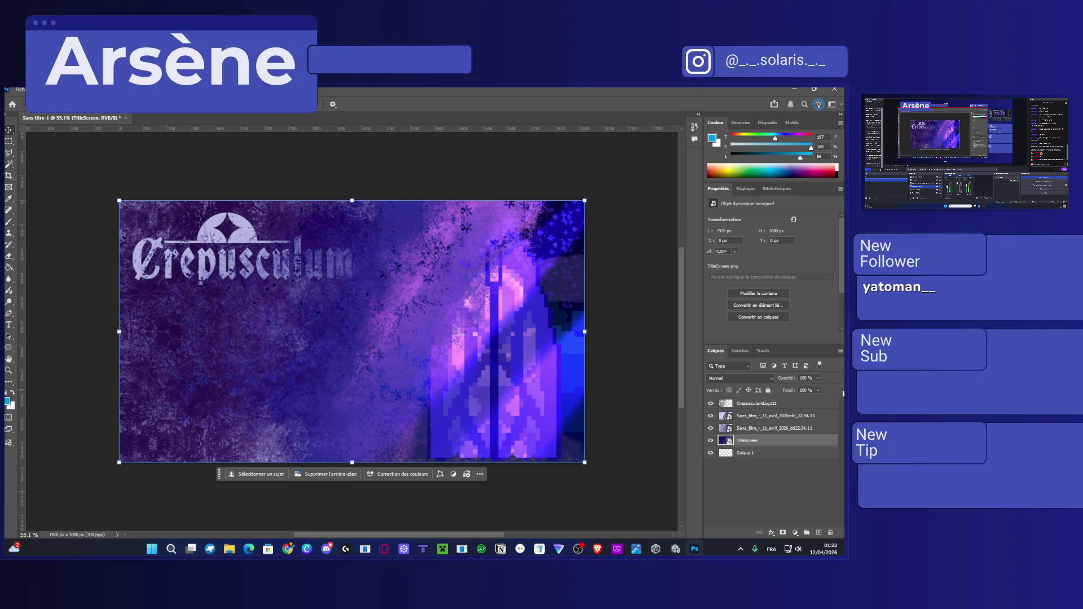
# Cancel a Windows search for 'illu' and hide the upper Sans titre overlay layer.
pyautogui.press('super')
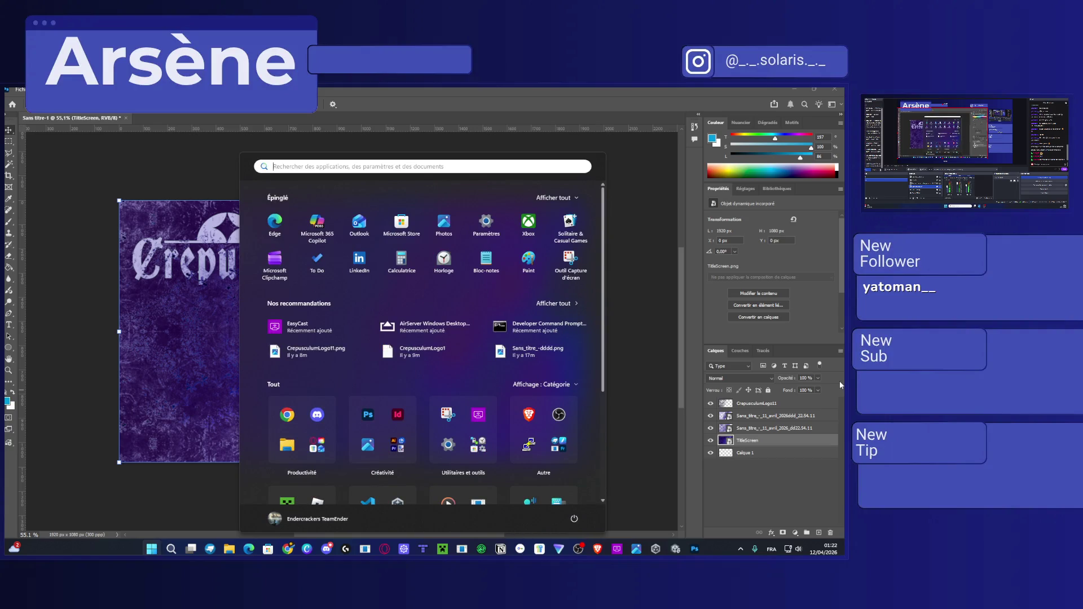
pyautogui.write('illu')
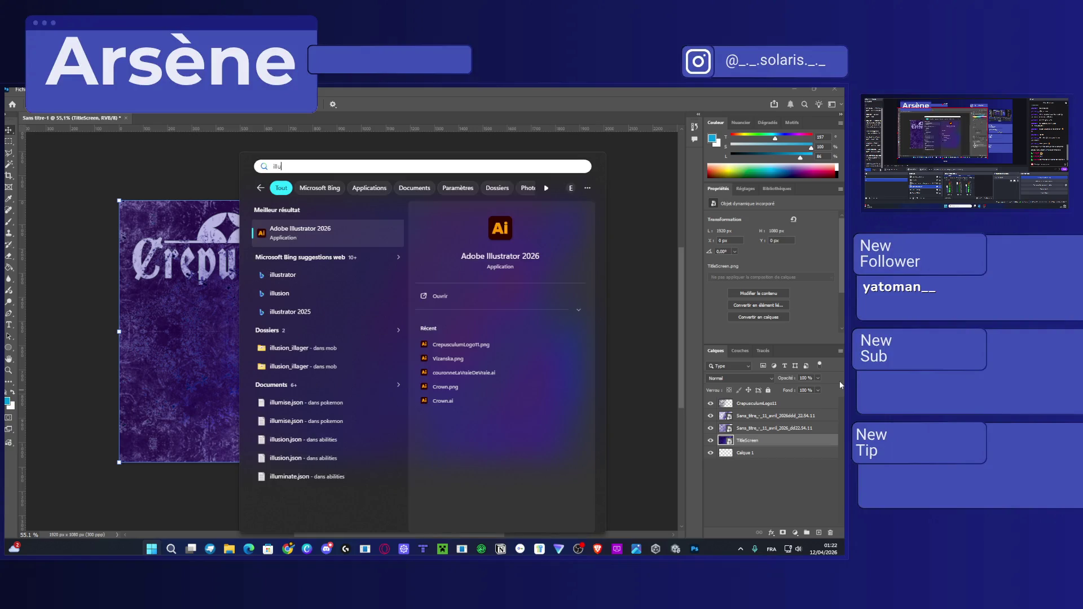
pyautogui.press('Escape')
pyautogui.click(712, 417)
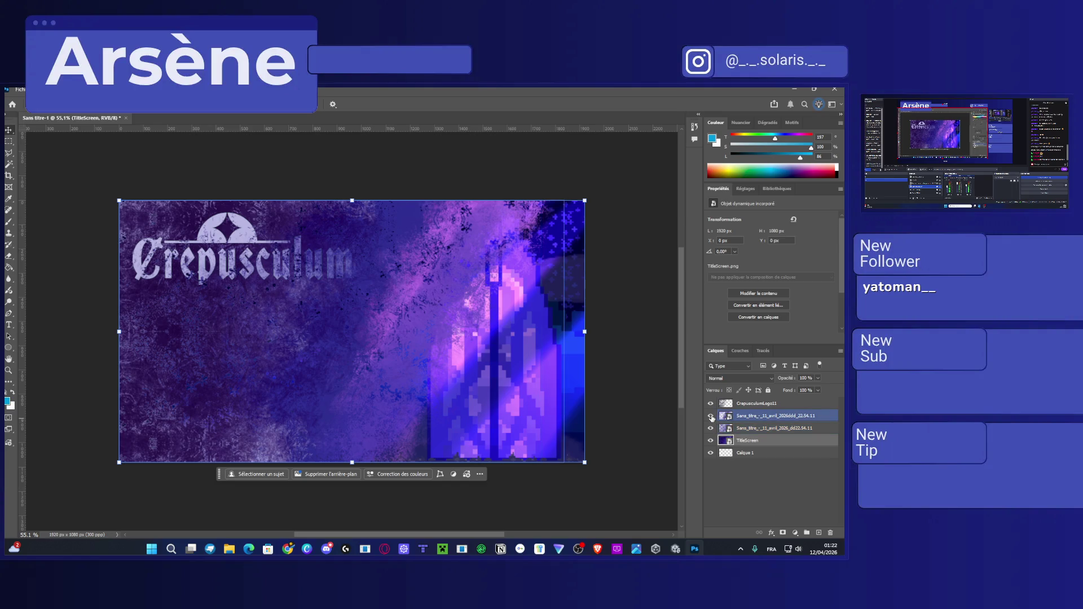
pyautogui.click(712, 417)
# Toggle the Sans titre texture layers' visibility to compare the canvas with and without them.
pyautogui.click(711, 417)
pyautogui.click(711, 430)
pyautogui.click(711, 431)
pyautogui.click(711, 431)
pyautogui.click(711, 431)
pyautogui.click(711, 431)
pyautogui.click(710, 430)
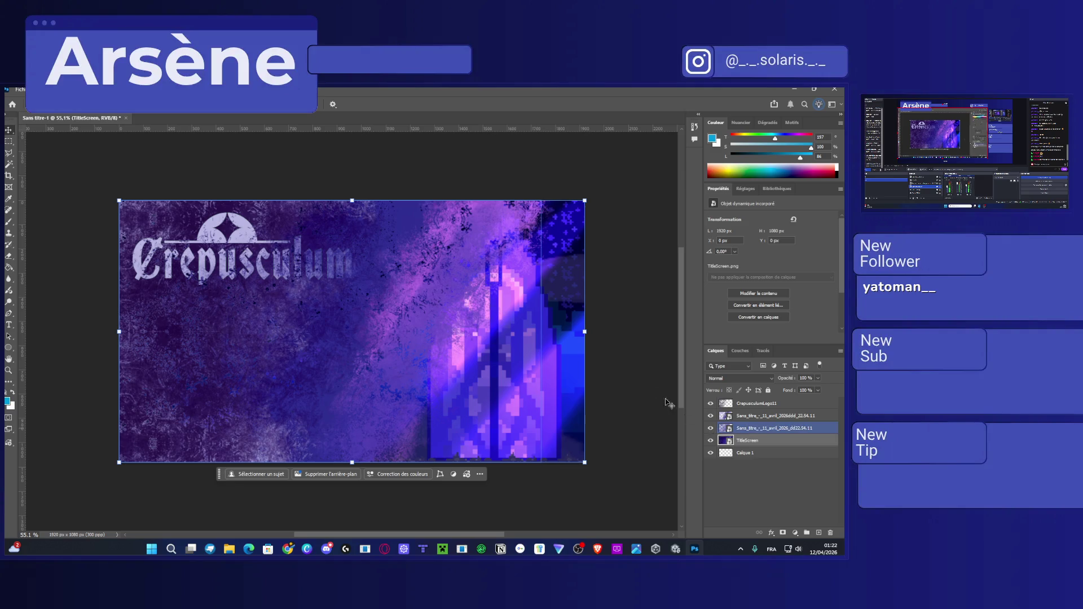
pyautogui.scroll(1, 254, 299)
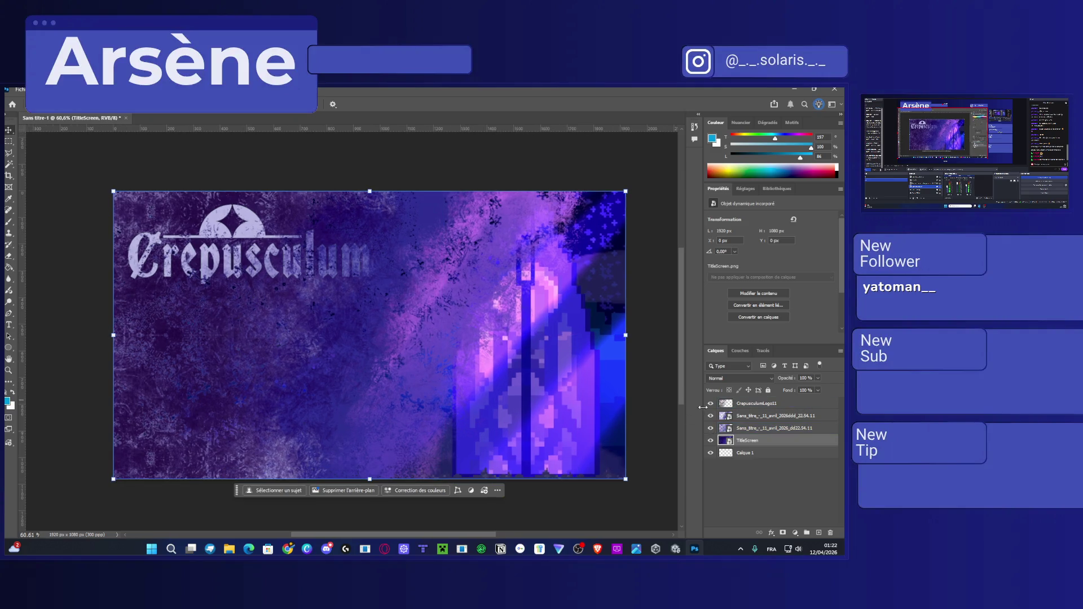
# Rasterize the upper Sans titre texture layer and move it to the top, above the logo.
pyautogui.click(721, 418)
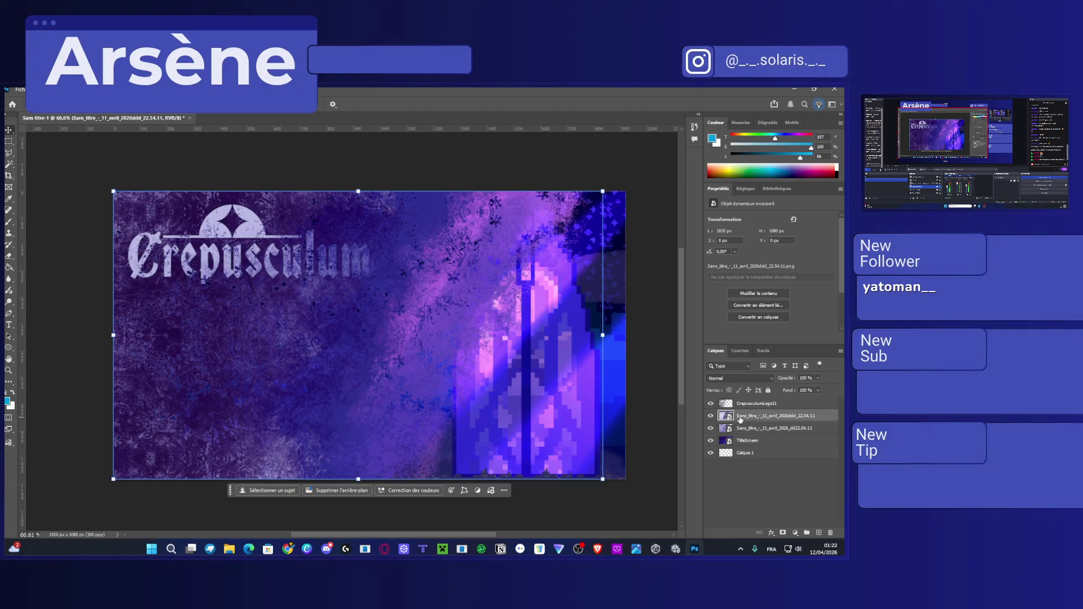
pyautogui.rightClick(741, 420)
pyautogui.click(756, 386)
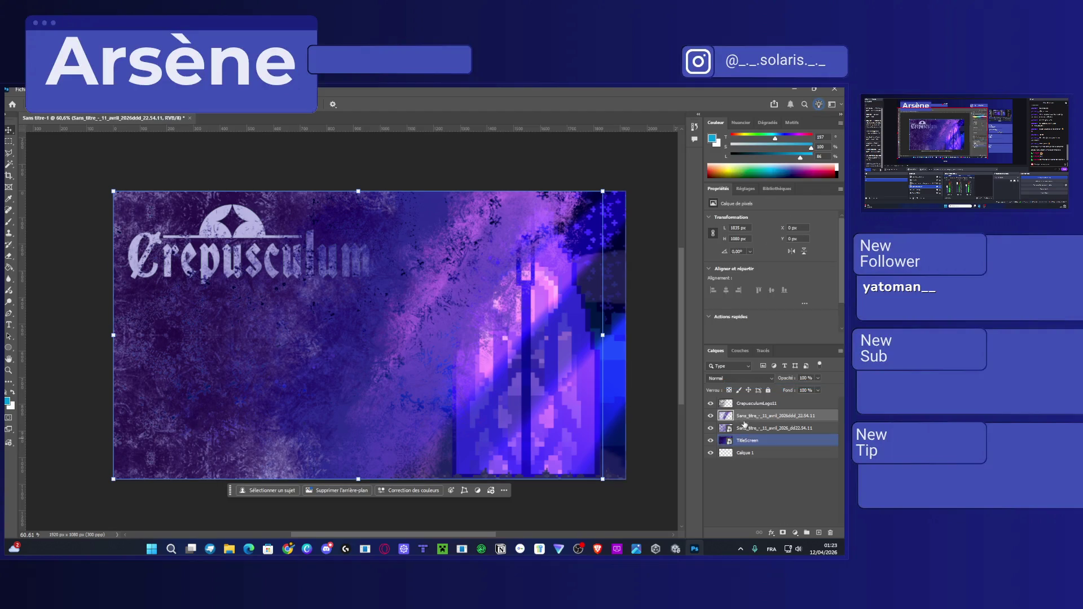
pyautogui.moveTo(773, 416); pyautogui.dragTo(770, 401)
pyautogui.scroll(1, 201, 215)
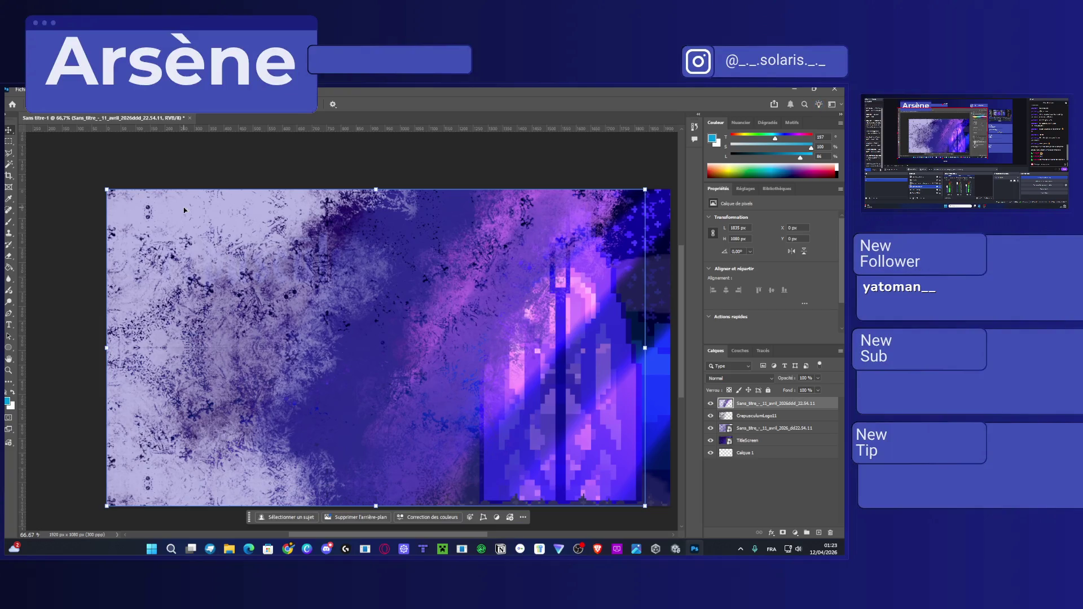
# Duplicate the texture layer and slide the copy right to X 262 px, keeping its width unchanged.
pyautogui.hotkey('ctrl', 'j')
pyautogui.hotkey('shift', 'Right')
pyautogui.hotkey('shift', 'Right')
pyautogui.hotkey('shift', 'Right')
pyautogui.press('Right')
pyautogui.press('Right')
pyautogui.moveTo(260, 267); pyautogui.dragTo(339, 264)
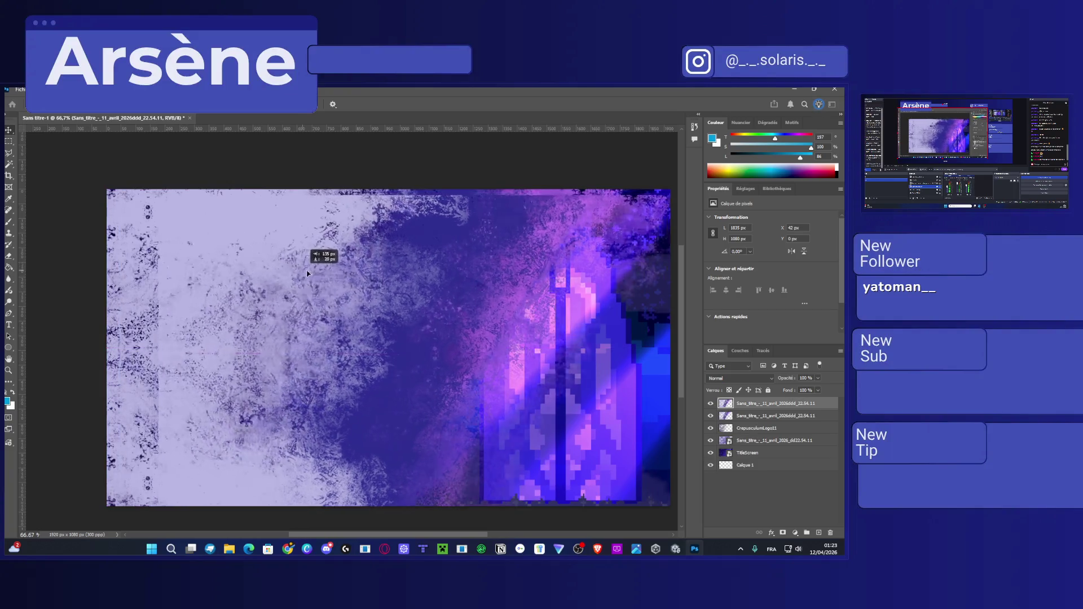
pyautogui.scroll(-1, 335, 305)
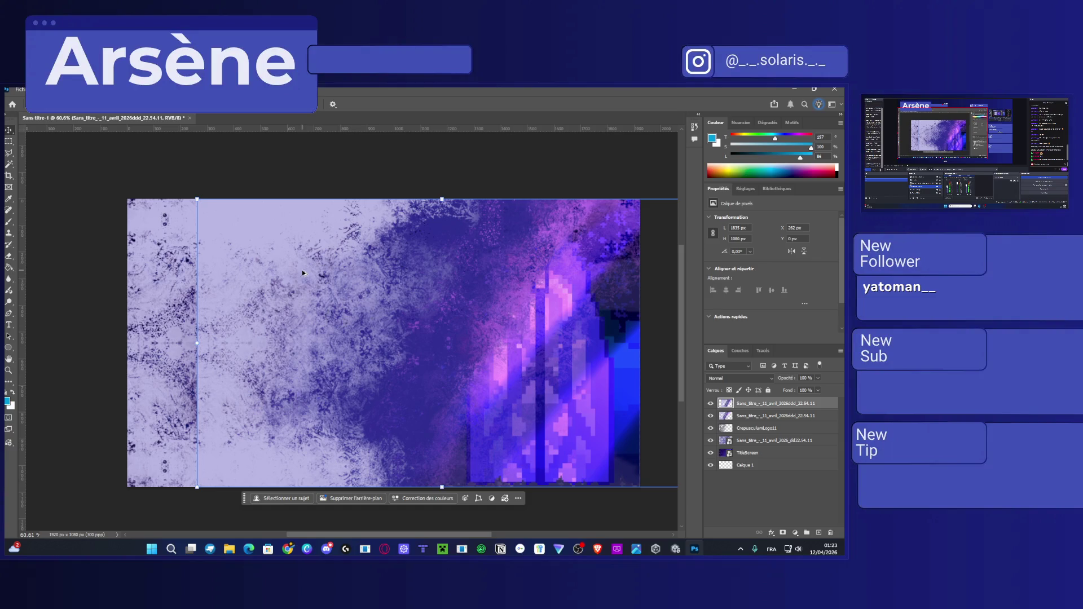
pyautogui.scroll(-1, 265, 261)
pyautogui.hscroll(1, 460, 322)
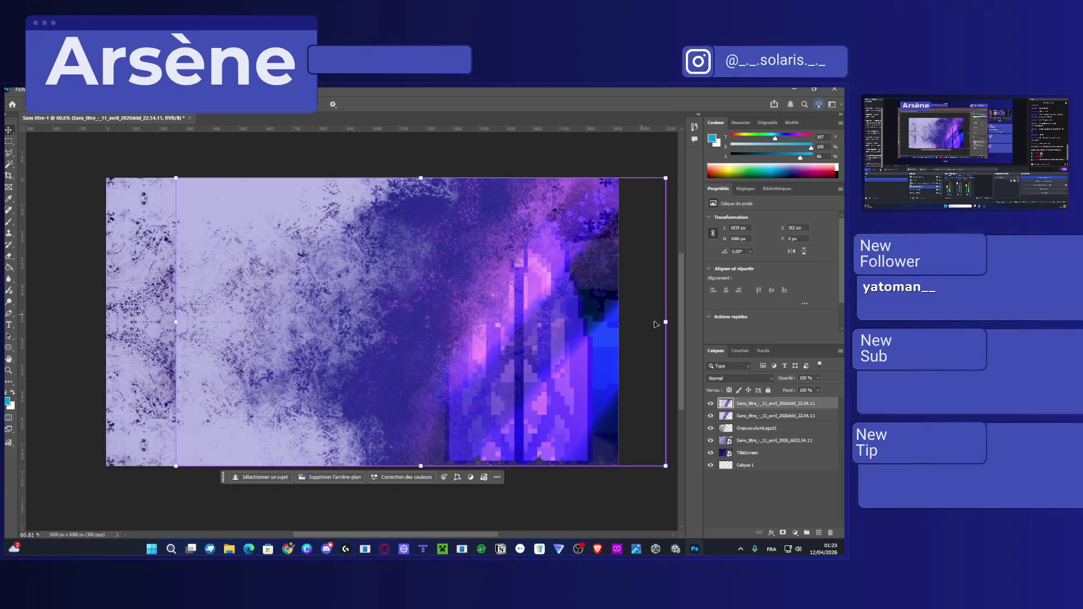
pyautogui.moveTo(666, 322); pyautogui.dragTo(676, 326)
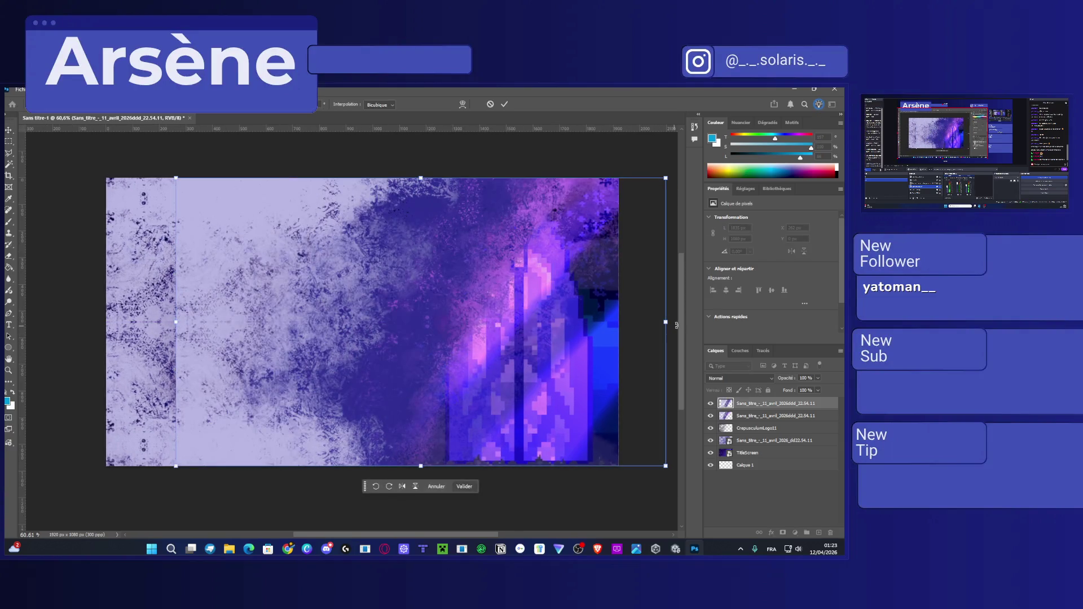
pyautogui.moveTo(666, 322)
pyautogui.mouseDown()
pyautogui.moveTo(610, 330)
pyautogui.moveTo(648, 330)
pyautogui.mouseUp()
pyautogui.hotkey('ctrl', 'z')
pyautogui.hotkey('ctrl', 'z')
pyautogui.press('Return')
# Delete the copy's pixels on the right part of the canvas, then shift the second texture toward the top-left.
pyautogui.moveTo(623, 184); pyautogui.dragTo(329, 482)
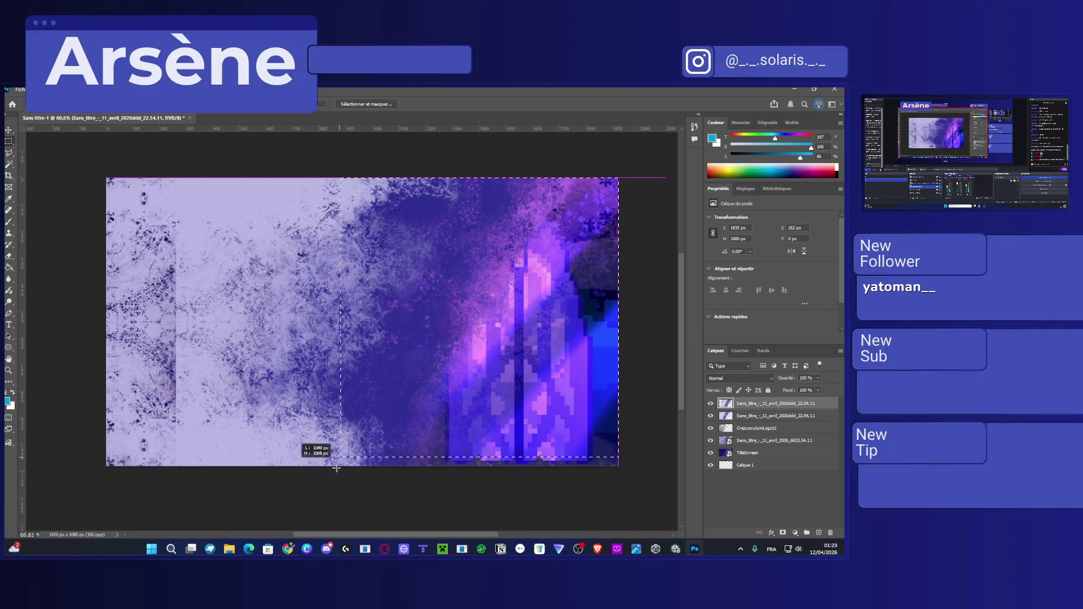
pyautogui.press('Delete')
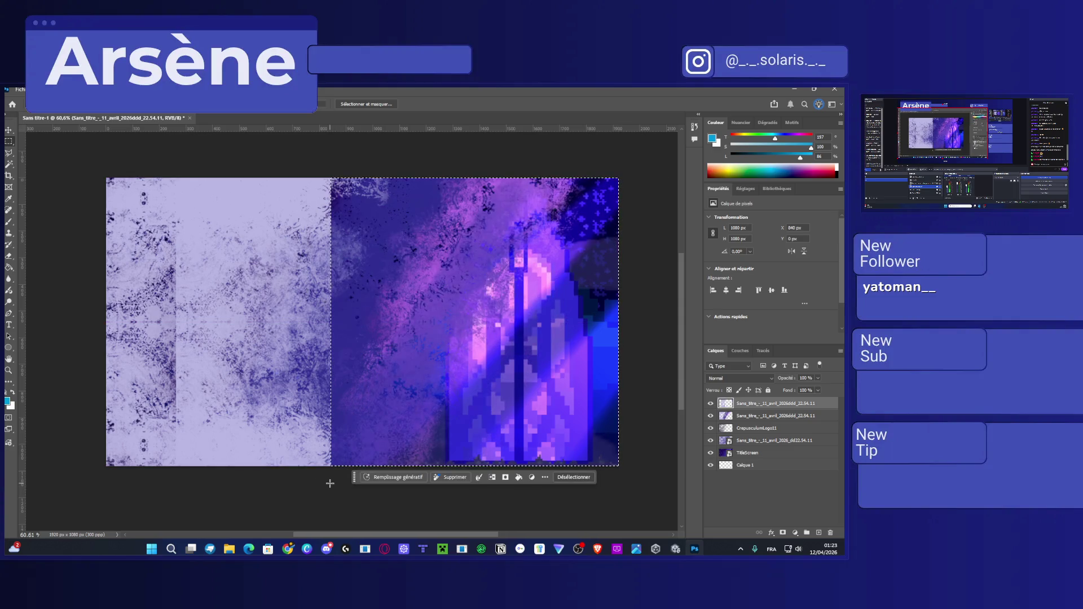
pyautogui.hotkey('ctrl', 'd')
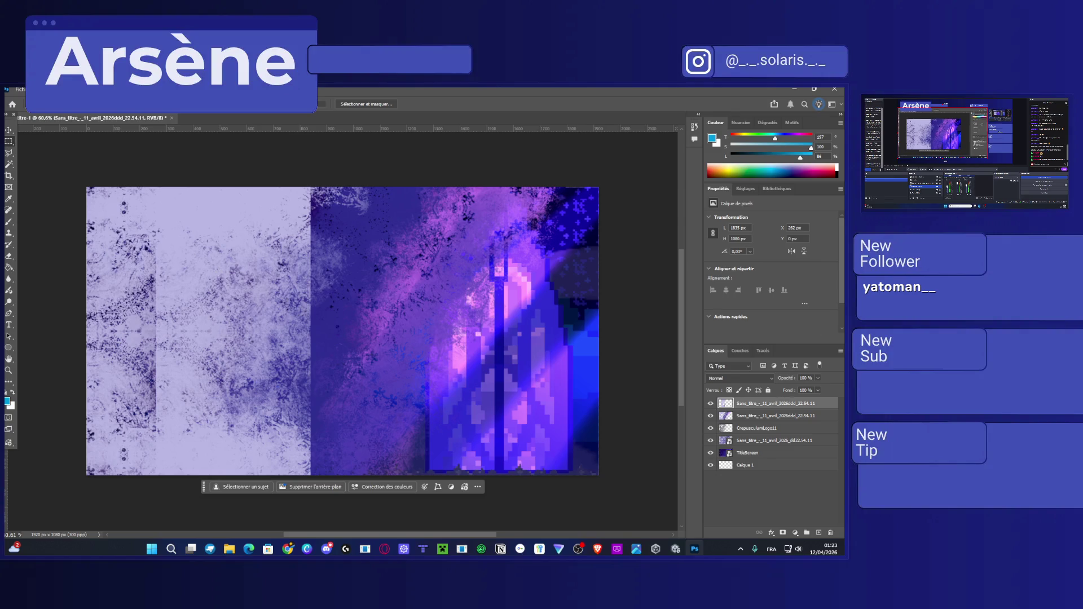
pyautogui.click(8, 130)
pyautogui.moveTo(403, 231)
pyautogui.mouseDown()
pyautogui.moveTo(344, 242)
pyautogui.moveTo(332, 230)
pyautogui.mouseUp()
# Rotate the top texture layer, shrink it and move it to the left.
pyautogui.hotkey('ctrl', 't')
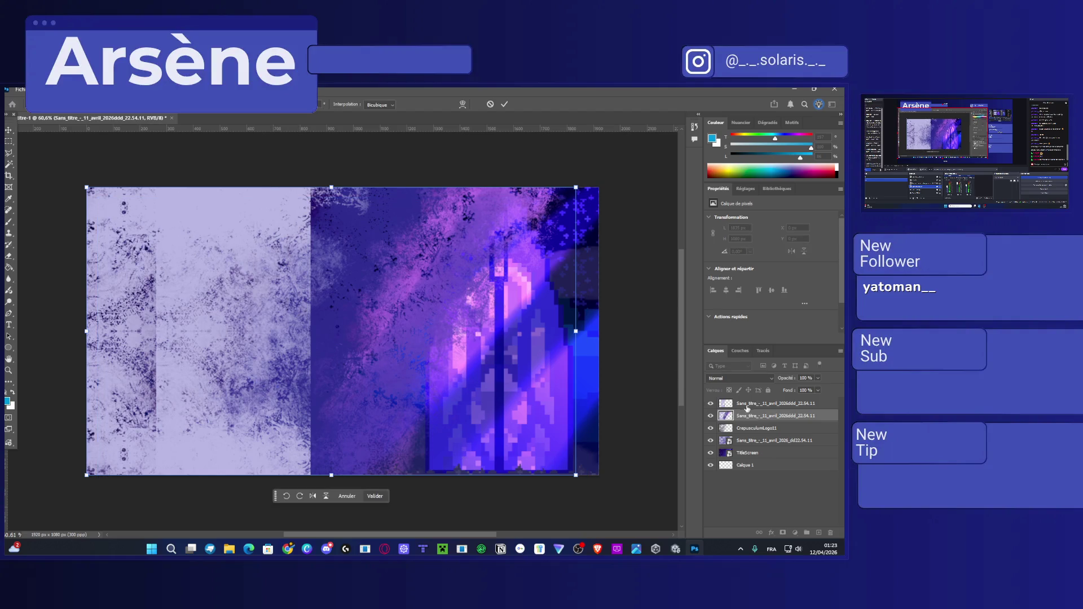
pyautogui.click(747, 404)
pyautogui.moveTo(650, 193); pyautogui.dragTo(458, 429)
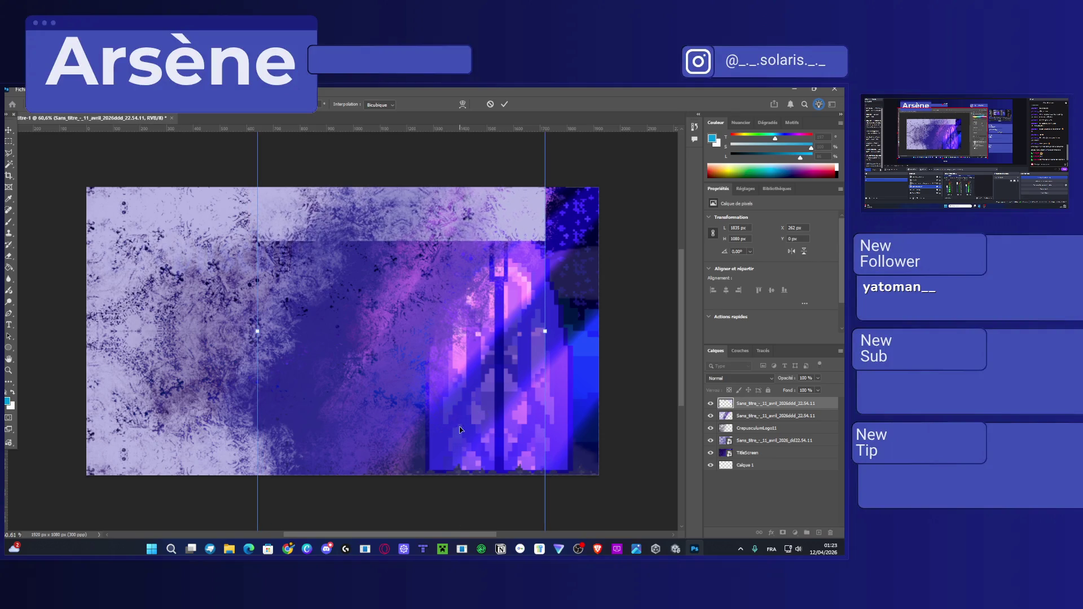
pyautogui.moveTo(458, 428)
pyautogui.mouseDown()
pyautogui.moveTo(238, 360)
pyautogui.moveTo(212, 341)
pyautogui.mouseUp()
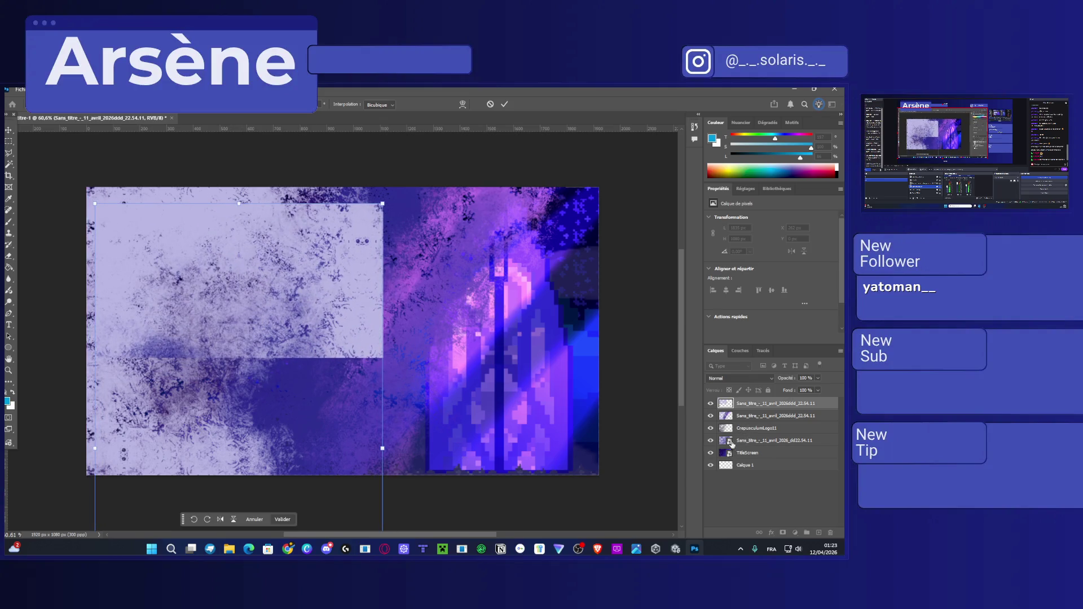
# Move the texture layer below TitleScreen in the layer stack and nudge it on the canvas.
pyautogui.moveTo(745, 406); pyautogui.dragTo(753, 454)
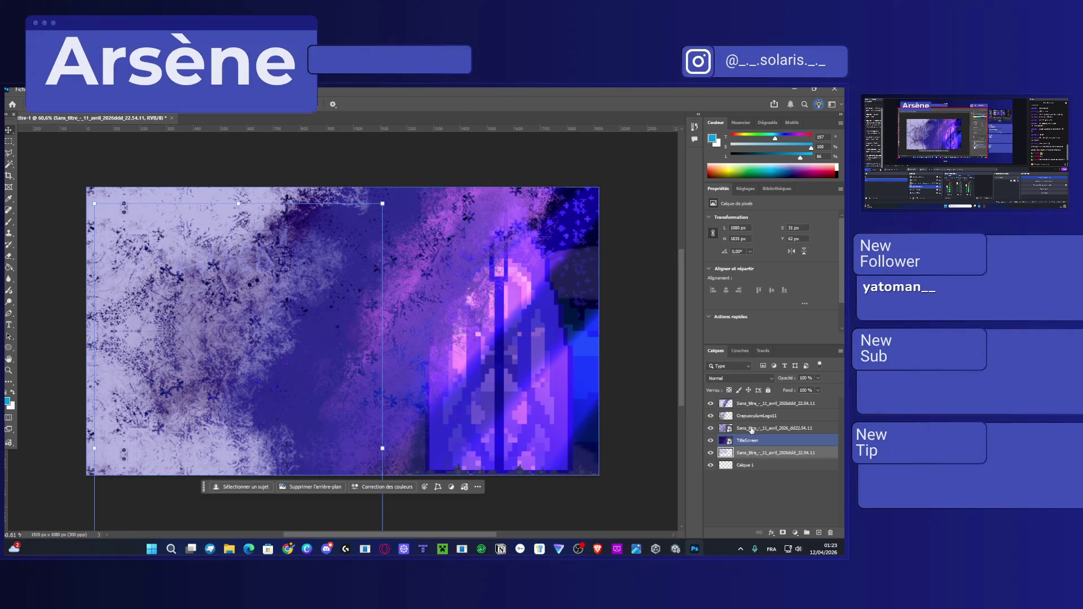
pyautogui.moveTo(756, 403); pyautogui.dragTo(757, 446)
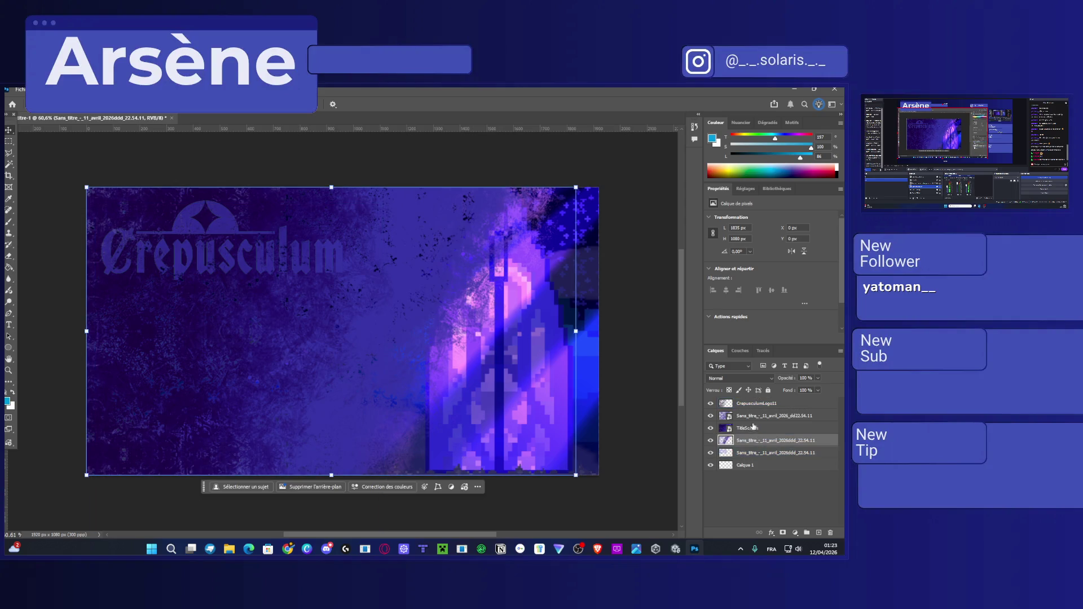
pyautogui.moveTo(750, 403)
pyautogui.mouseDown()
pyautogui.moveTo(759, 459)
pyautogui.moveTo(746, 436)
pyautogui.mouseUp()
pyautogui.moveTo(750, 423); pyautogui.dragTo(751, 420)
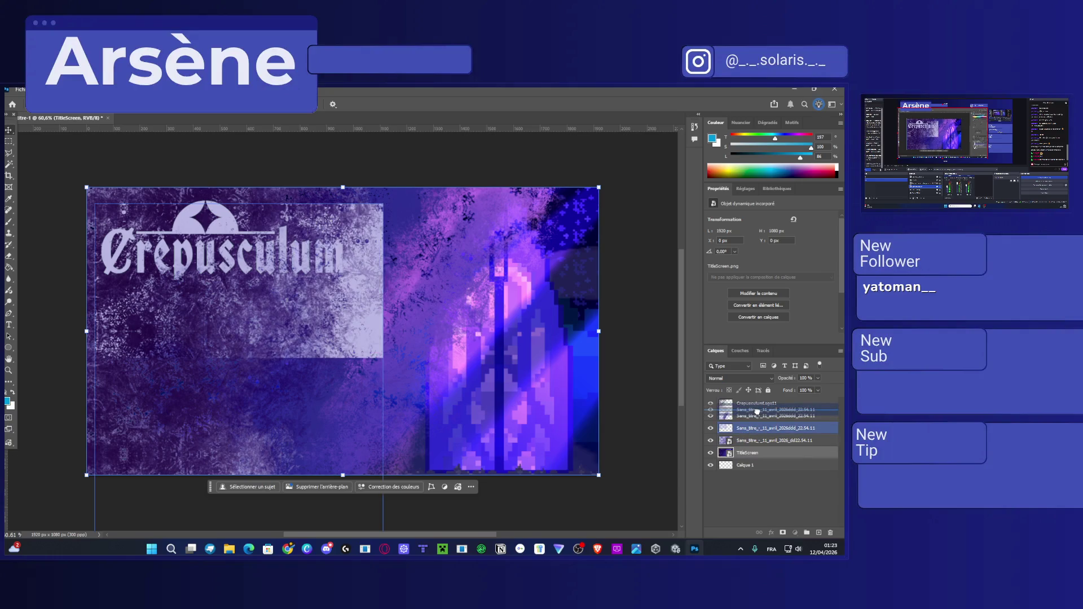
pyautogui.moveTo(357, 294); pyautogui.dragTo(362, 333)
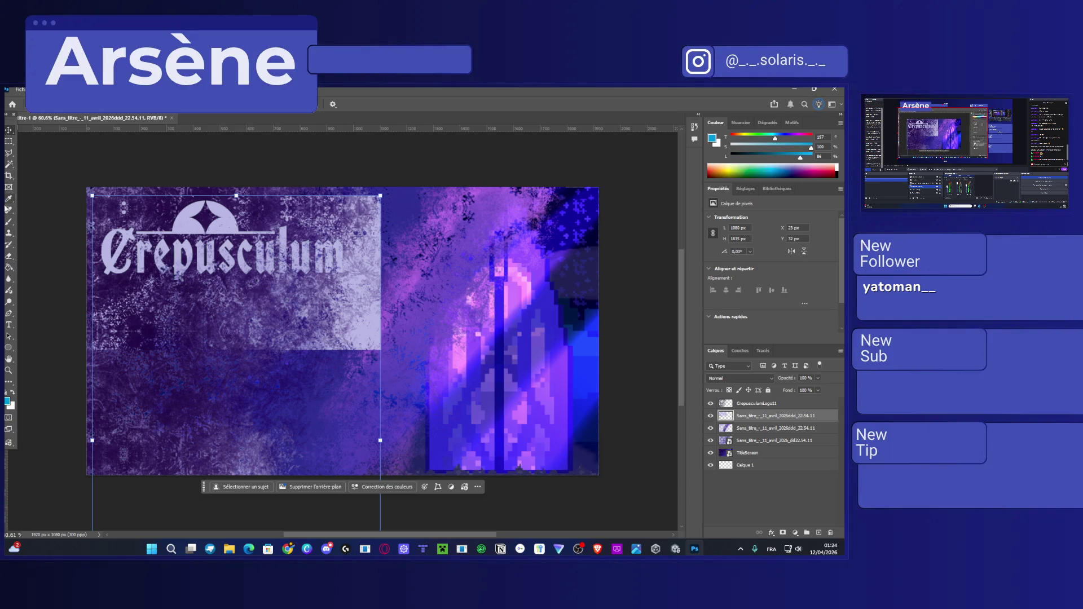
# Smudge the light rectangle's right and bottom edges, then merge the layer down with Ctrl+E.
pyautogui.rightClick(12, 279)
pyautogui.click(35, 296)
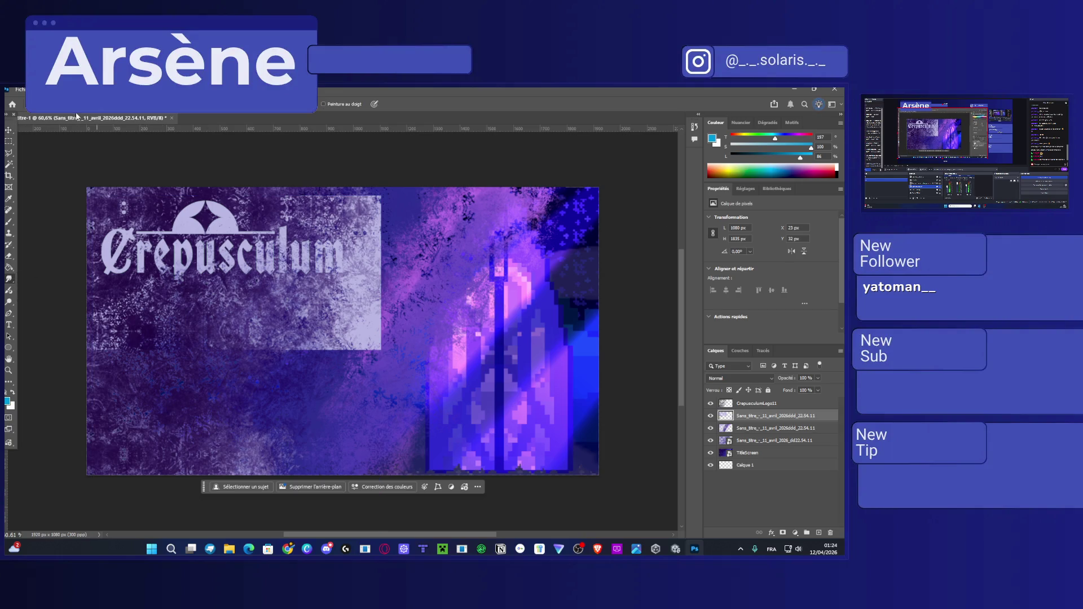
pyautogui.click(50, 104)
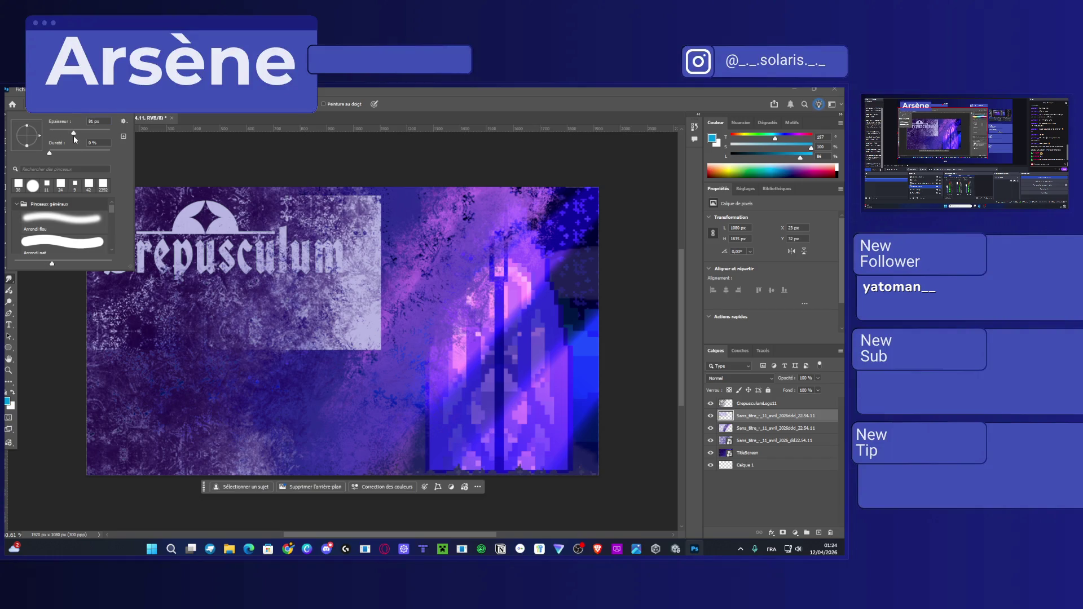
pyautogui.click(372, 322)
pyautogui.moveTo(373, 350); pyautogui.dragTo(374, 194)
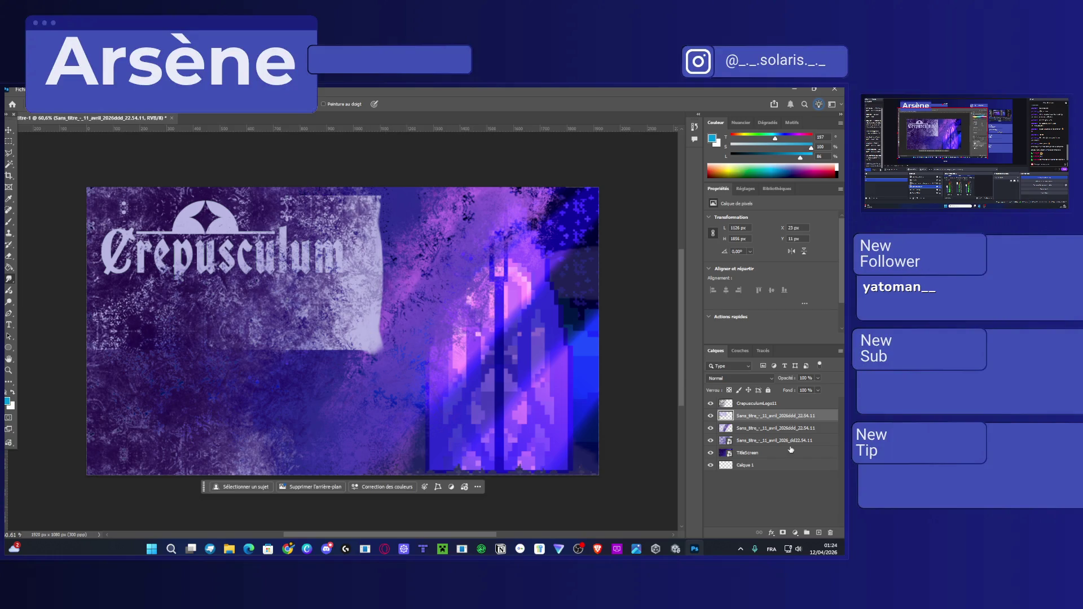
pyautogui.hotkey('ctrl', 'e')
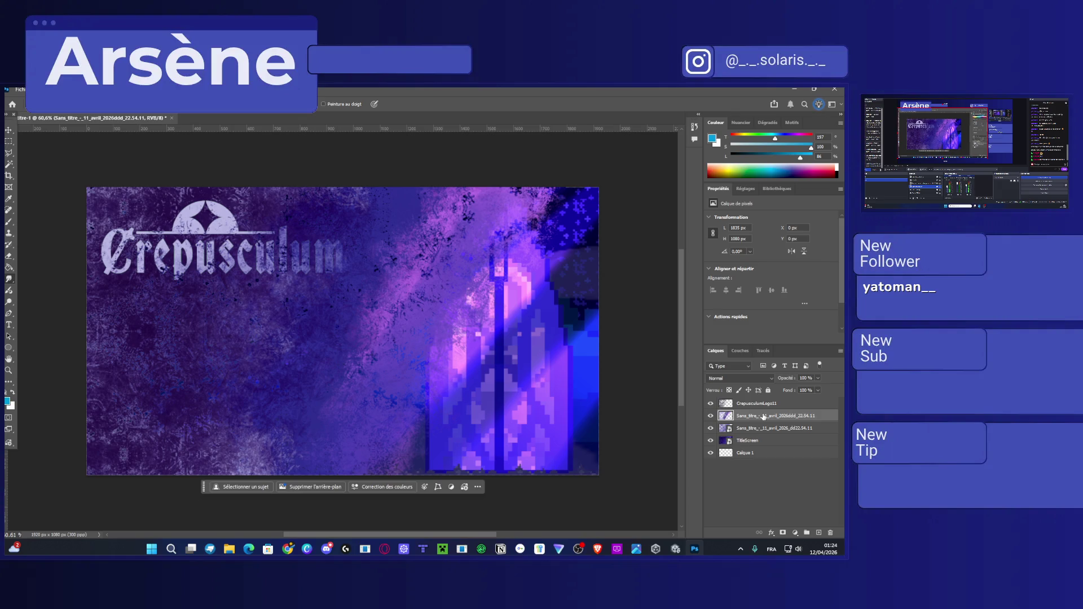
pyautogui.click(617, 549)
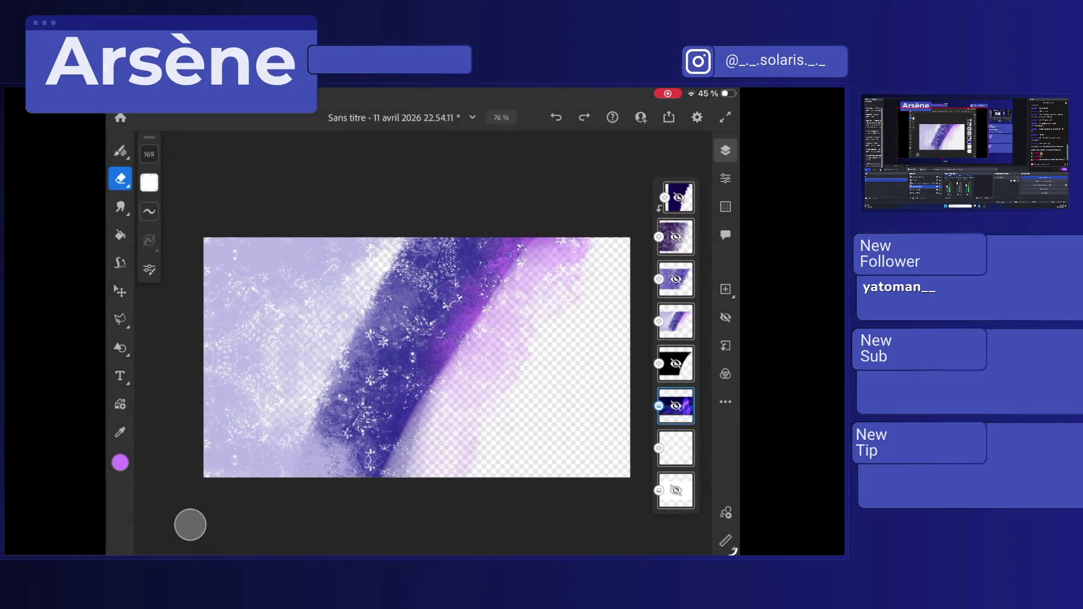
# Switch to the Brush, sample light lavender, and select the fourth layer.
pyautogui.press('b')
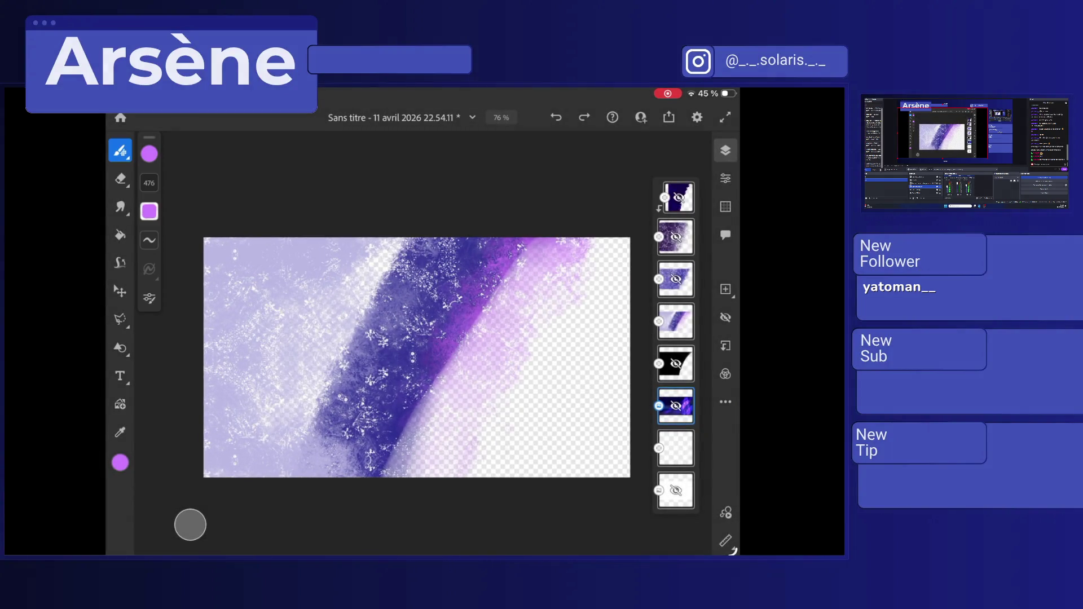
pyautogui.moveTo(261, 253); pyautogui.dragTo(259, 253)
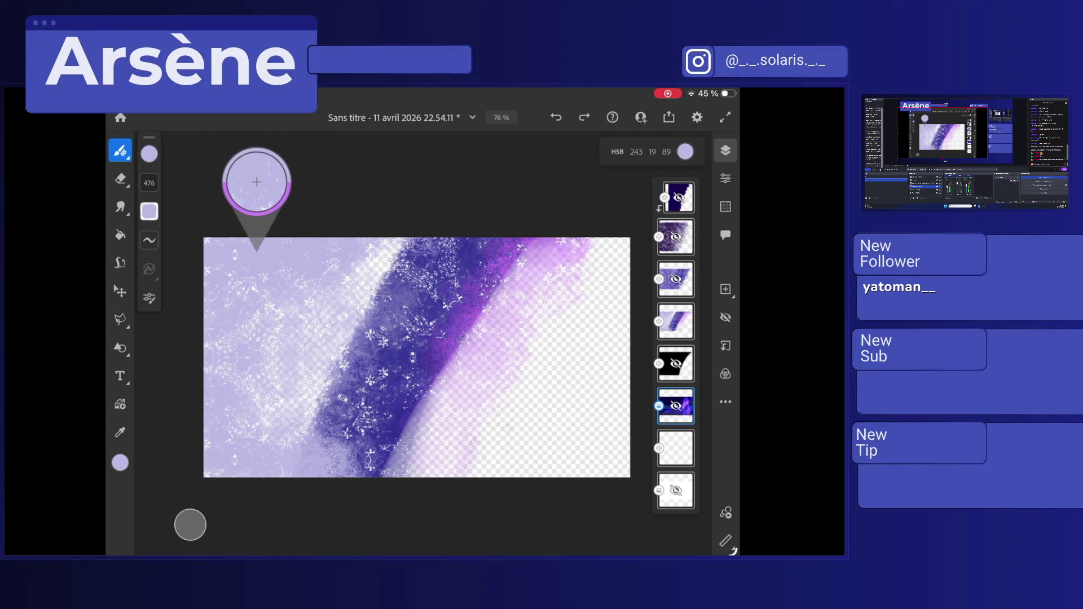
pyautogui.click(120, 150)
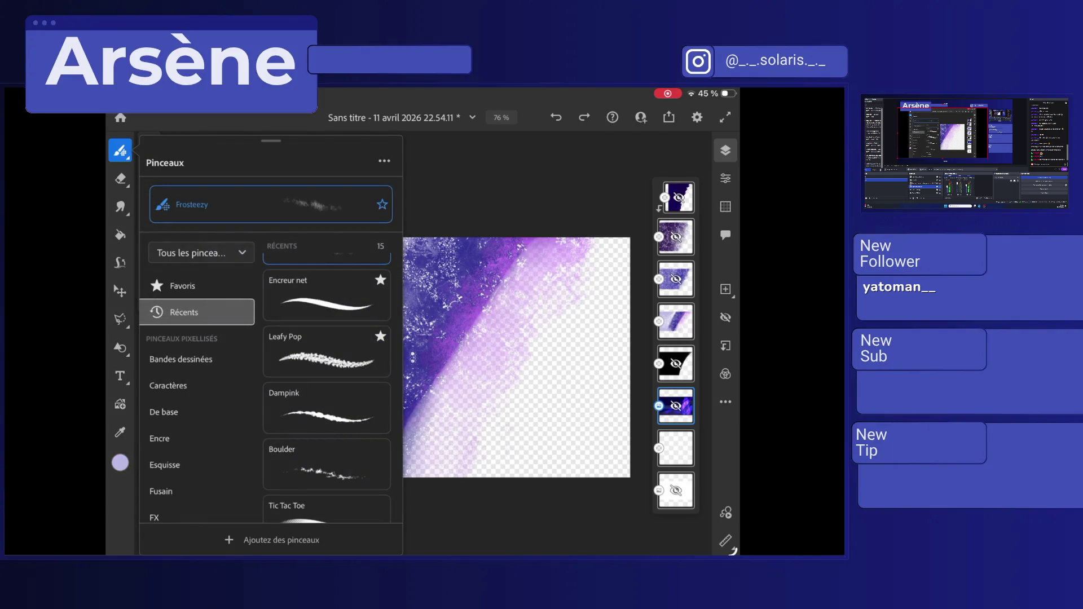
pyautogui.click(182, 286)
pyautogui.click(676, 236)
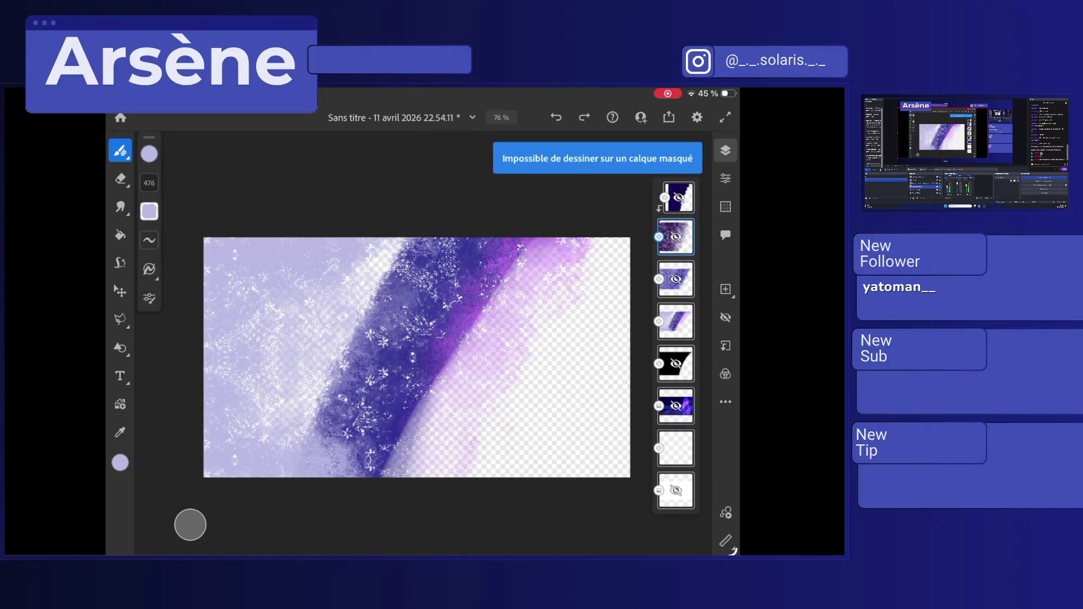
pyautogui.click(676, 321)
# Paint lavender strokes over the dark purple diagonal band.
pyautogui.moveTo(429, 254)
pyautogui.mouseDown()
pyautogui.moveTo(293, 429)
pyautogui.moveTo(440, 271)
pyautogui.moveTo(384, 395)
pyautogui.mouseUp()
pyautogui.moveTo(485, 248); pyautogui.dragTo(345, 451)
pyautogui.scroll(2, 417, 358)
pyautogui.scroll(1, 407, 355)
pyautogui.moveTo(349, 497)
pyautogui.mouseDown()
pyautogui.moveTo(406, 395)
pyautogui.moveTo(536, 214)
pyautogui.mouseUp()
pyautogui.moveTo(485, 294); pyautogui.dragTo(434, 367)
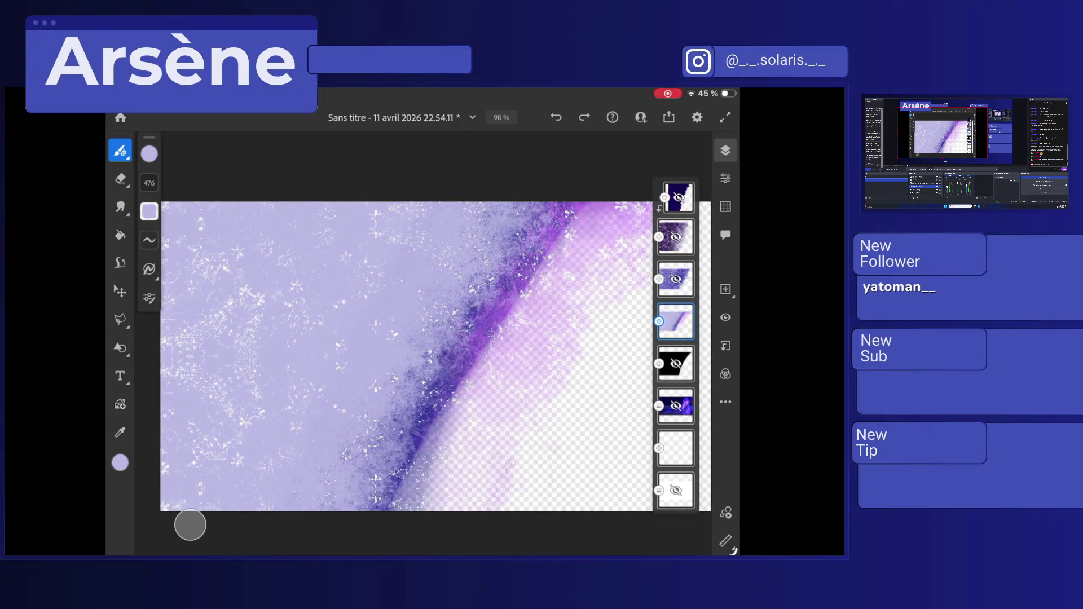
# Sample dark purple and paint it along the diagonal band, widening its lower-left edge.
pyautogui.click(442, 316)
pyautogui.moveTo(542, 218); pyautogui.dragTo(463, 395)
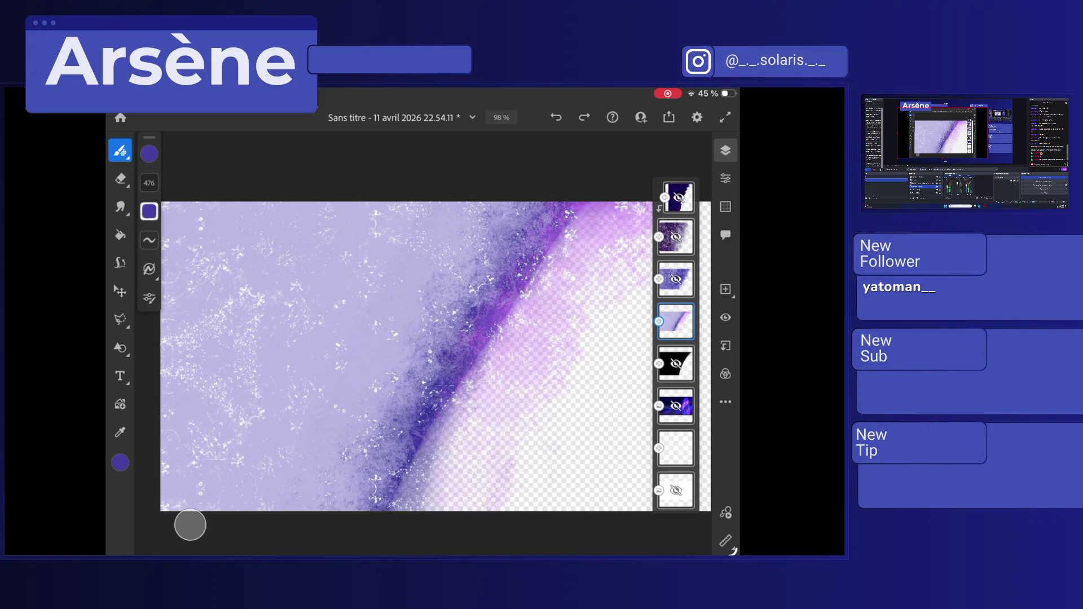
pyautogui.moveTo(497, 242); pyautogui.dragTo(415, 358)
pyautogui.moveTo(522, 223)
pyautogui.mouseDown()
pyautogui.moveTo(342, 499)
pyautogui.moveTo(496, 226)
pyautogui.mouseUp()
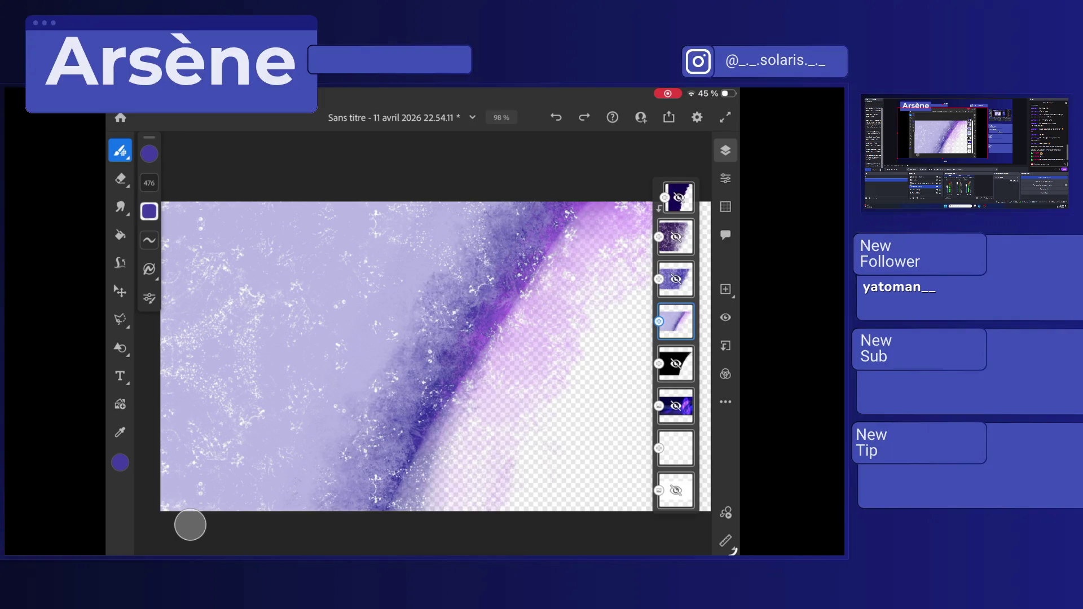
# Add pale purple dabs in the lower-right corner, then undo them.
pyautogui.click(587, 485)
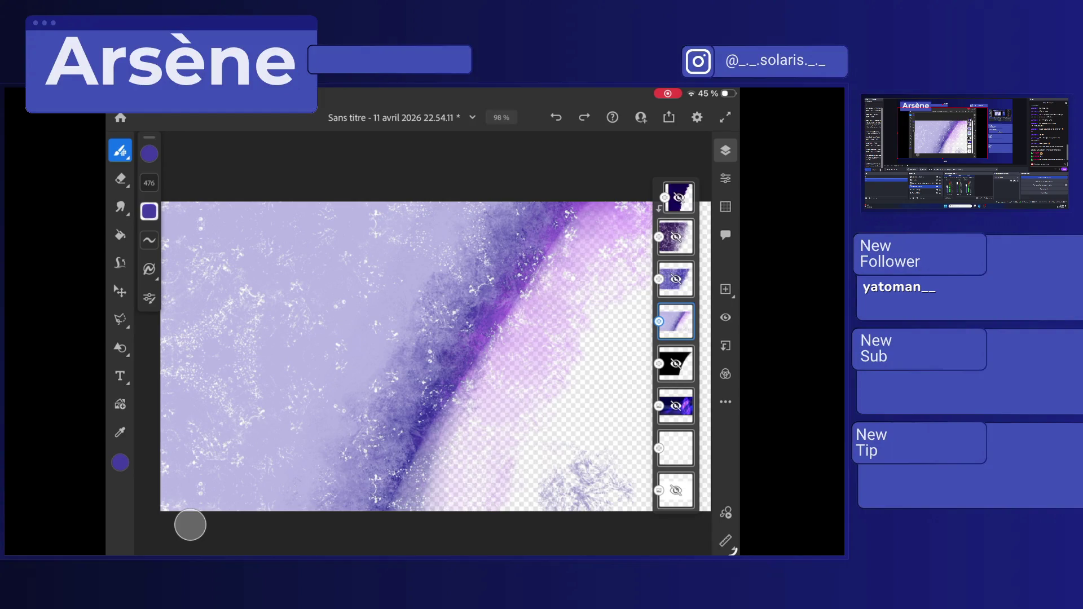
pyautogui.scroll(-2, 395, 338)
pyautogui.hotkey('ctrl', 'z')
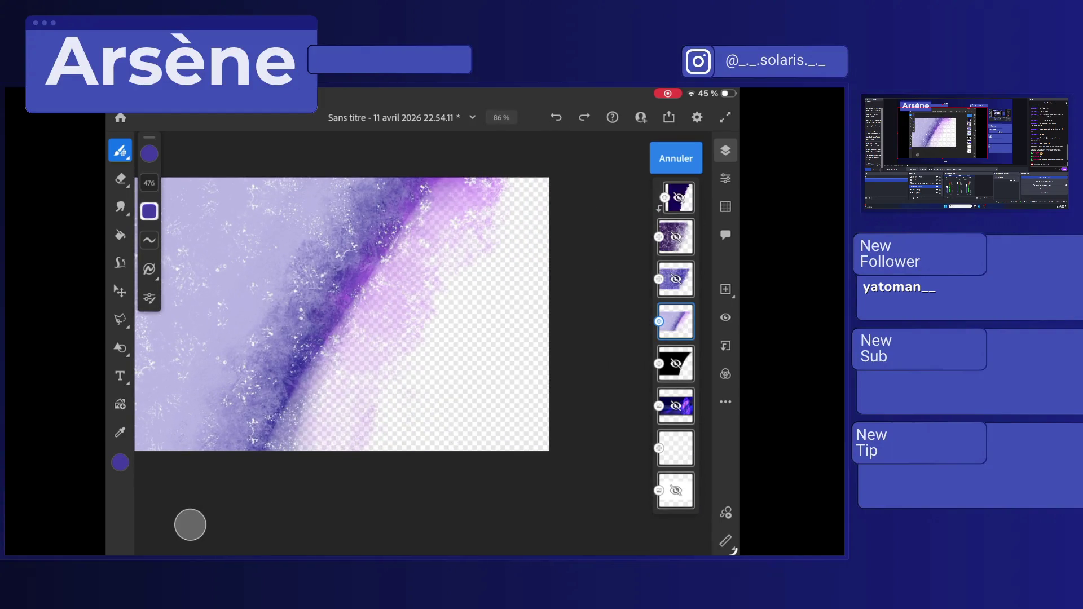
pyautogui.click(539, 431)
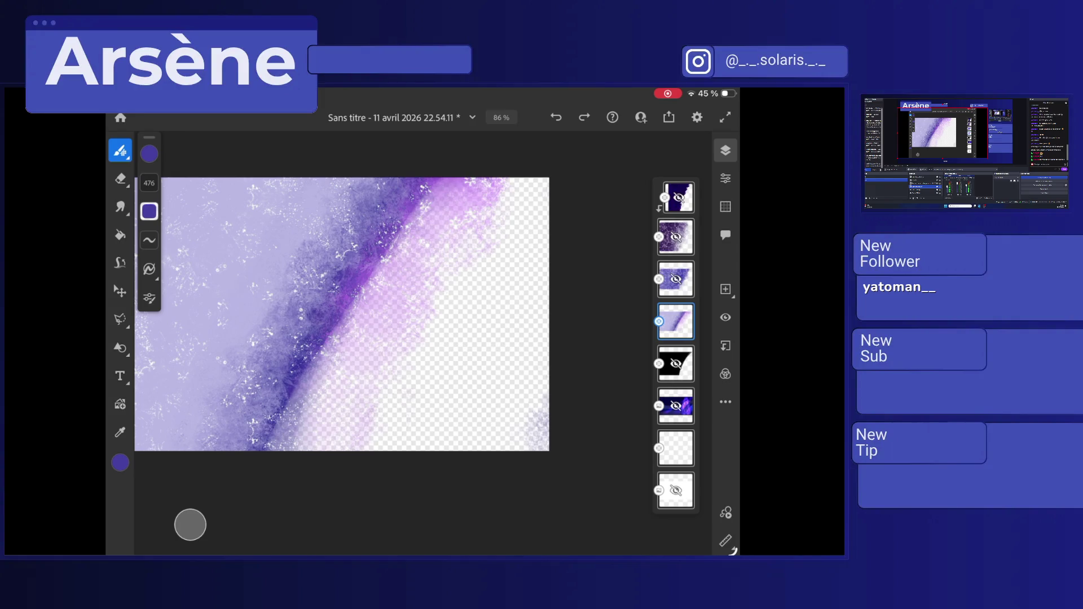
pyautogui.hotkey('ctrl', 'z')
pyautogui.scroll(-3, 338, 316)
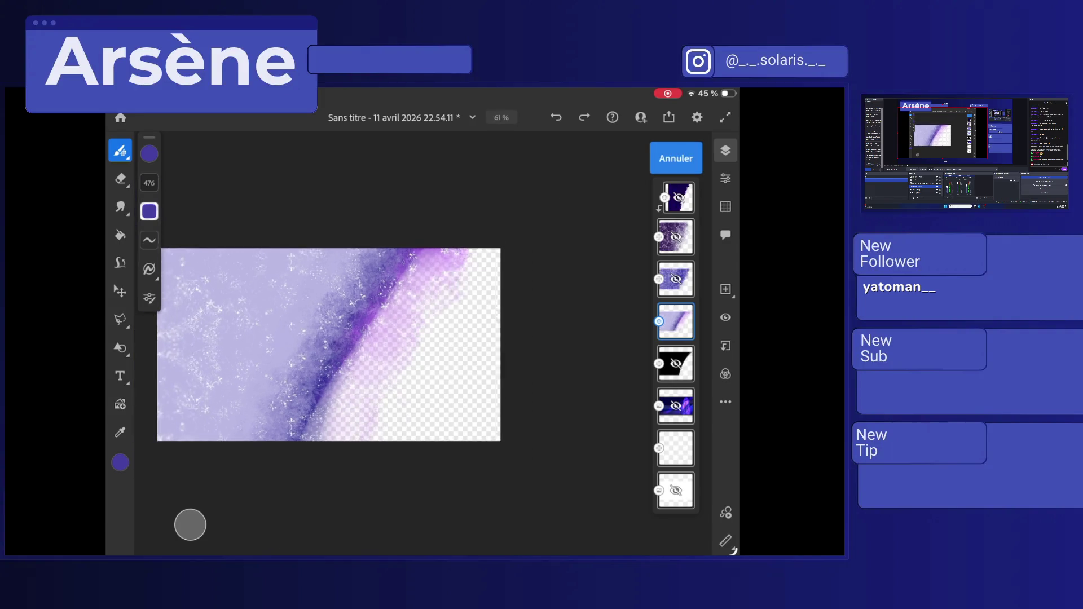
# Resample light lavender, undo the lower-right lavender haze, and add a new empty layer.
pyautogui.click(245, 259)
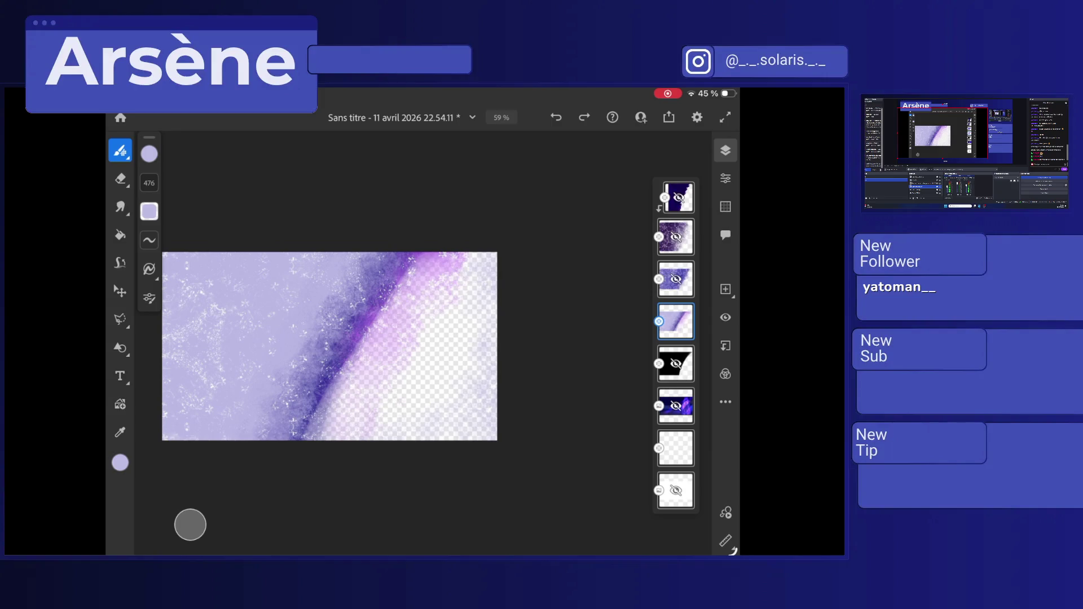
pyautogui.moveTo(330, 346); pyautogui.dragTo(338, 343)
pyautogui.scroll(2, 320, 356)
pyautogui.scroll(4, 319, 356)
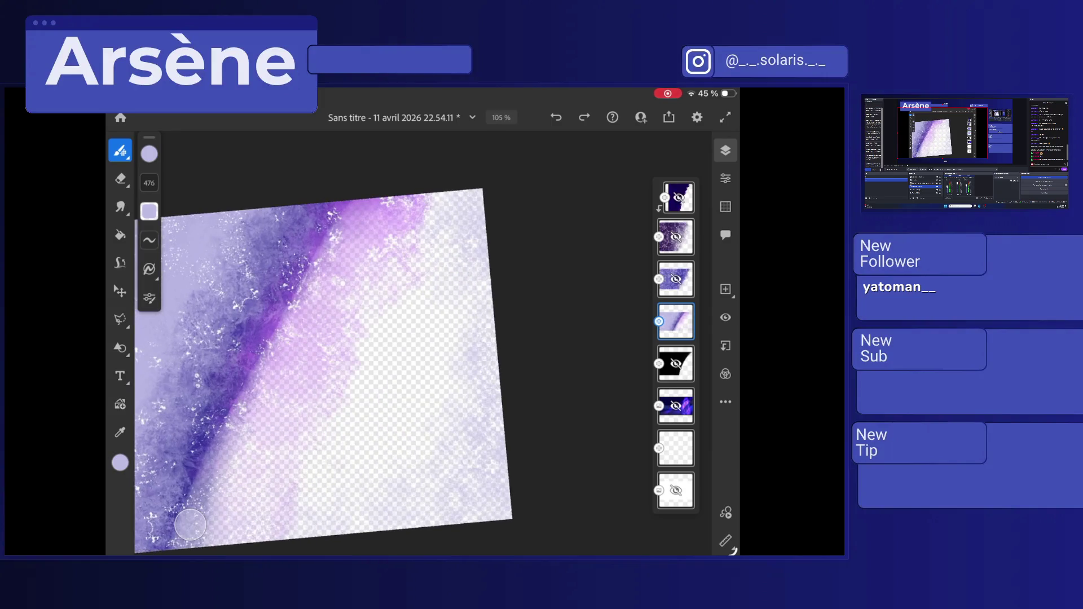
pyautogui.hotkey('ctrl', 'z')
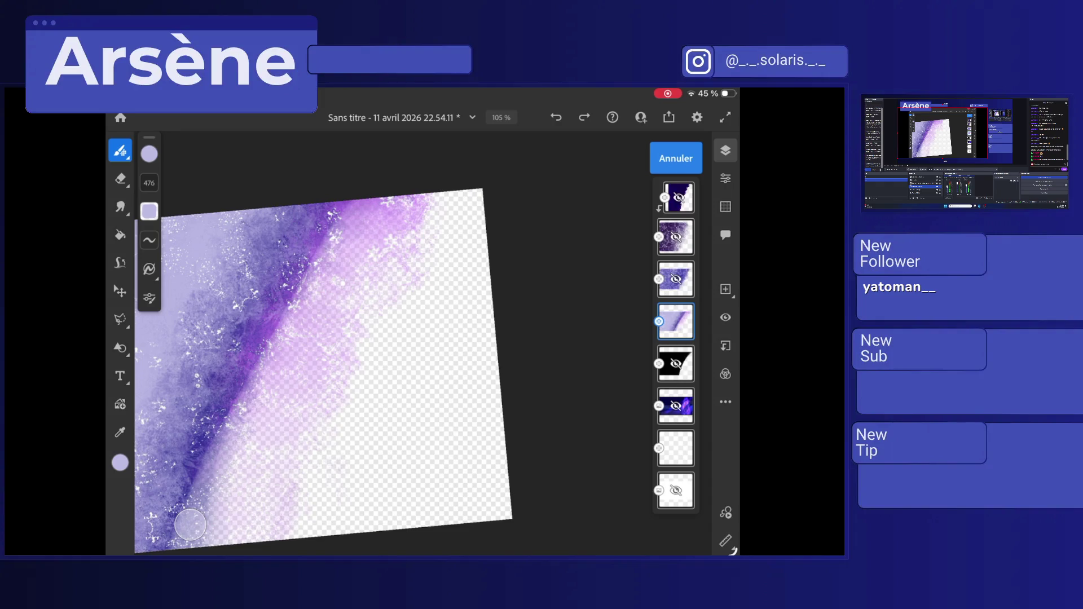
pyautogui.scroll(-4, 326, 372)
pyautogui.click(725, 289)
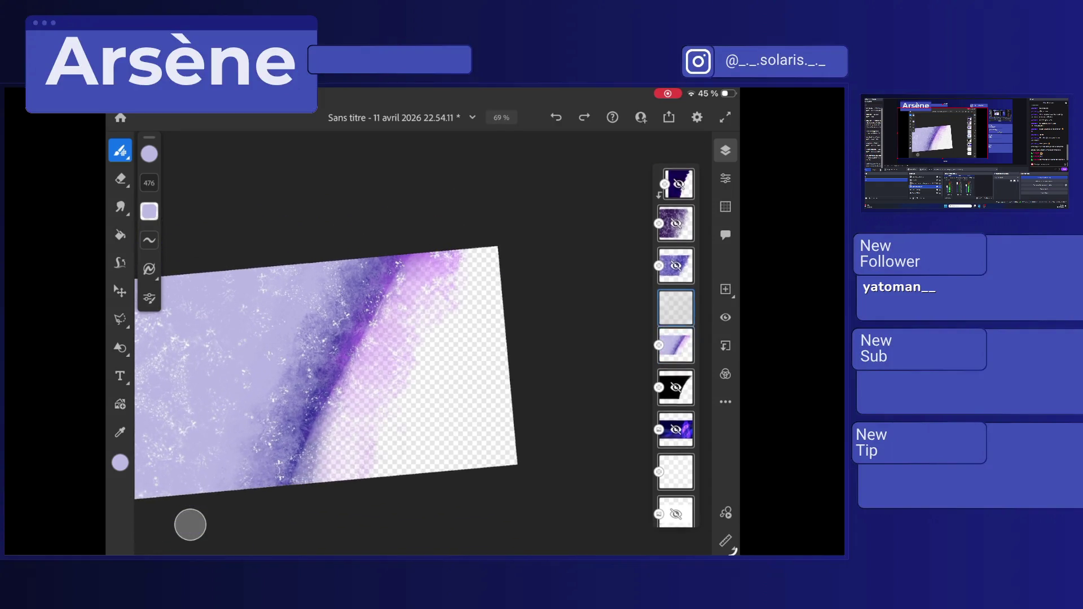
# Drag the empty layer below the purple-stroke layer and browse the brush library.
pyautogui.moveTo(676, 300); pyautogui.dragTo(676, 343)
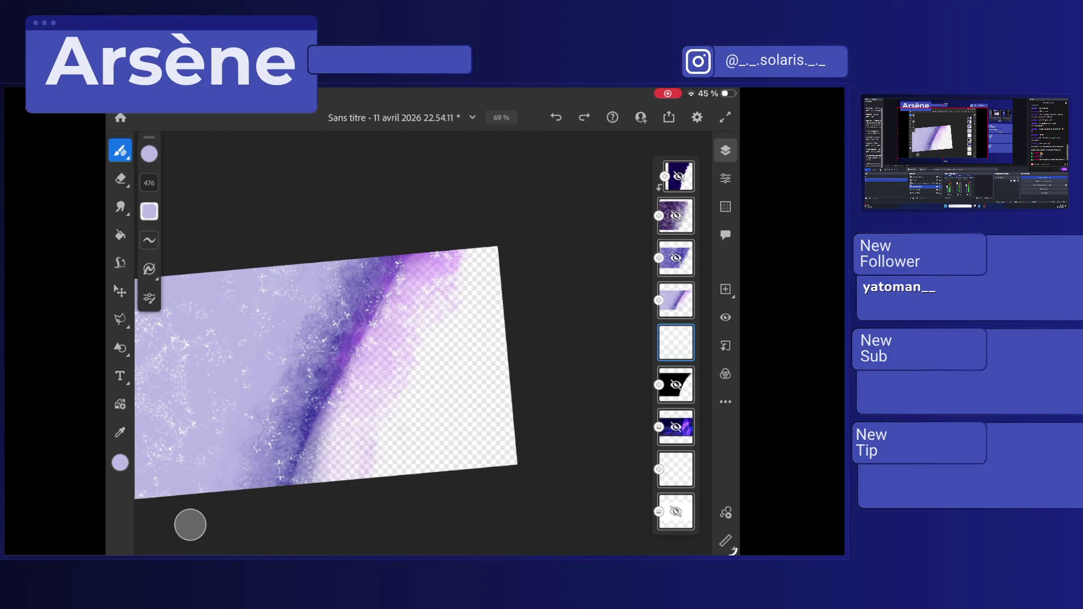
pyautogui.click(149, 154)
pyautogui.scroll(-2, 508, 327)
pyautogui.scroll(-1, 327, 384)
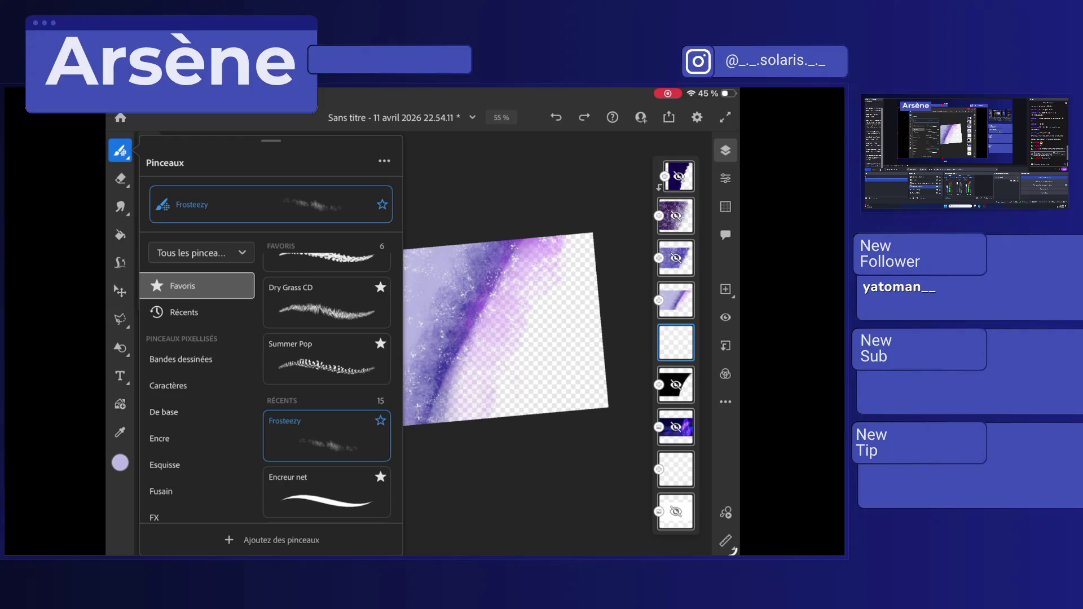
pyautogui.click(120, 151)
# Rotate and zoom the canvas view to inspect it, selecting the eighth layer.
pyautogui.moveTo(440, 333); pyautogui.dragTo(457, 316)
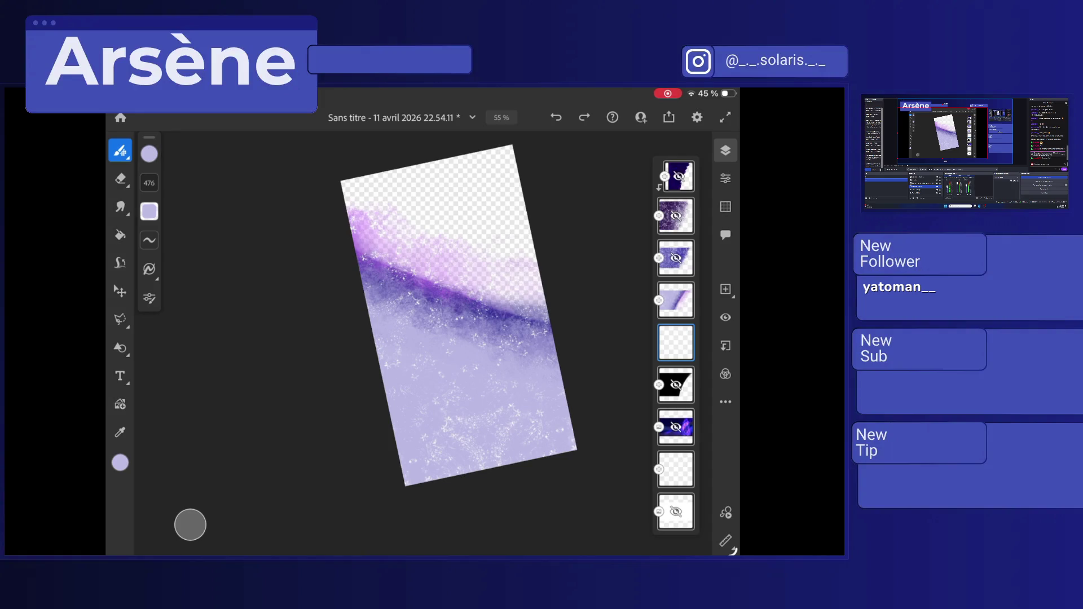
pyautogui.moveTo(440, 327); pyautogui.dragTo(474, 350)
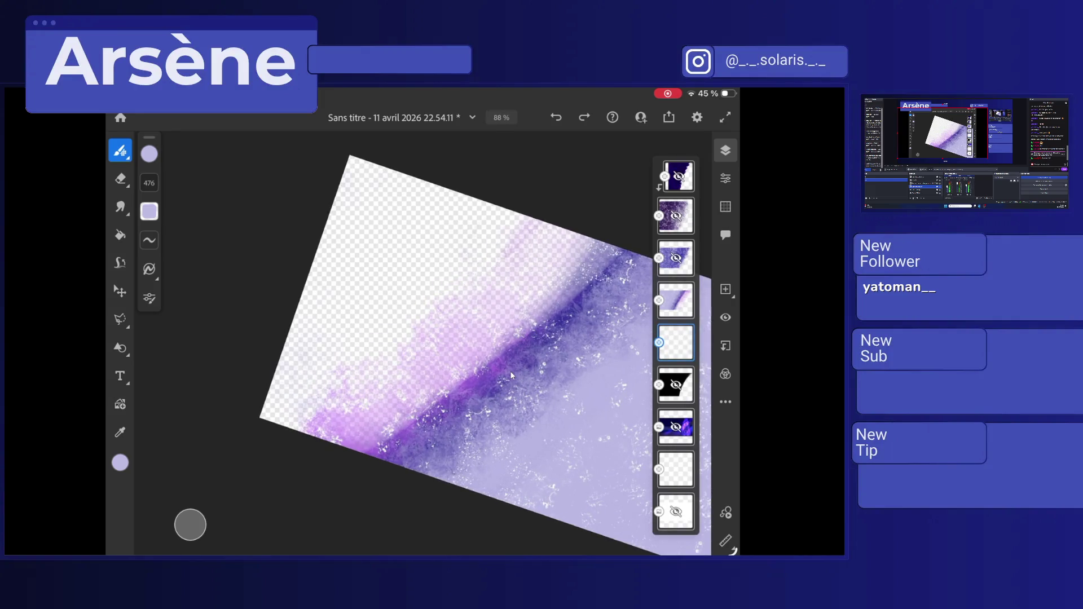
pyautogui.moveTo(496, 350); pyautogui.dragTo(508, 362)
pyautogui.moveTo(479, 322); pyautogui.dragTo(497, 350)
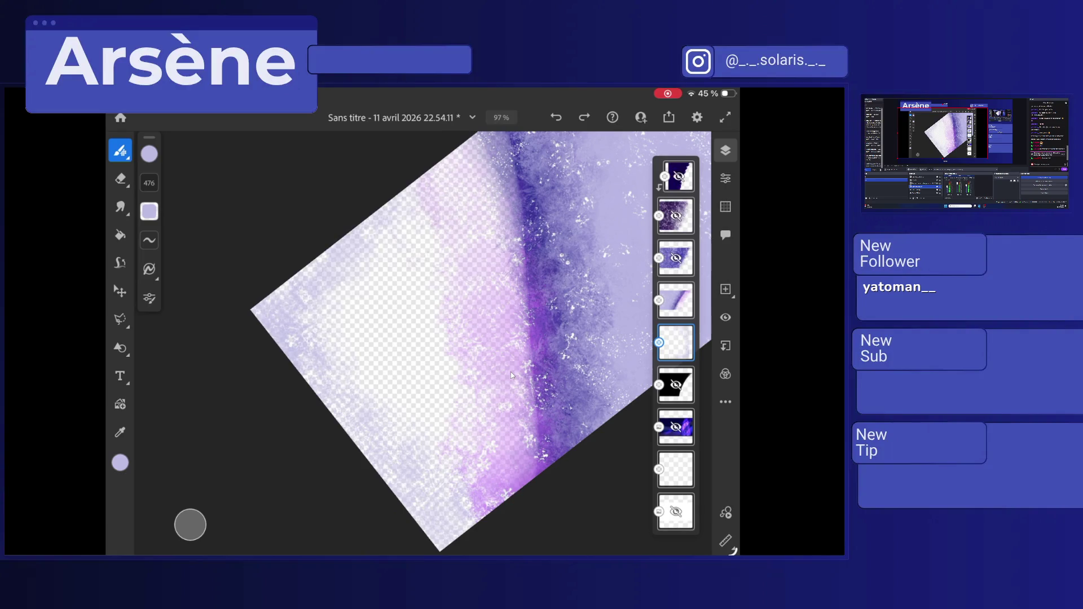
pyautogui.moveTo(480, 338); pyautogui.dragTo(440, 316)
pyautogui.click(676, 470)
pyautogui.moveTo(339, 310); pyautogui.dragTo(316, 316)
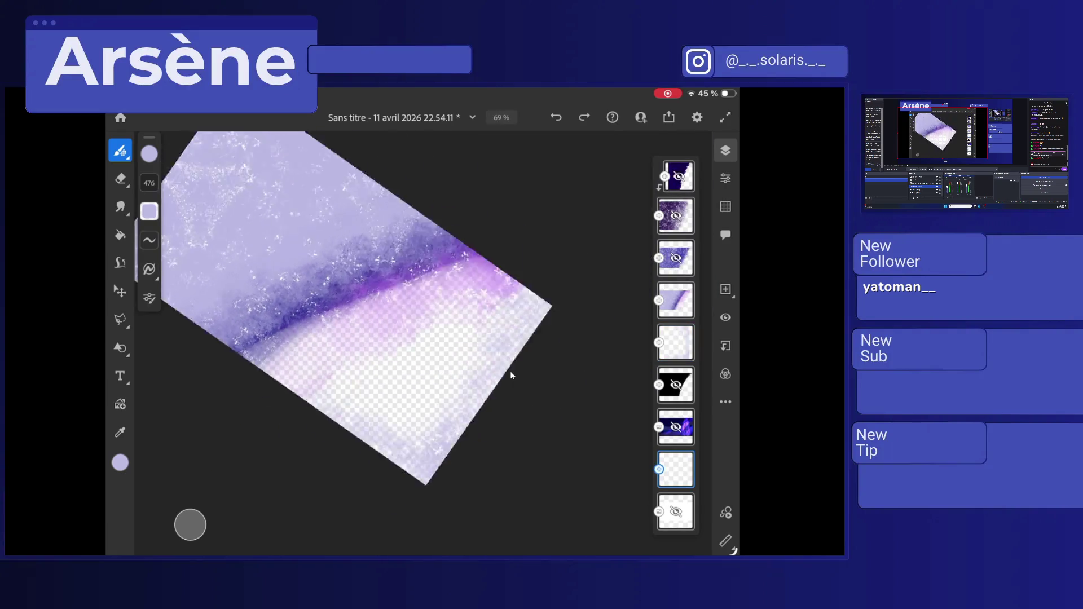
# Fill the layer with black using the Paint Bucket.
pyautogui.press('g')
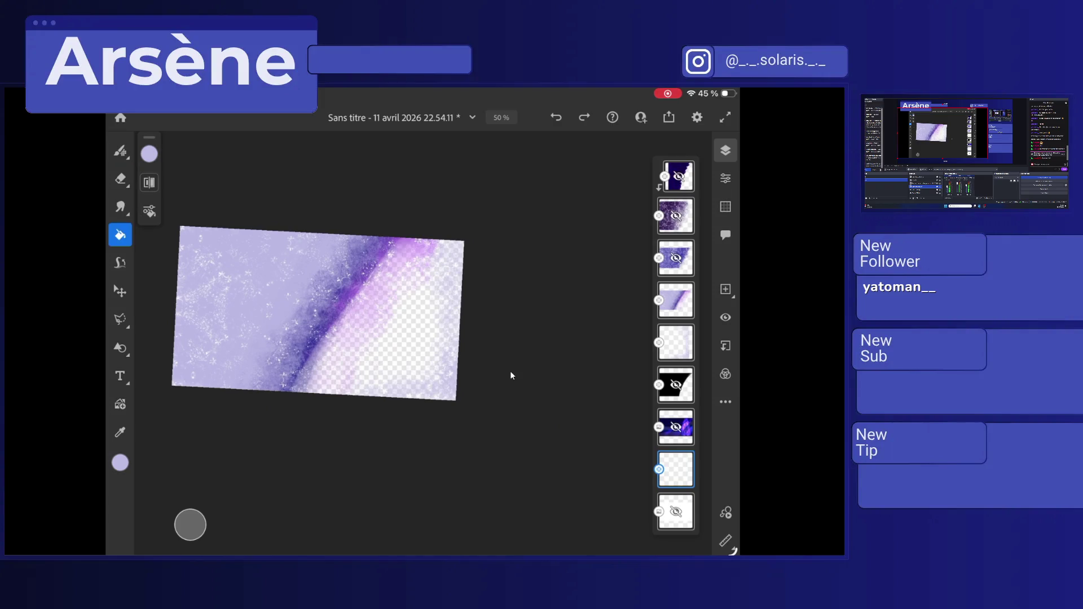
pyautogui.click(120, 463)
pyautogui.click(215, 308)
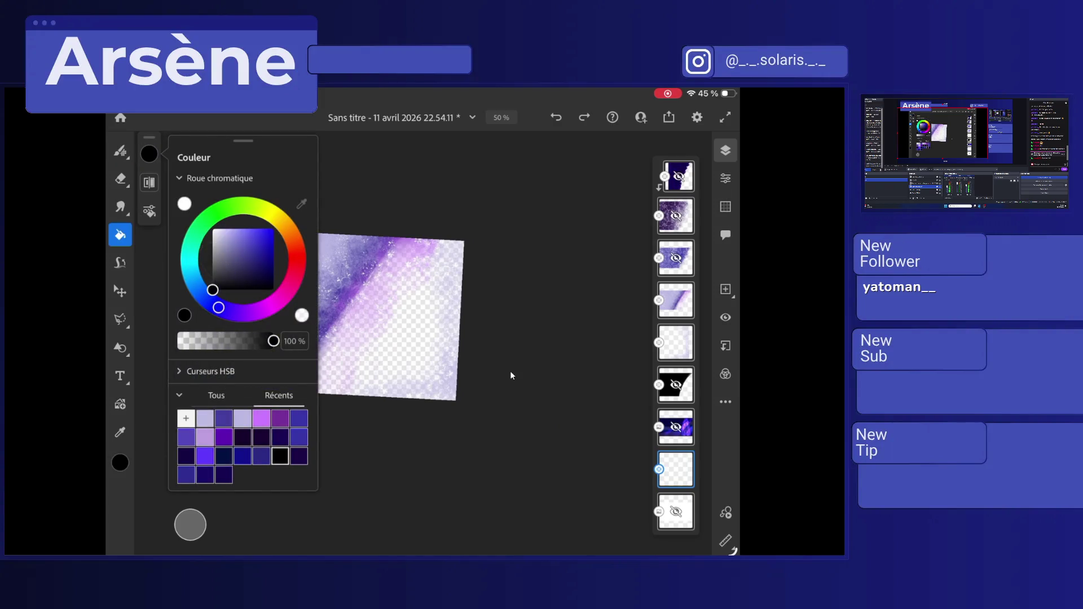
pyautogui.click(395, 316)
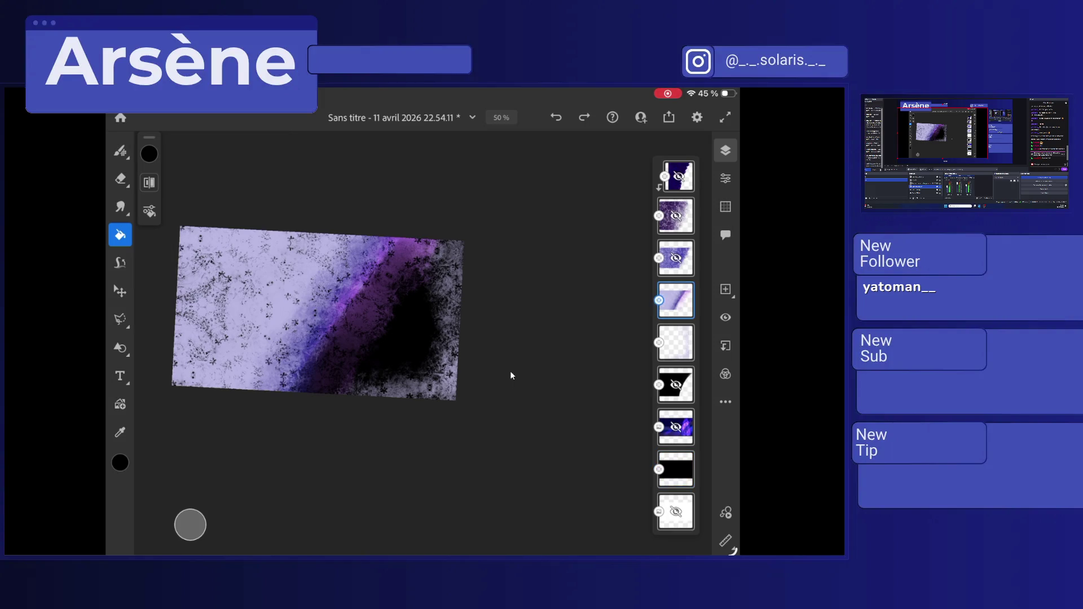
# On the empty layer, paint sampled lavender over the dark lower and top-right edges.
pyautogui.click(675, 343)
pyautogui.click(120, 150)
pyautogui.click(120, 150)
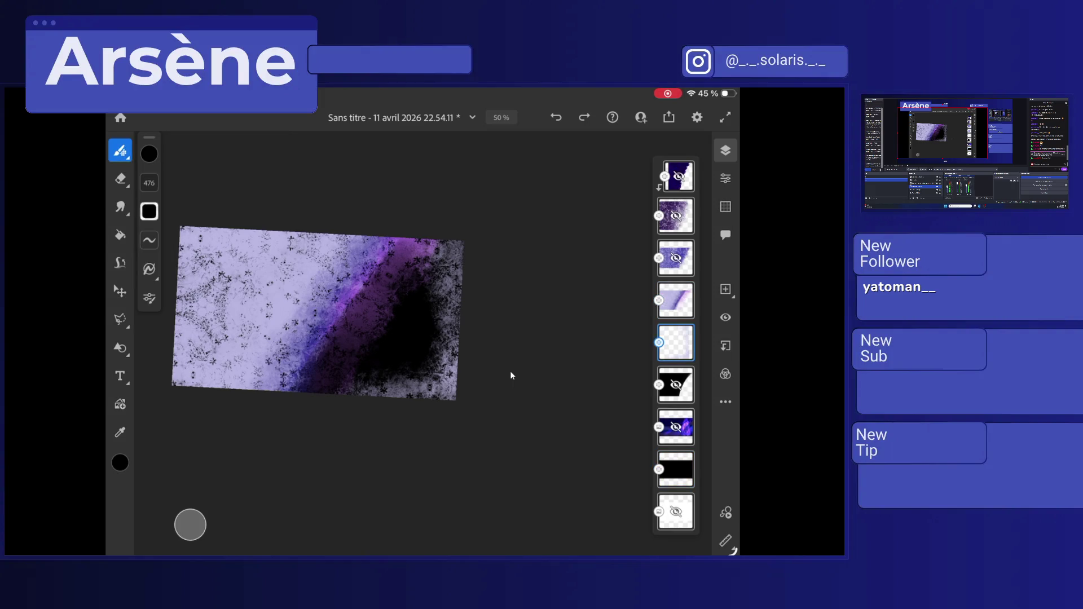
pyautogui.click(266, 251)
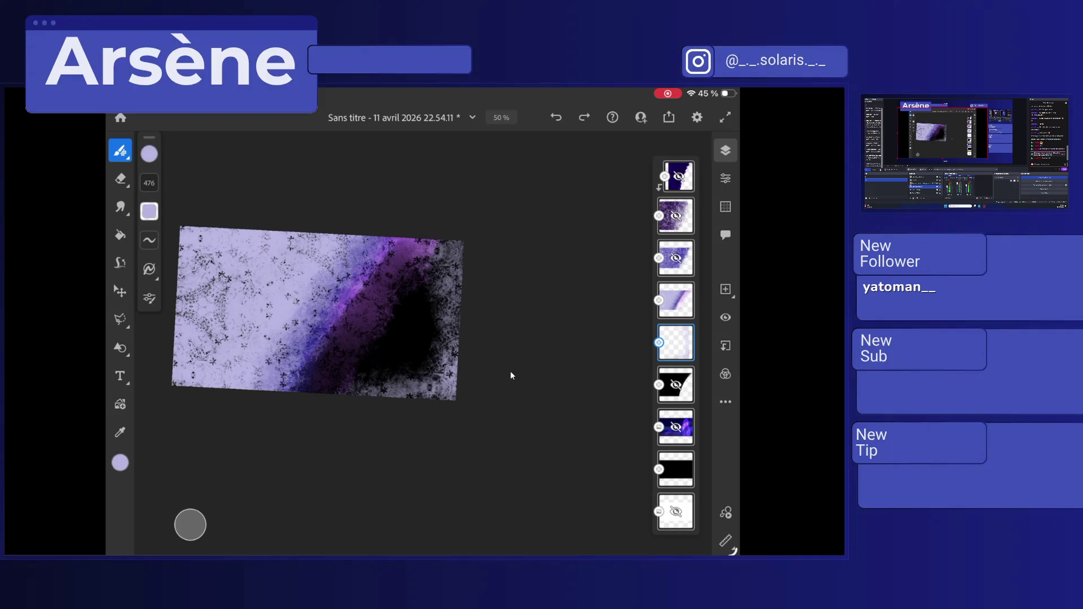
pyautogui.scroll(3, 510, 370)
pyautogui.moveTo(406, 395); pyautogui.dragTo(265, 386)
pyautogui.moveTo(491, 169); pyautogui.dragTo(452, 217)
pyautogui.moveTo(421, 167); pyautogui.dragTo(389, 197)
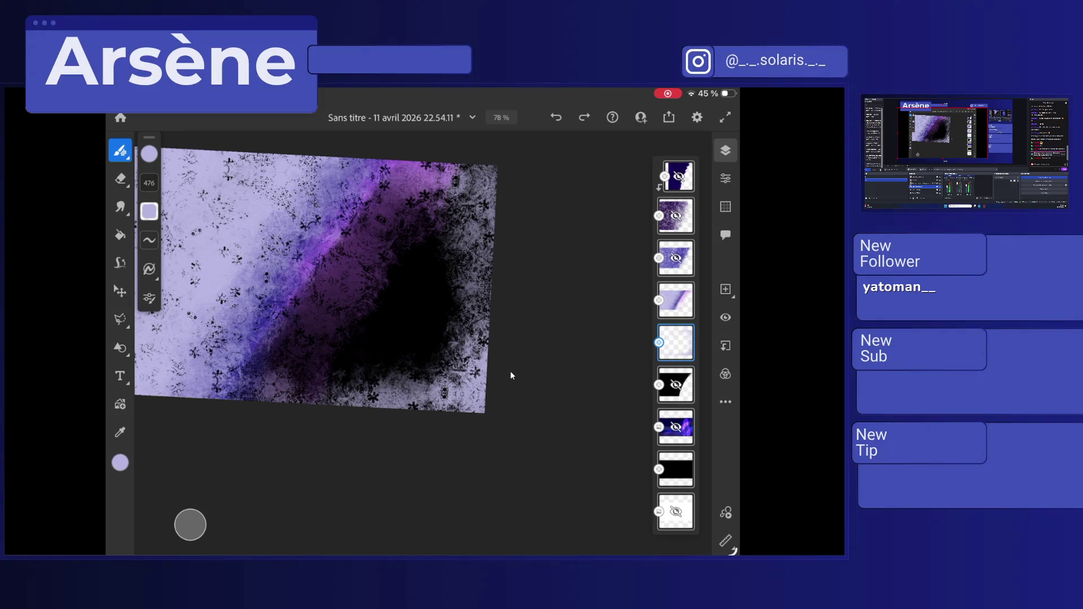
# Select the lavender-gradient layer, take a smaller Eraser, and unhide the pixel-art figure layer.
pyautogui.click(676, 300)
pyautogui.press('e')
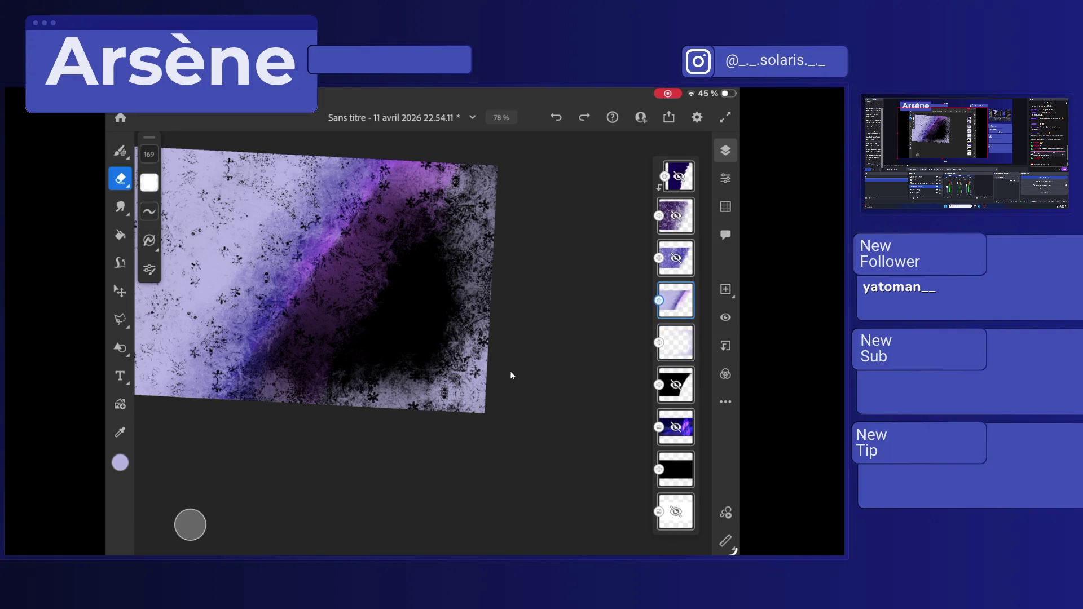
pyautogui.scroll(5, 288, 207)
pyautogui.moveTo(149, 154); pyautogui.dragTo(149, 169)
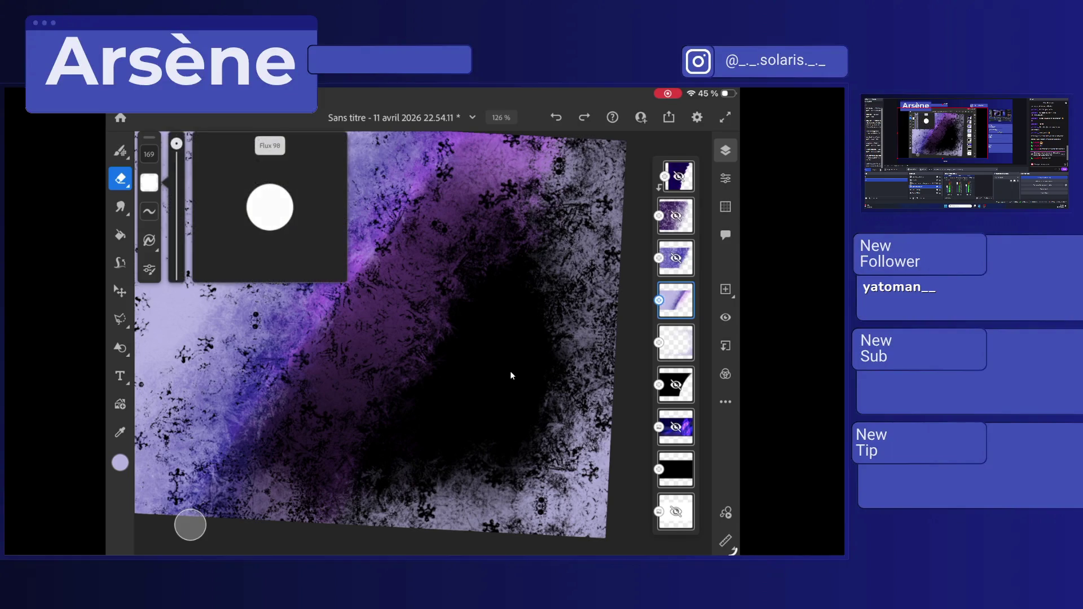
pyautogui.click(676, 427)
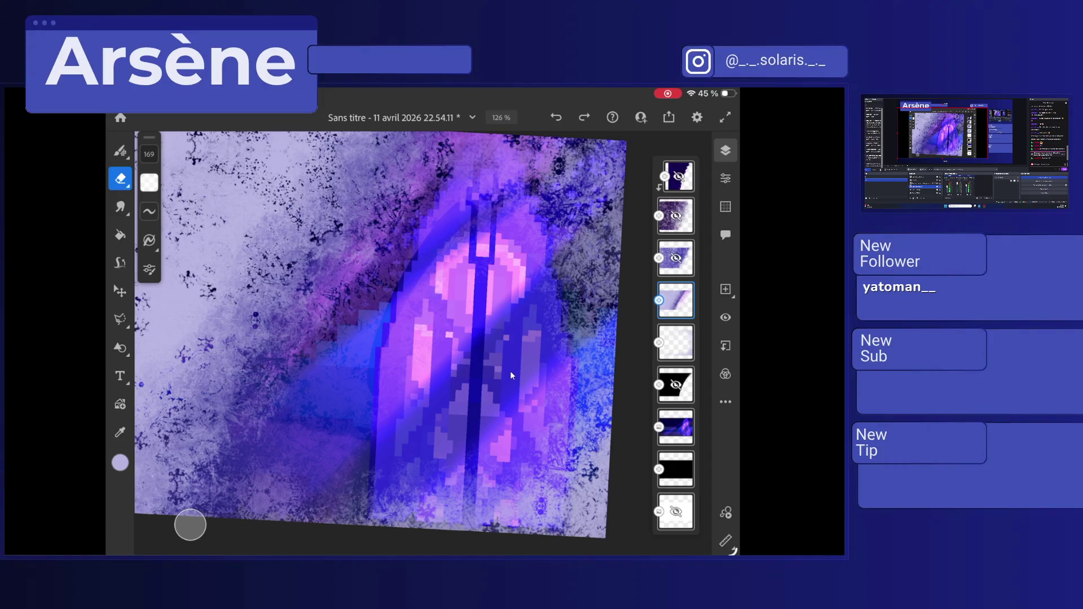
pyautogui.hotkey('ctrl', 'shift', 'z')
pyautogui.hotkey('ctrl', 'z')
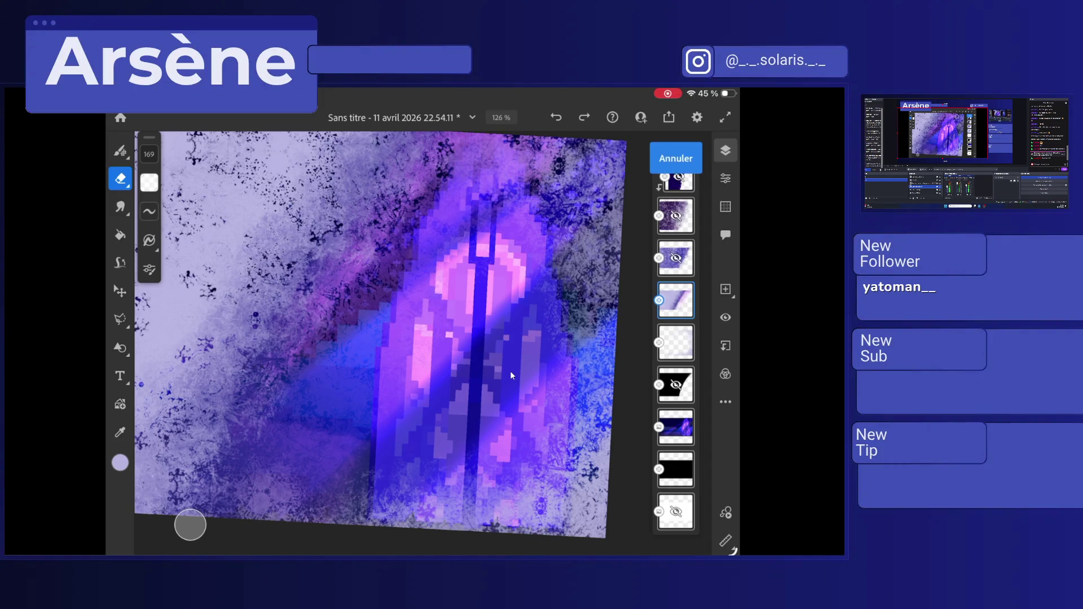
# Lower the eraser flow to 1 and faintly erase the texture around the figure.
pyautogui.moveTo(149, 182); pyautogui.dragTo(177, 260)
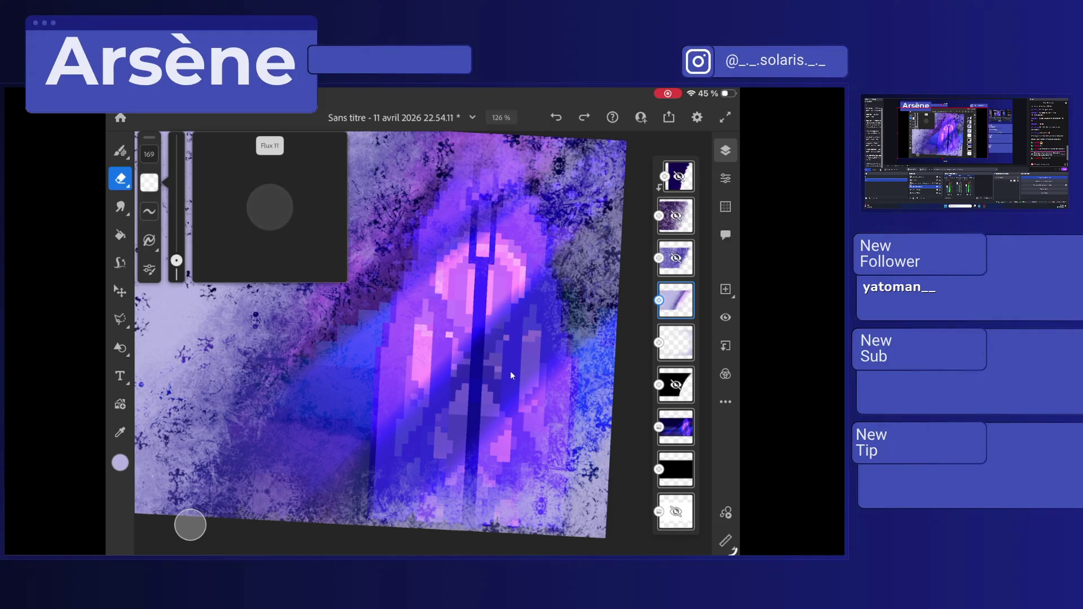
pyautogui.moveTo(176, 260); pyautogui.dragTo(176, 263)
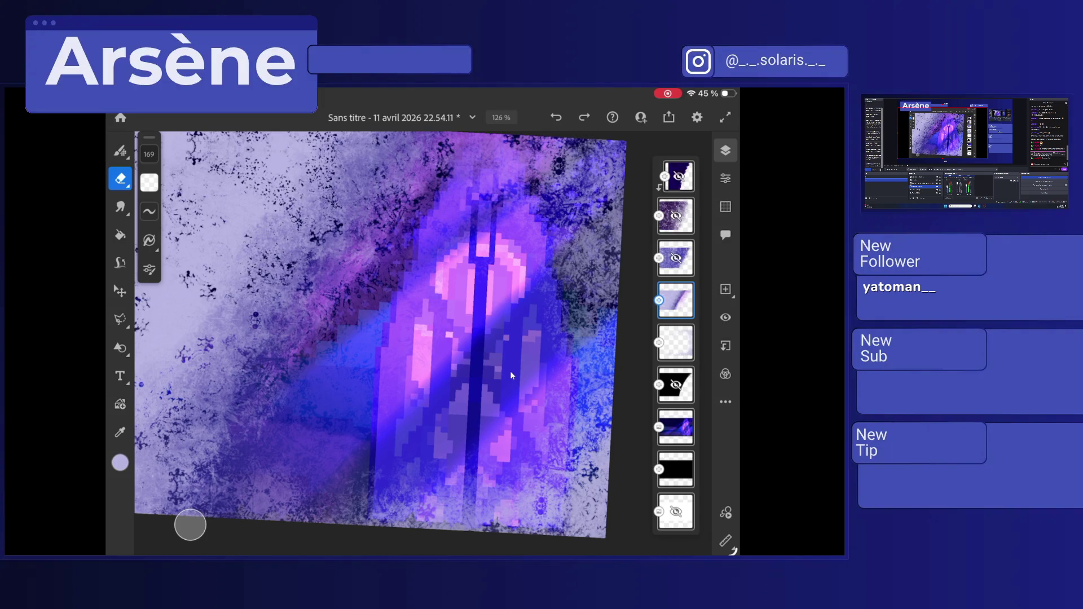
pyautogui.moveTo(176, 263); pyautogui.dragTo(177, 274)
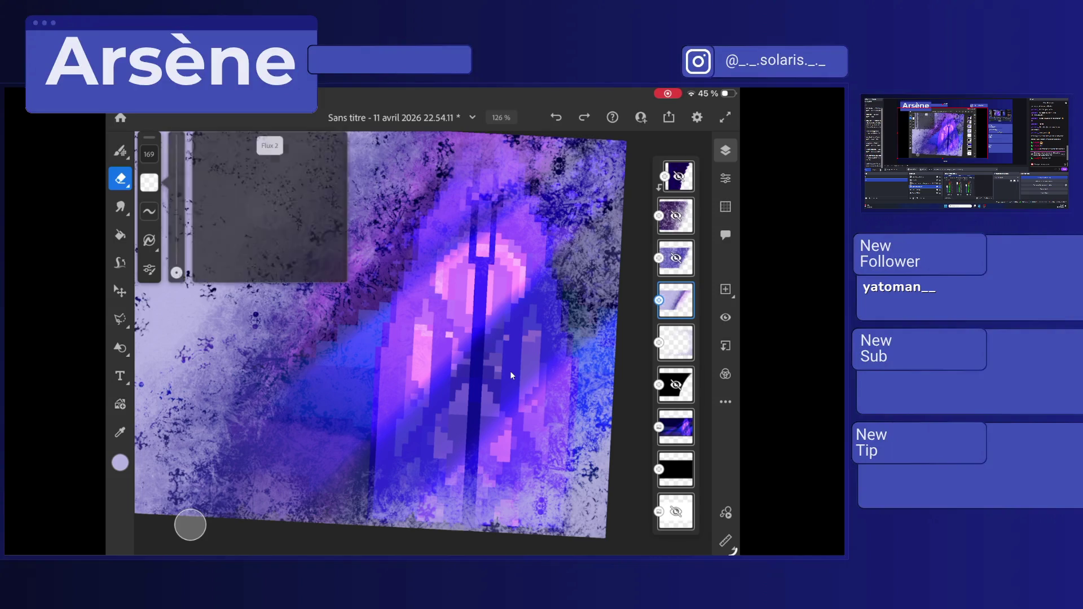
pyautogui.moveTo(367, 361); pyautogui.dragTo(474, 181)
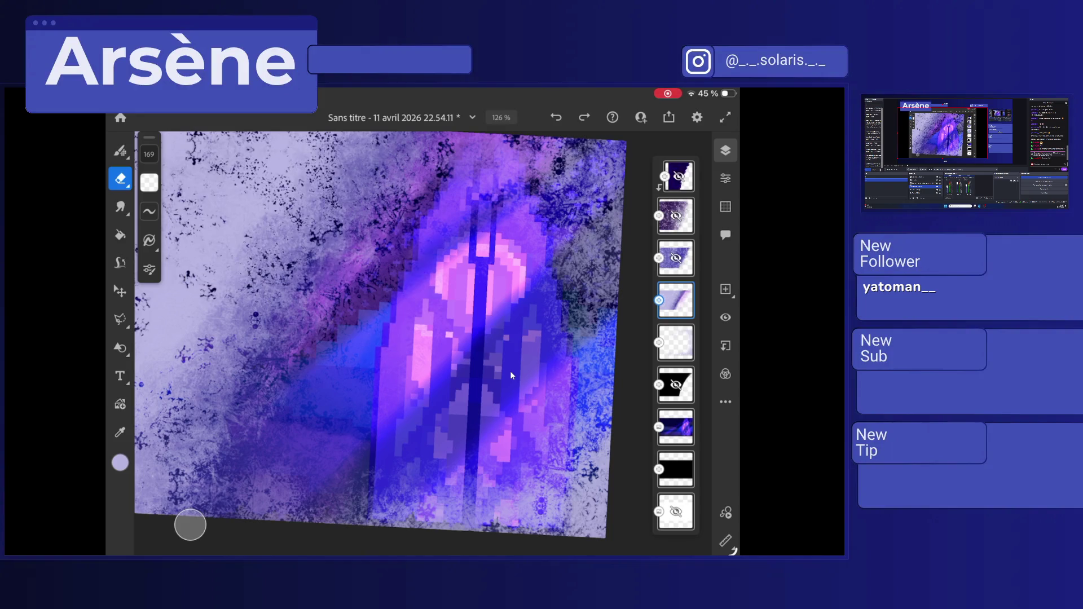
pyautogui.hotkey('ctrl', 'z')
pyautogui.scroll(-3, 510, 370)
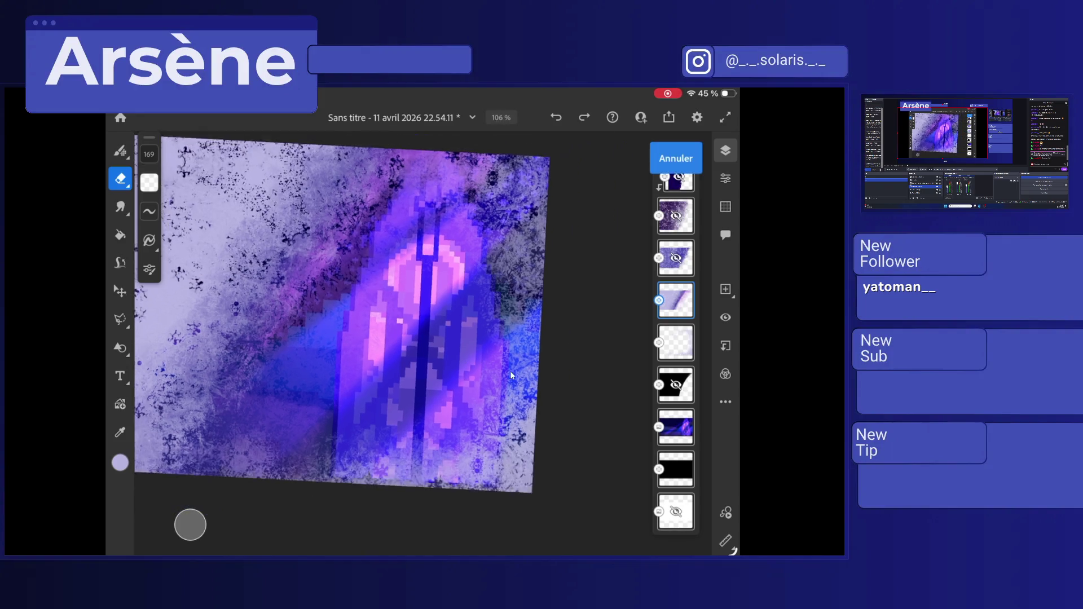
pyautogui.moveTo(339, 327); pyautogui.dragTo(434, 217)
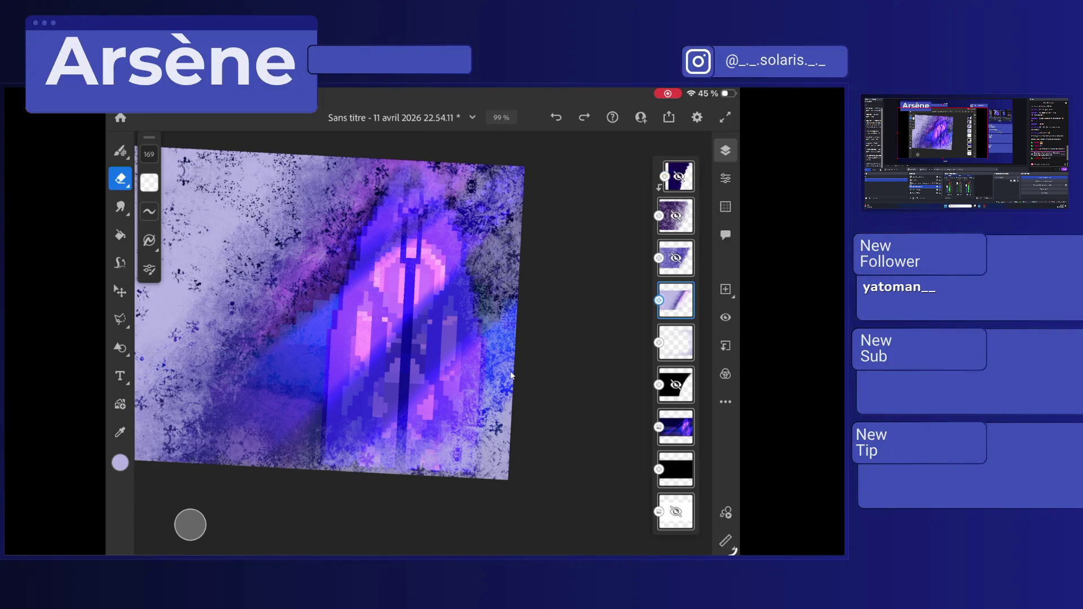
pyautogui.moveTo(294, 316); pyautogui.dragTo(330, 344)
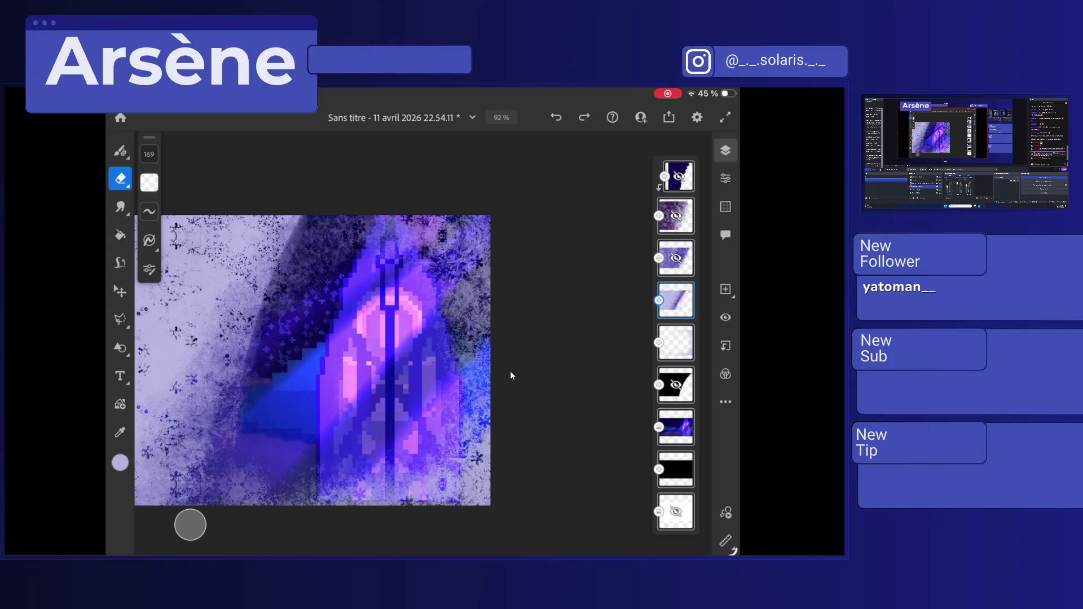
# Undo the dark diagonal band and last stroke, then select the empty layer with the Brush.
pyautogui.hotkey('ctrl', 'z')
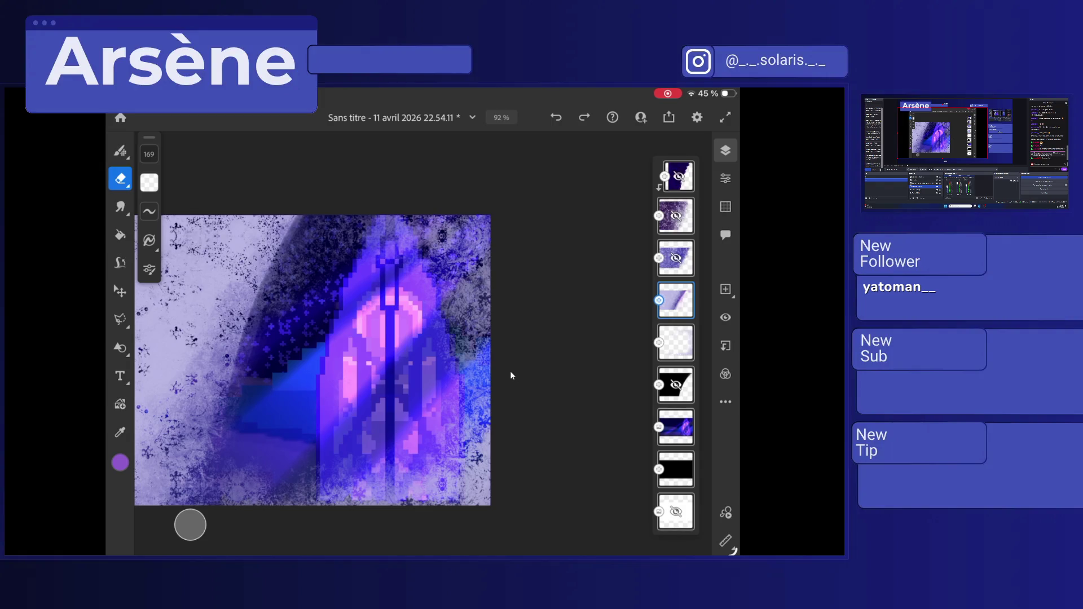
pyautogui.press('b')
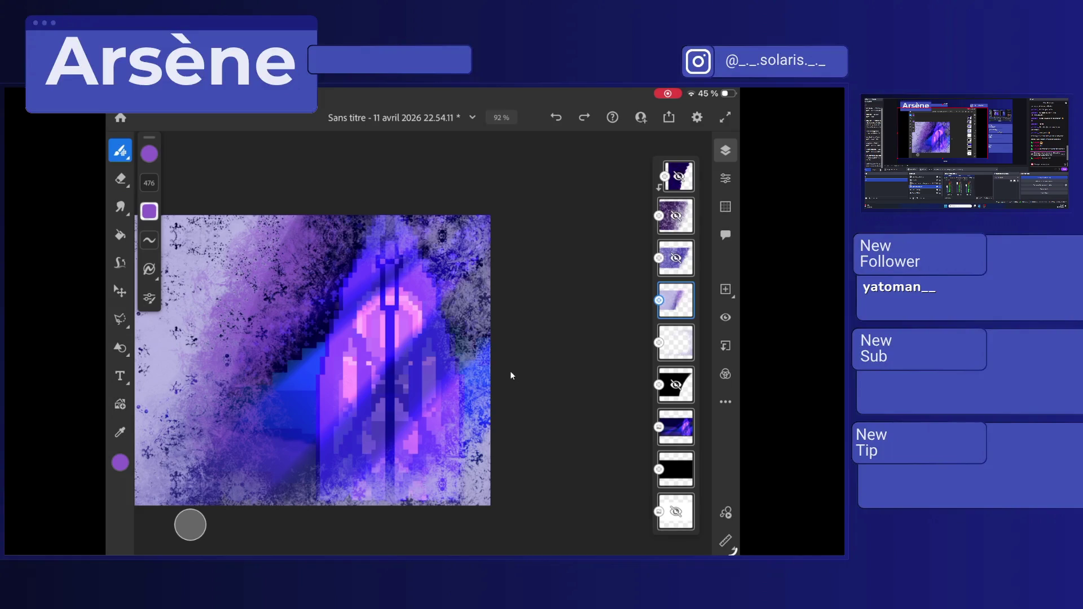
pyautogui.hotkey('ctrl', 'z')
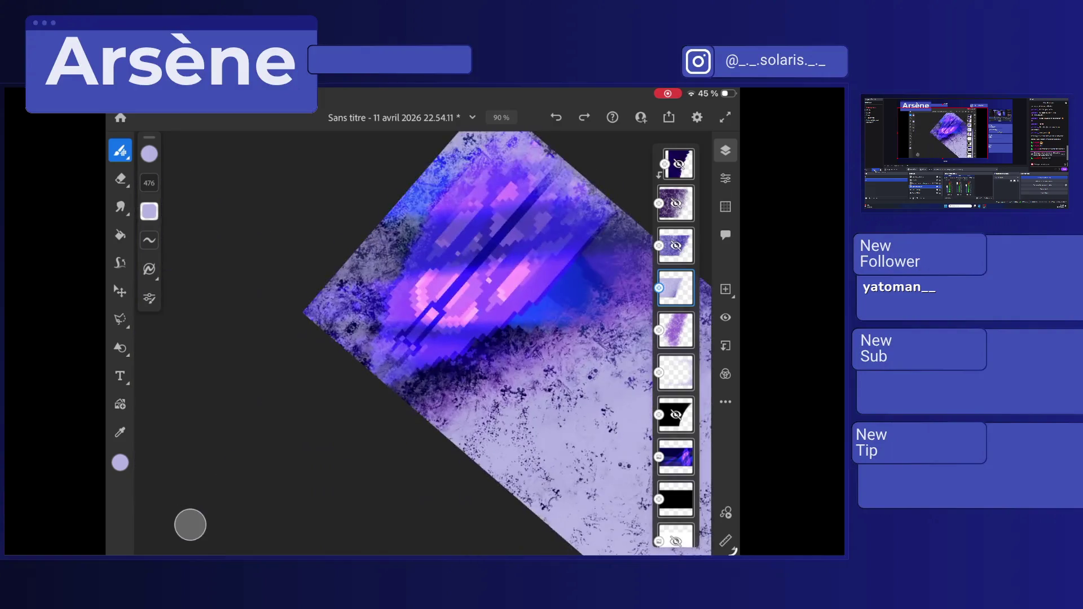
pyautogui.click(675, 372)
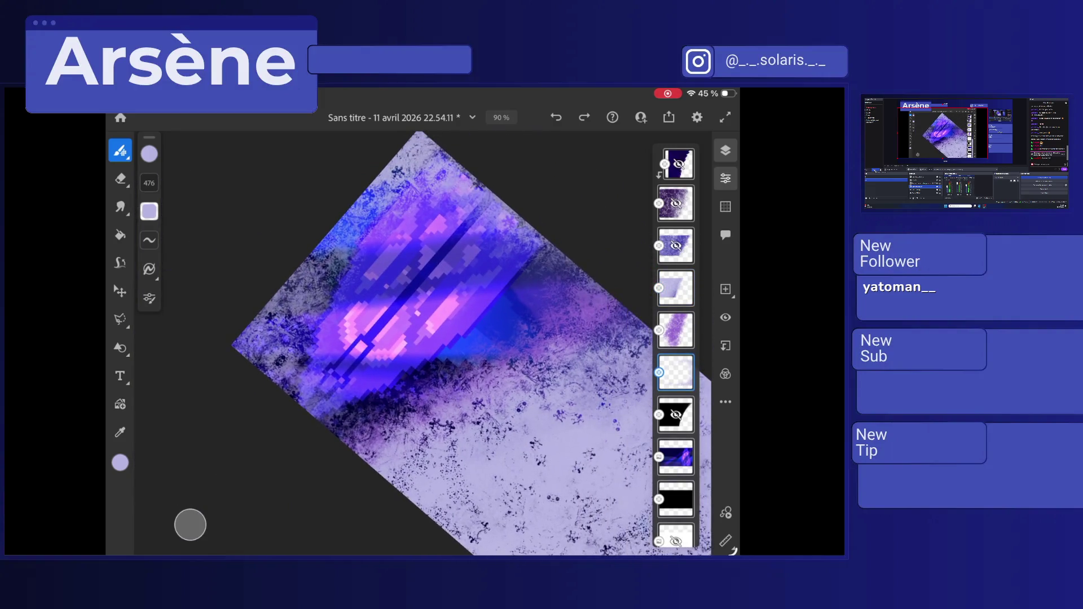
pyautogui.click(725, 178)
pyautogui.click(726, 178)
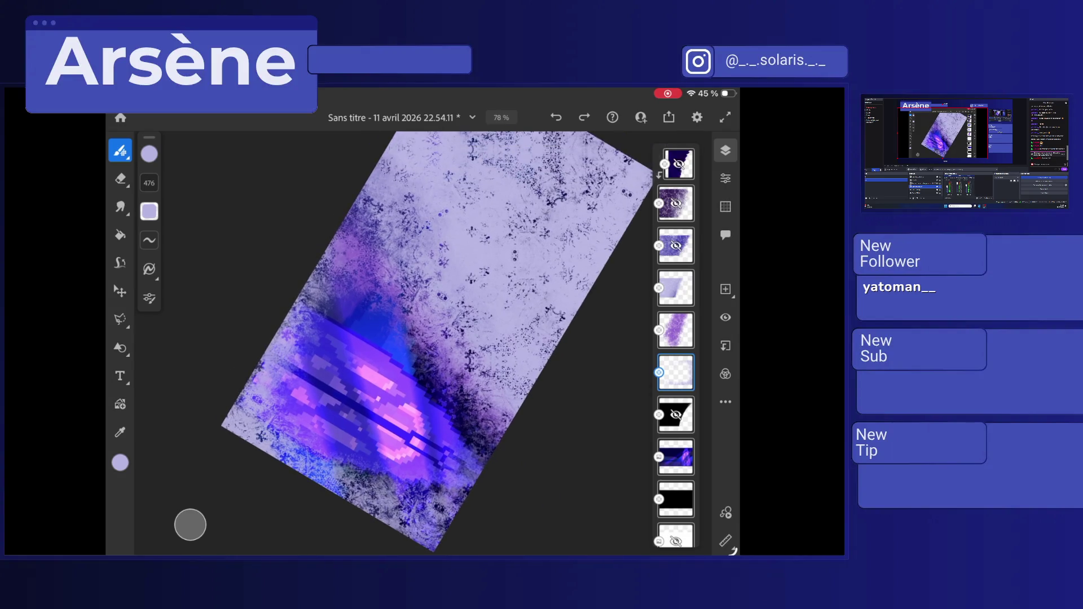
# Dab light lavender paint onto the texture and set the layer opacity to 46.
pyautogui.click(320, 352)
pyautogui.click(325, 286)
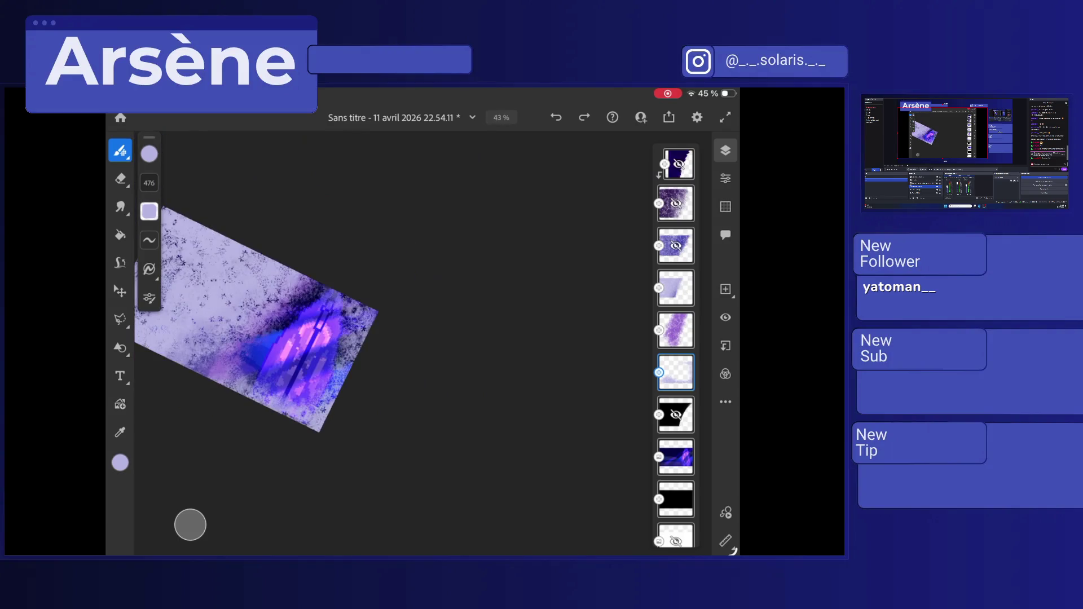
pyautogui.click(725, 178)
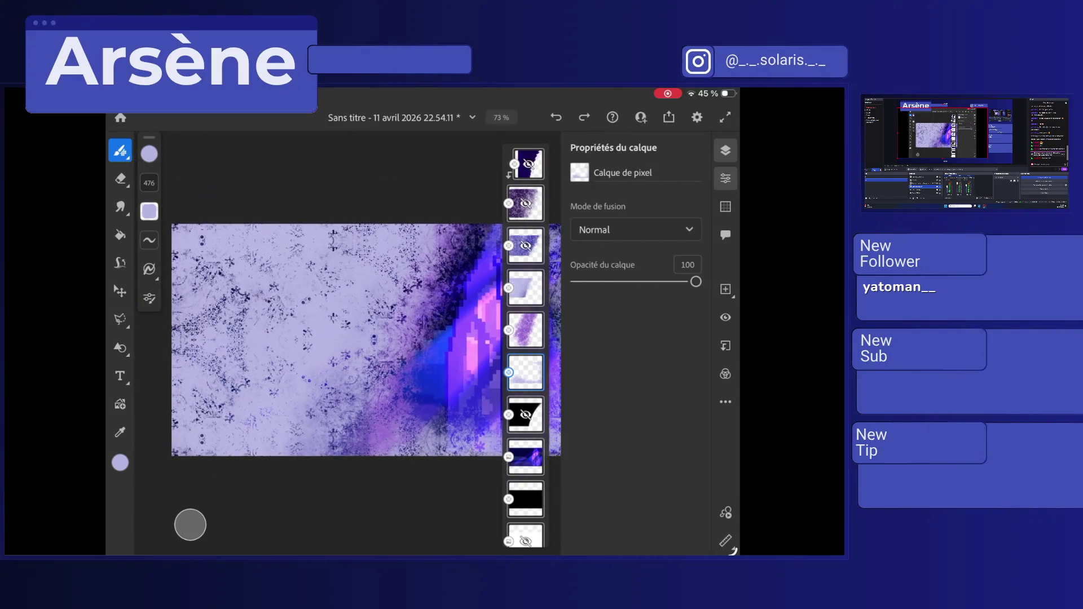
pyautogui.moveTo(696, 282); pyautogui.dragTo(619, 282)
pyautogui.click(619, 281)
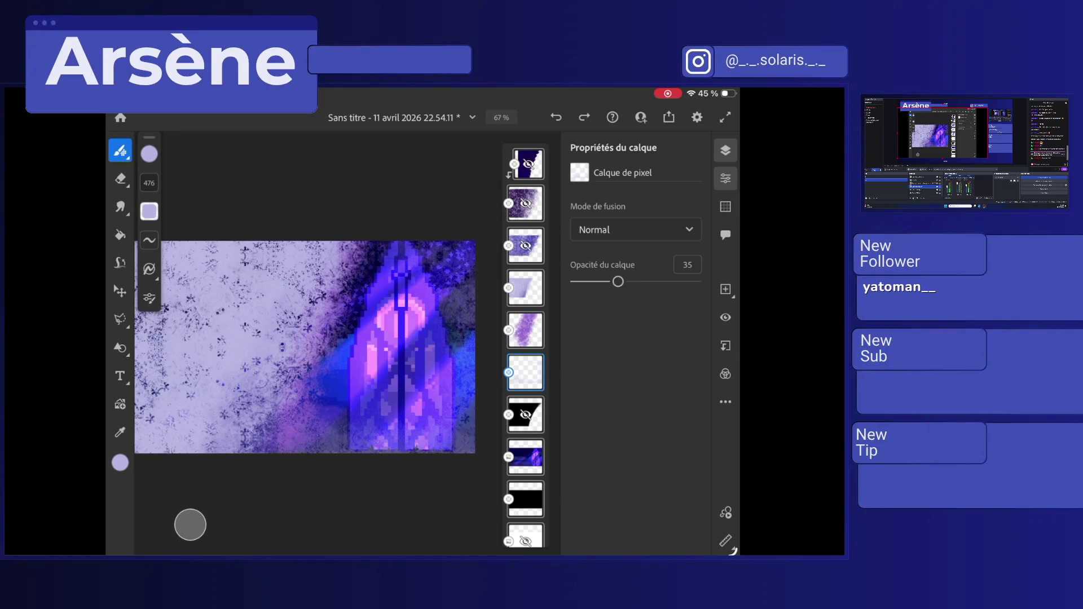
pyautogui.moveTo(618, 281); pyautogui.dragTo(631, 282)
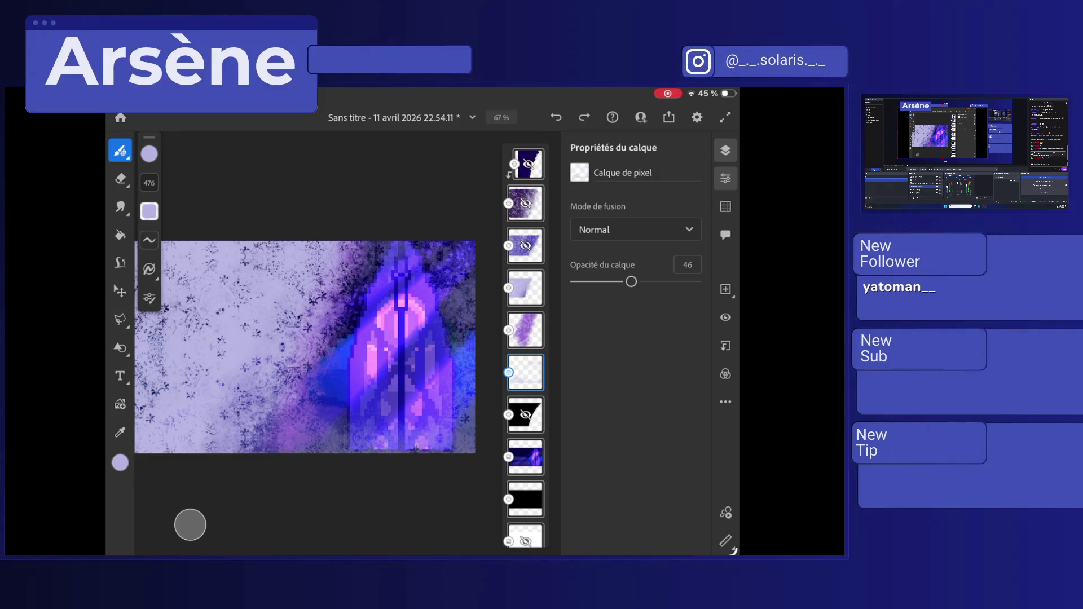
# Close the layer properties without exporting and select the blue stained-glass image layer.
pyautogui.scroll(-1, 307, 347)
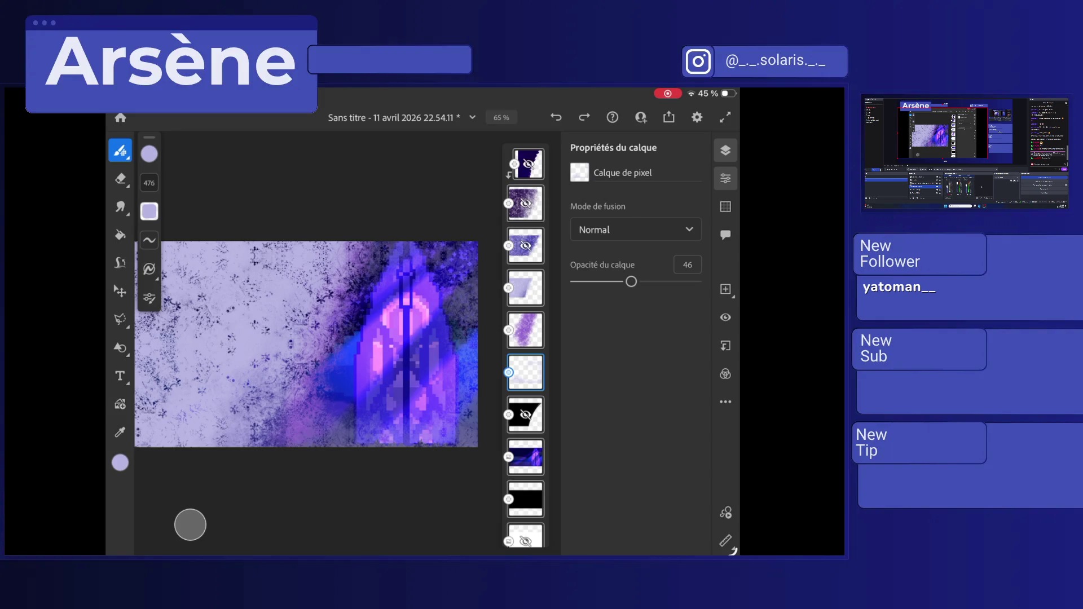
pyautogui.scroll(-2, 317, 337)
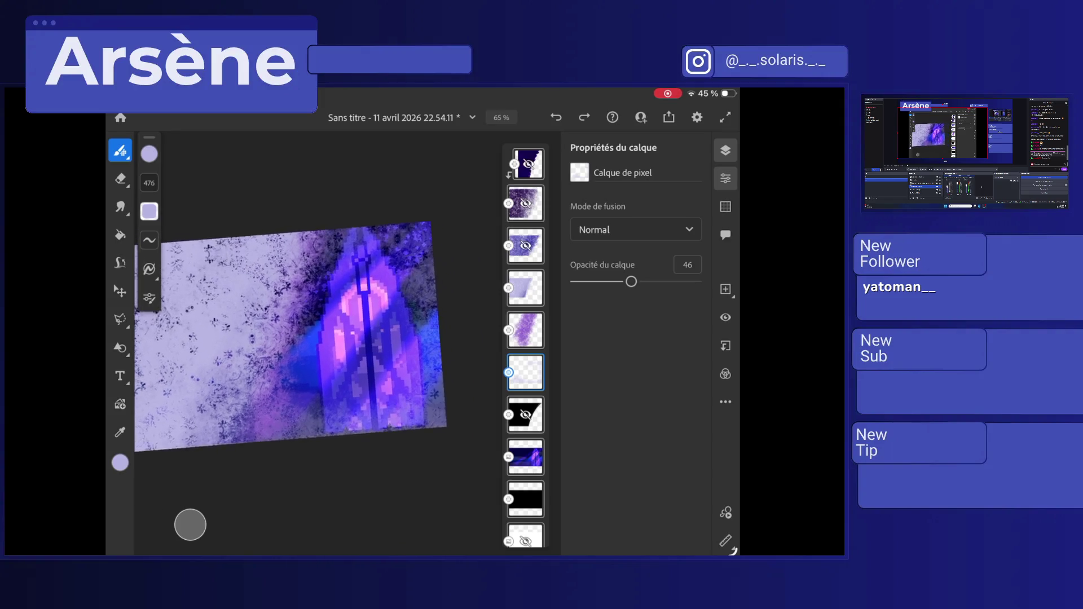
pyautogui.click(668, 117)
pyautogui.click(668, 117)
pyautogui.click(726, 179)
pyautogui.scroll(-1, 676, 338)
pyautogui.click(676, 439)
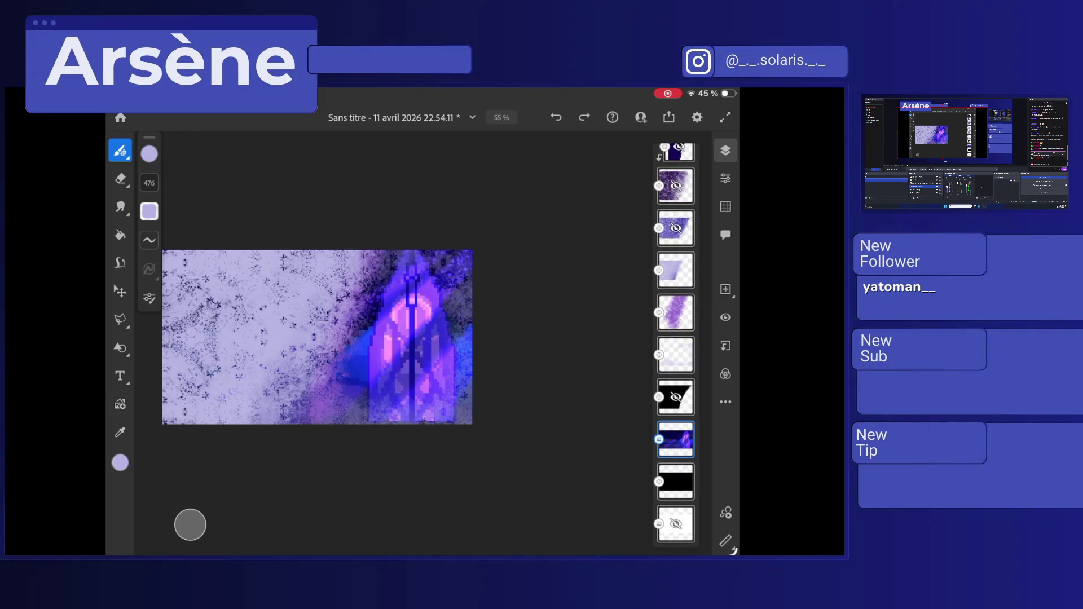
# Hide the blue stained-glass layer and the black layer beneath it.
pyautogui.click(725, 318)
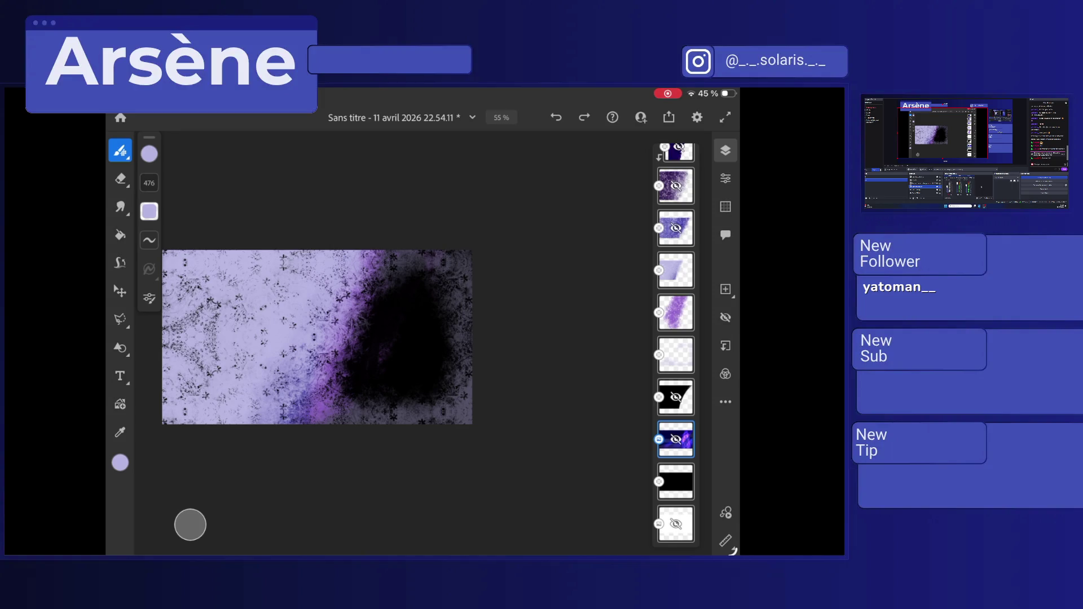
pyautogui.click(676, 481)
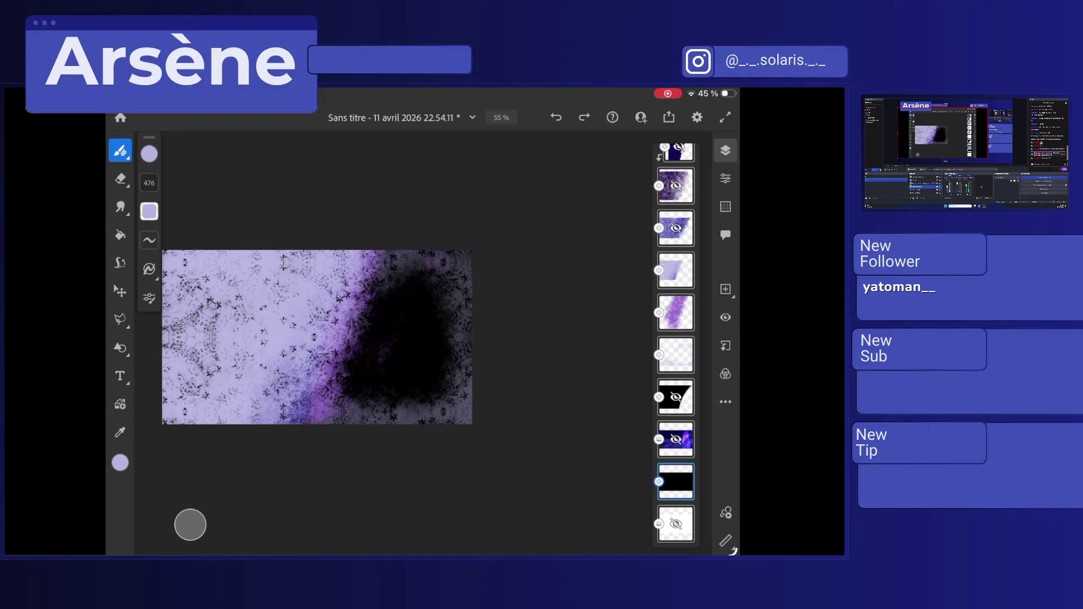
pyautogui.click(725, 317)
# Export the artwork as a PNG named 'IceEffect'.
pyautogui.click(669, 117)
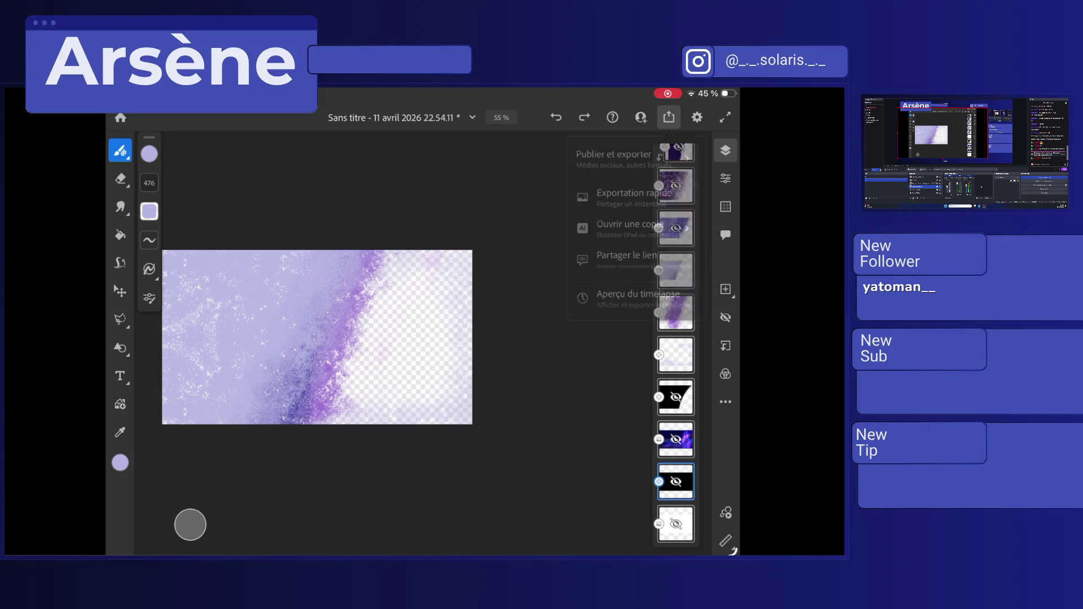
pyautogui.click(610, 153)
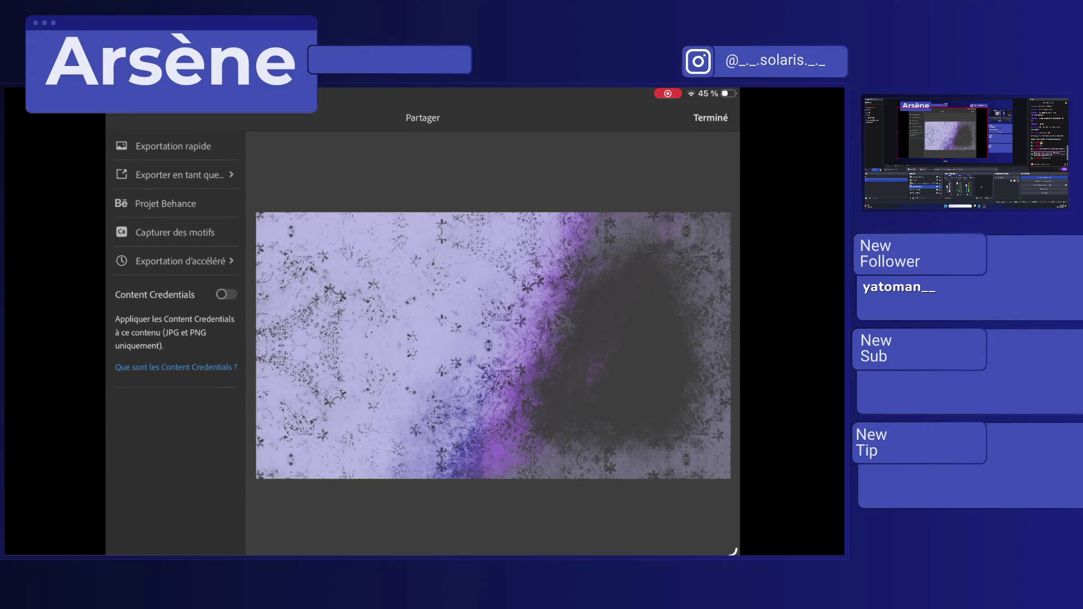
pyautogui.click(173, 146)
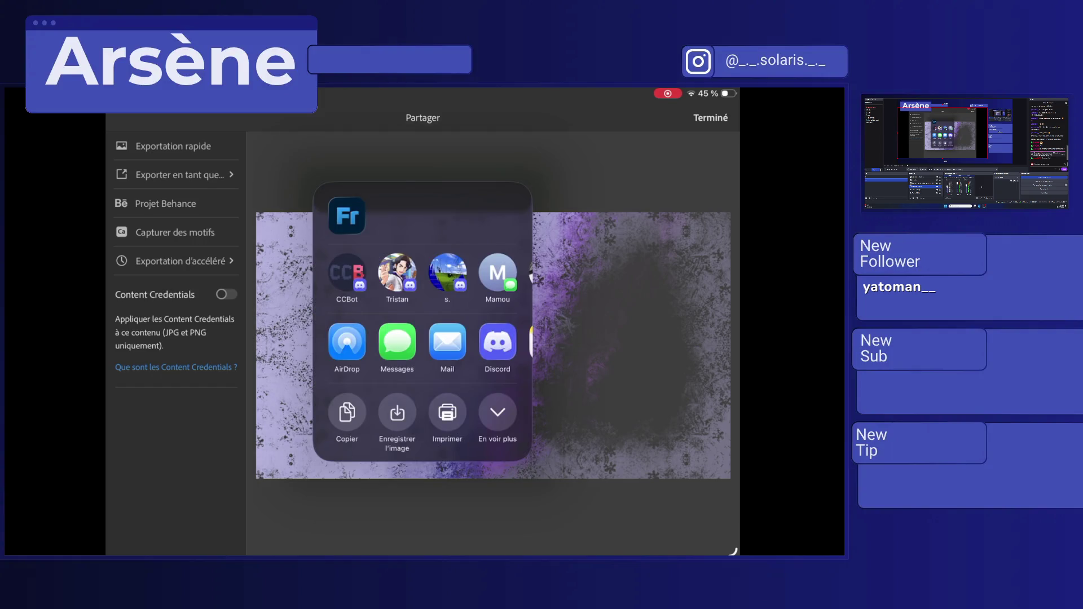
pyautogui.click(180, 174)
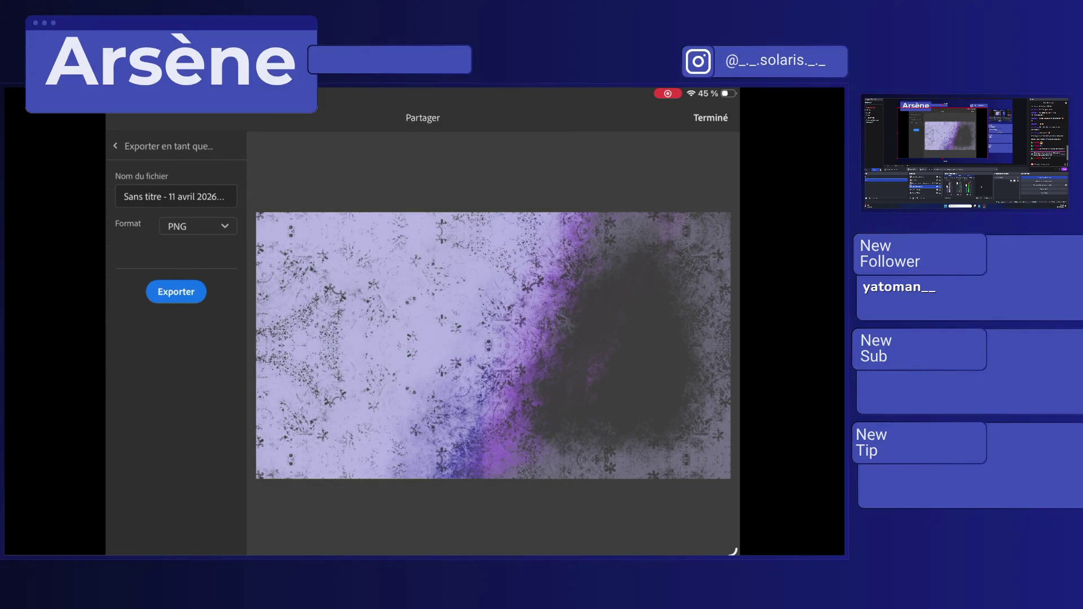
pyautogui.click(176, 196)
pyautogui.click(229, 196)
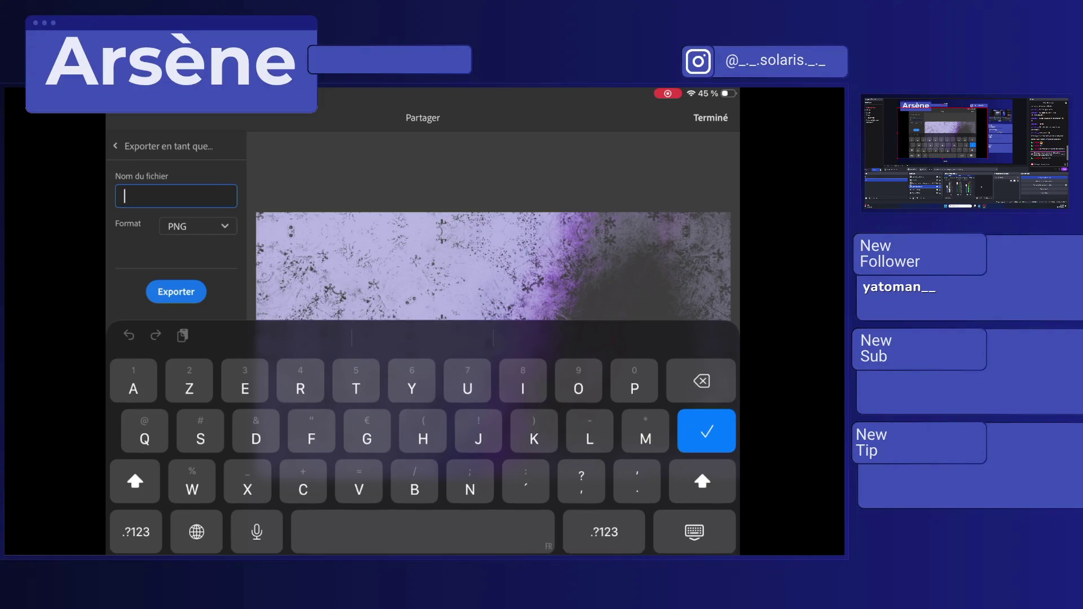
pyautogui.write('IceEffect')
pyautogui.press('Return')
pyautogui.click(176, 292)
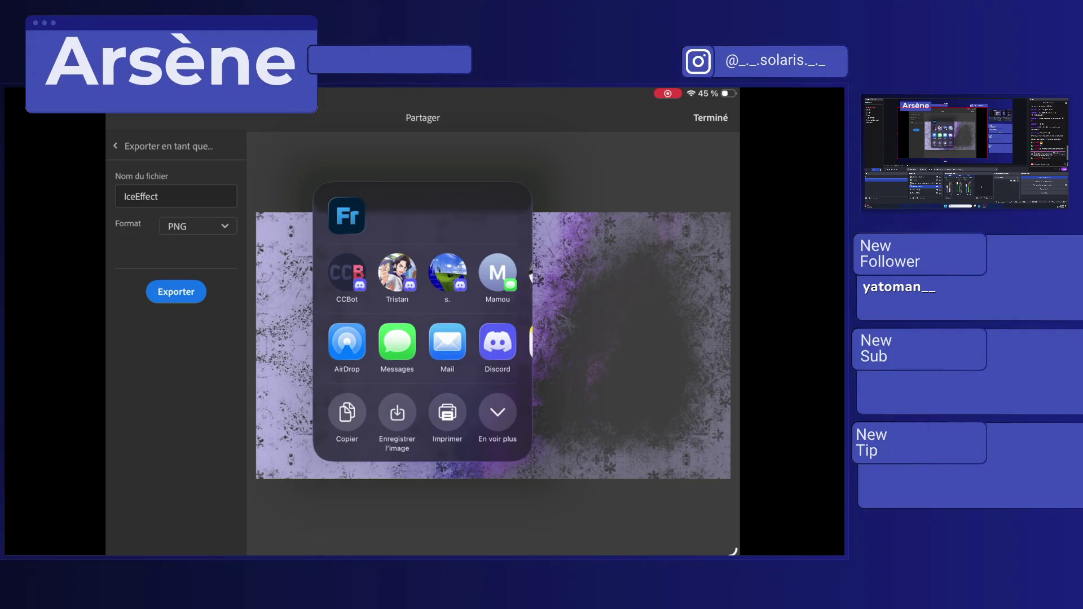
# Share the IceEffect PNG to the CCBot conversation on Discord.
pyautogui.click(347, 274)
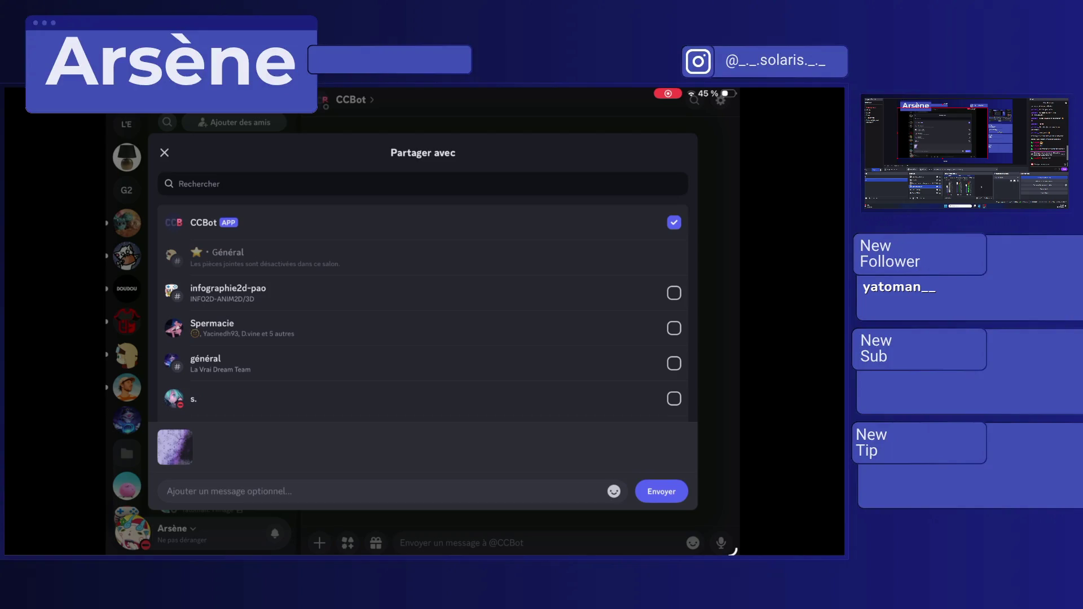
pyautogui.click(661, 491)
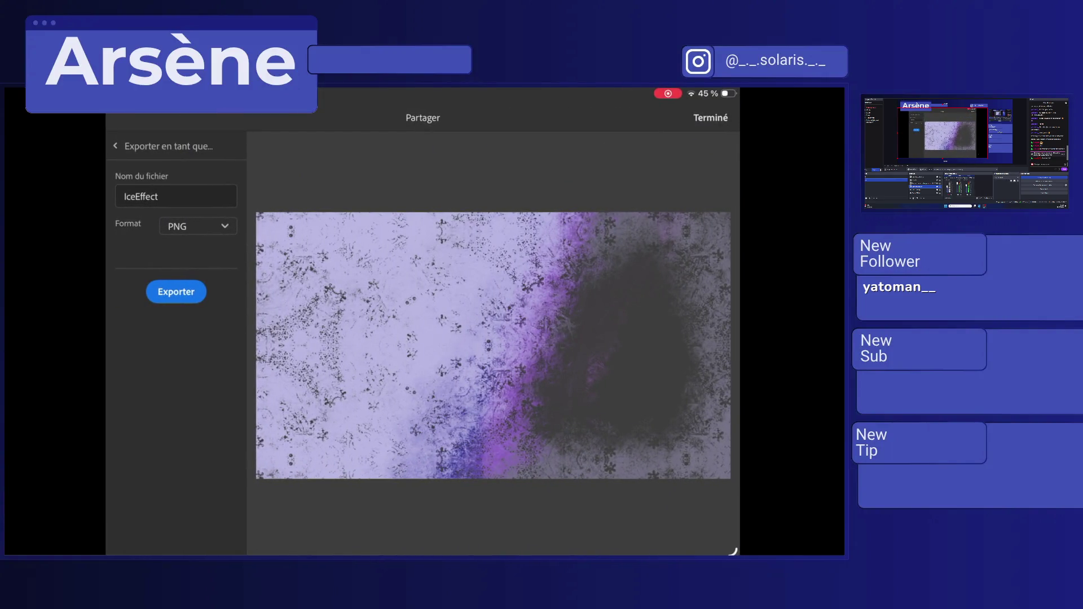
pyautogui.press('super')
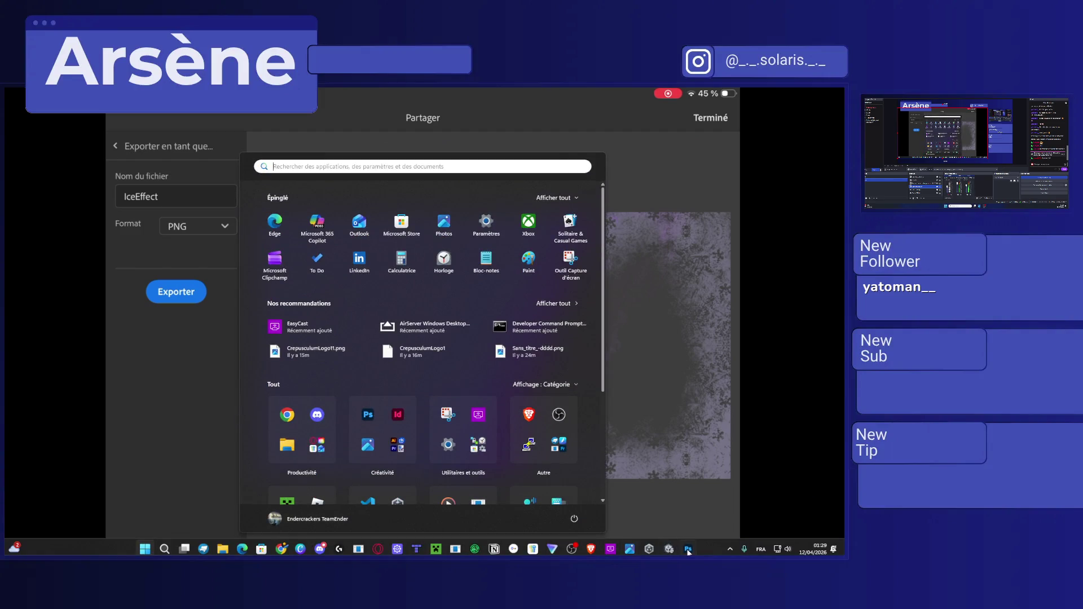
# In the Crepusculum document, delete the lower Sans_titre texture layer and check the remaining layers.
pyautogui.click(688, 550)
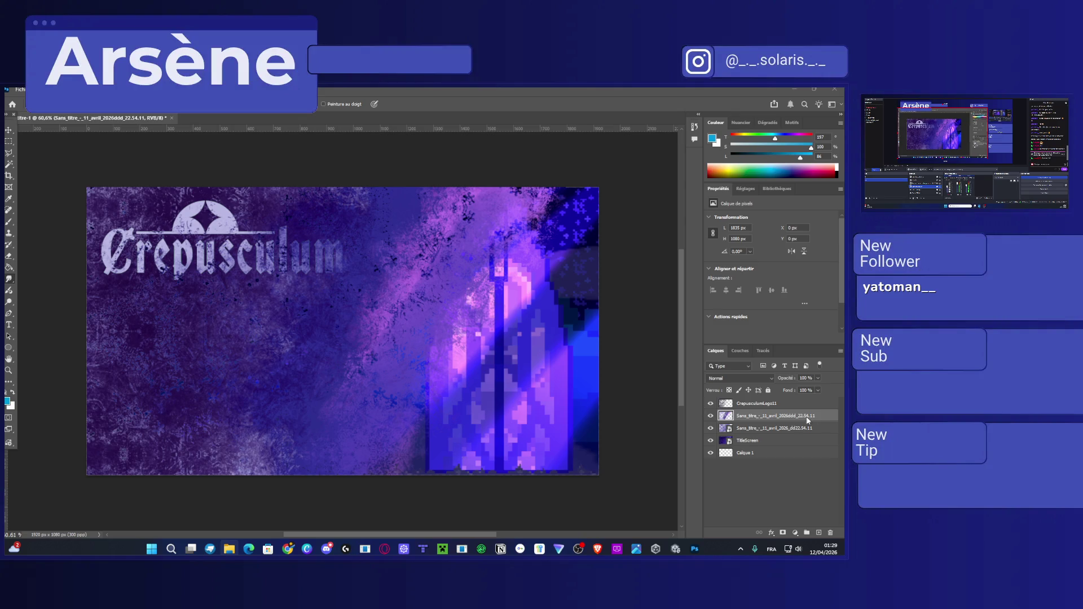
pyautogui.click(757, 428)
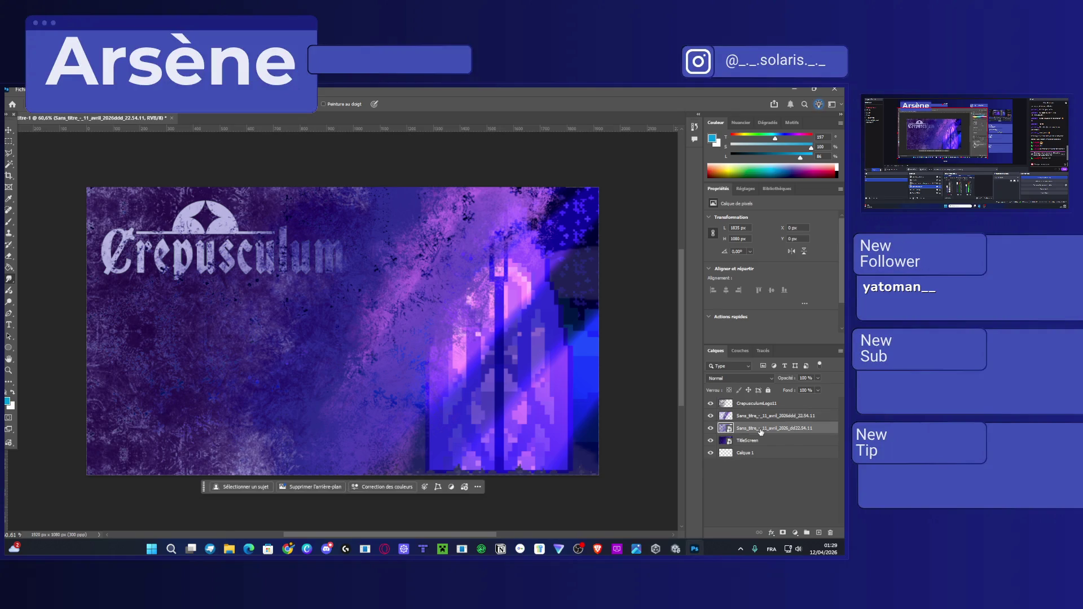
pyautogui.press('Delete')
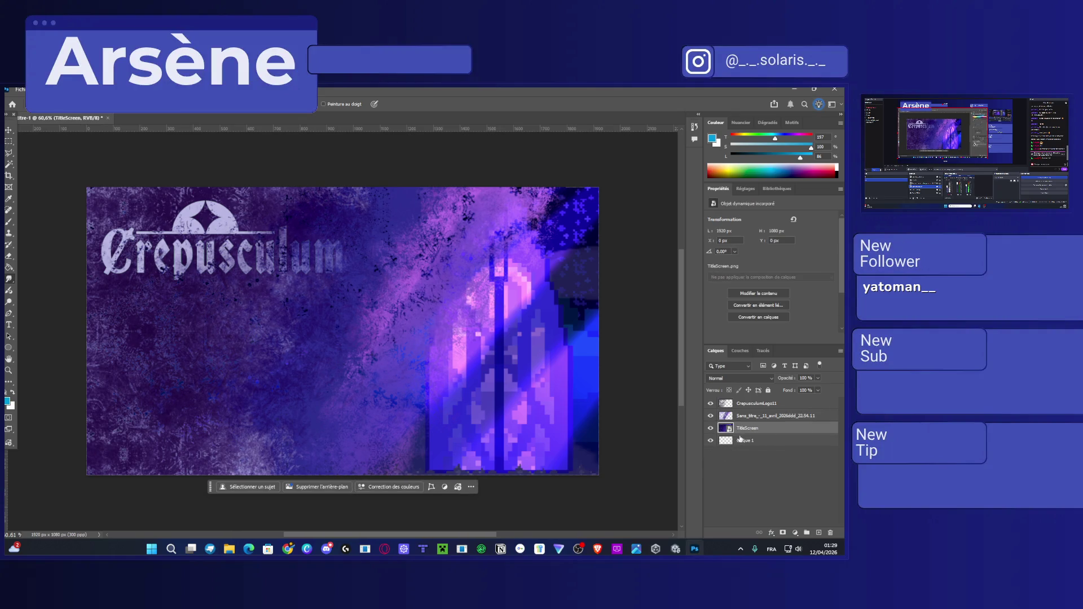
pyautogui.click(711, 429)
pyautogui.click(712, 429)
pyautogui.click(711, 417)
pyautogui.click(712, 417)
# Remove the duplicate Sans_titre ddd layer and drag IceEffect.png onto the canvas.
pyautogui.click(787, 422)
pyautogui.press('Delete')
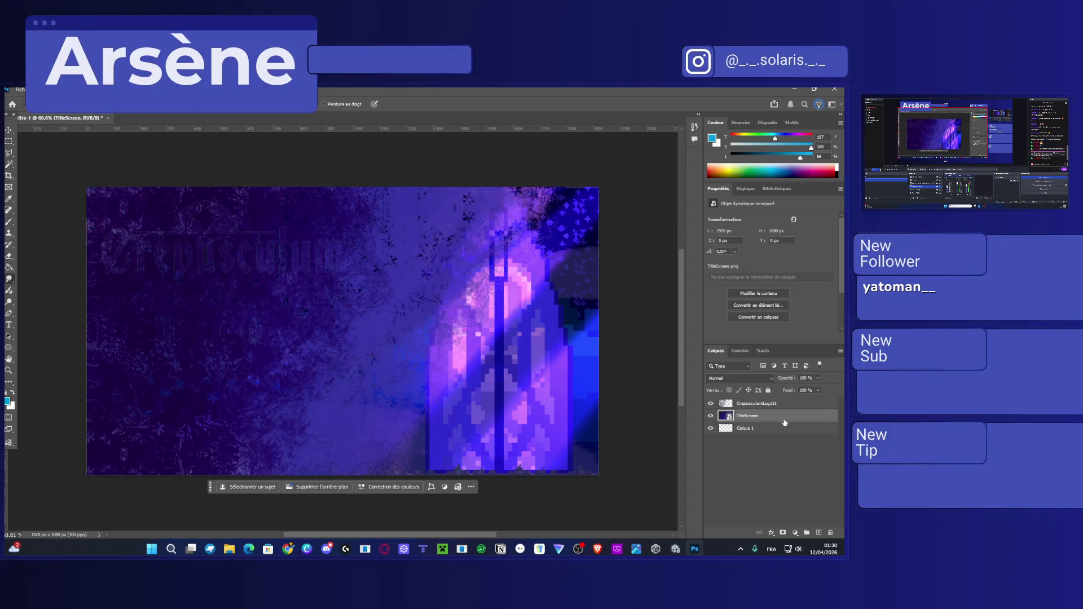
pyautogui.hotkey('ctrl', 'z')
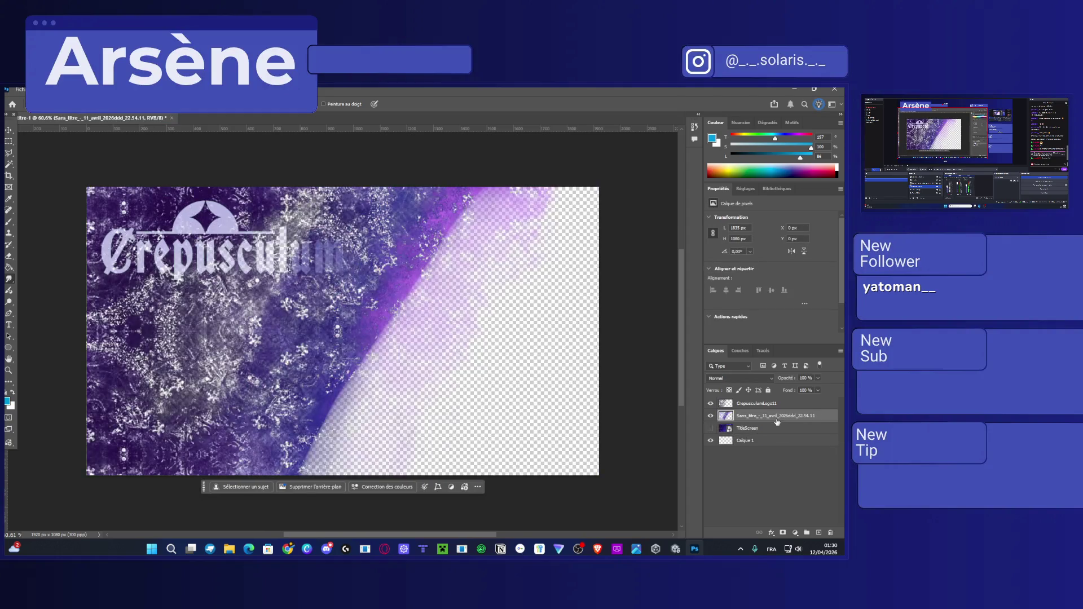
pyautogui.hotkey('ctrl', 'z')
pyautogui.press('Delete')
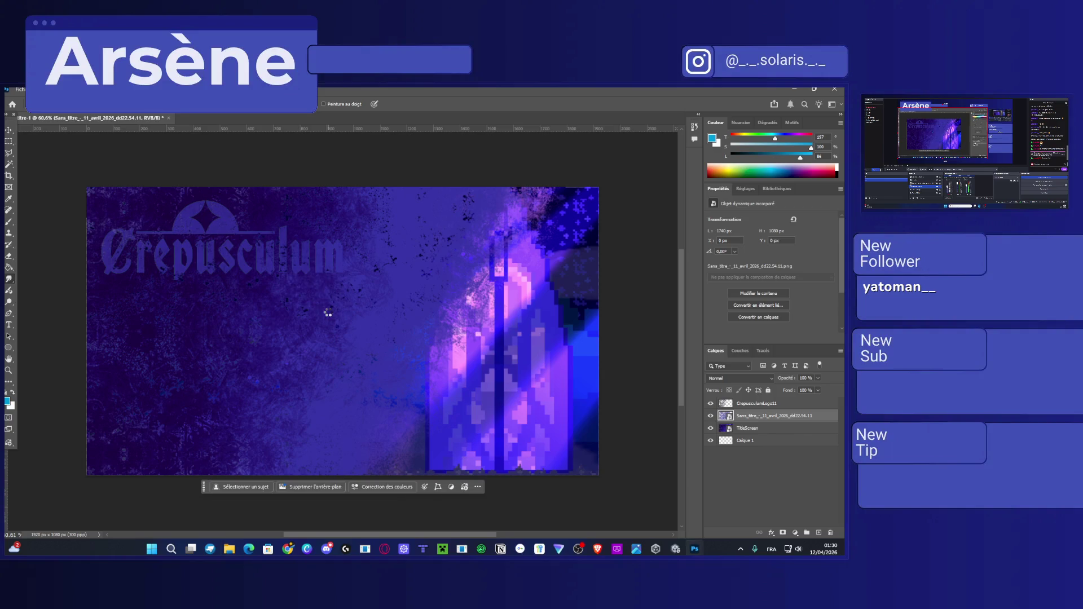
pyautogui.moveTo(249, 281); pyautogui.dragTo(328, 315)
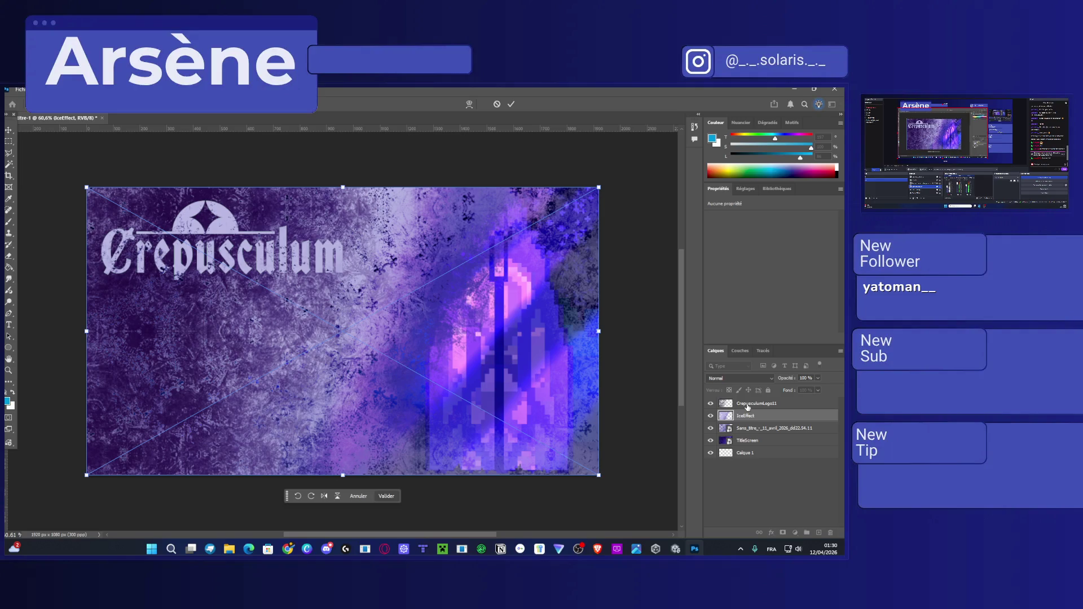
# Commit the IceEffect placement and compare it against the TitleScreen and texture layers.
pyautogui.press('Return')
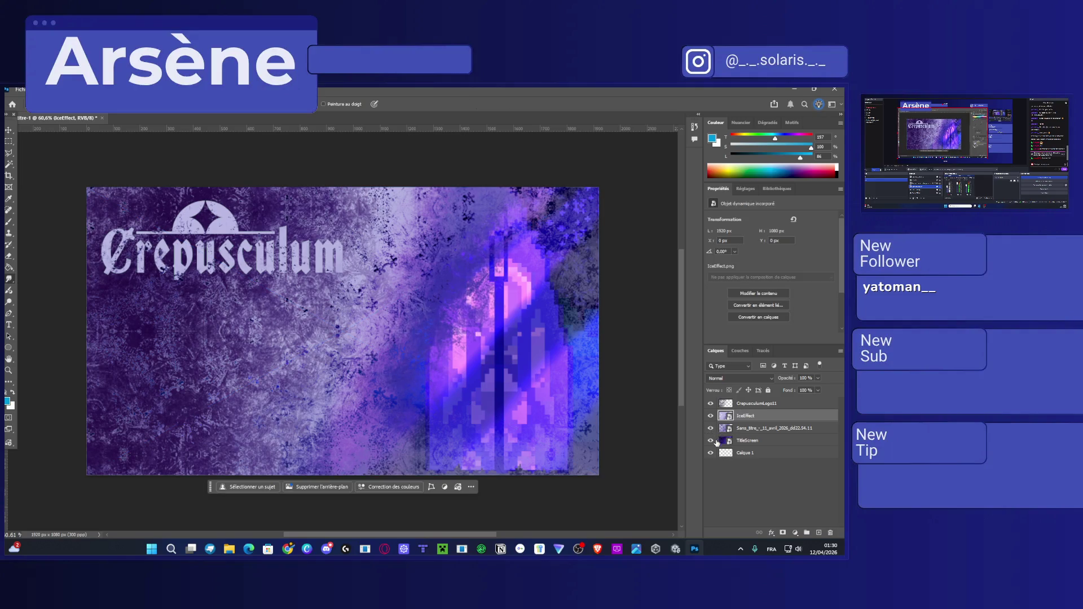
pyautogui.click(711, 440)
pyautogui.click(712, 441)
pyautogui.click(711, 428)
pyautogui.click(711, 428)
pyautogui.click(711, 428)
pyautogui.click(710, 428)
pyautogui.click(711, 440)
pyautogui.click(711, 441)
pyautogui.press('Delete')
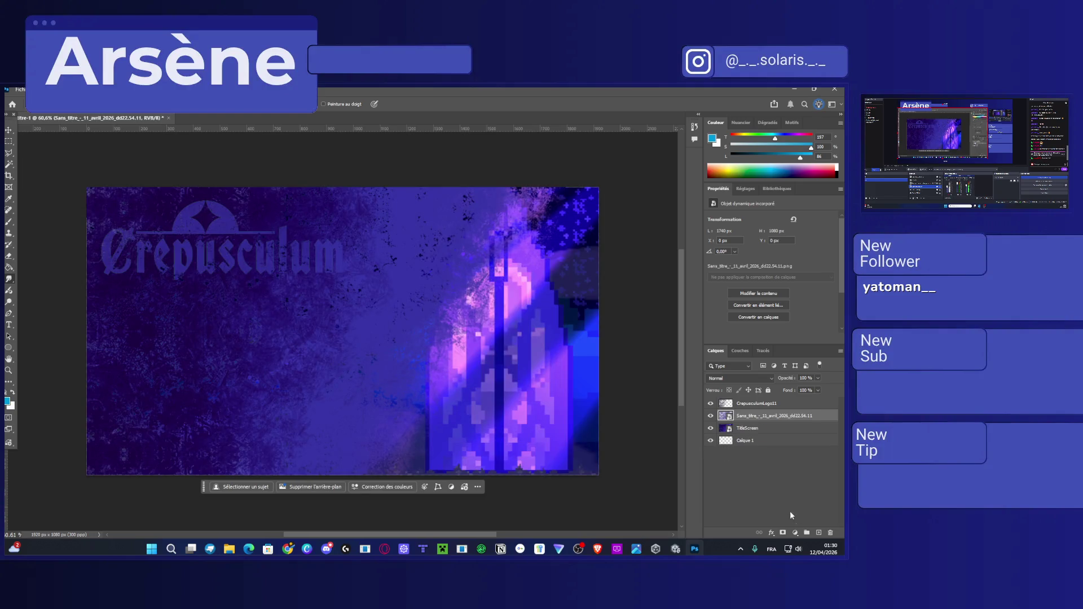
pyautogui.hotkey('ctrl', 'z')
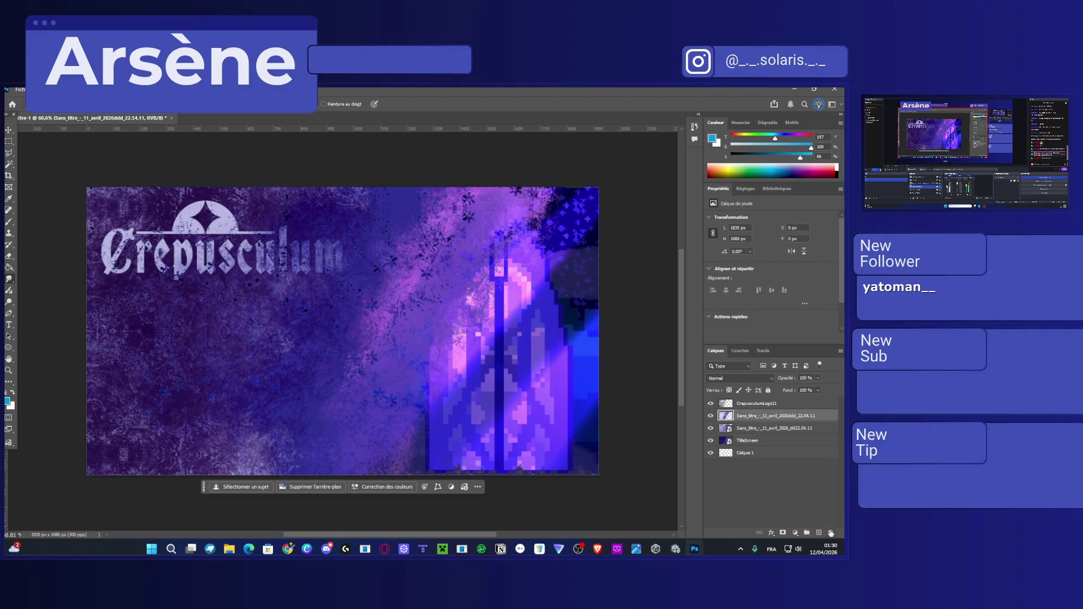
# Hide and delete the extra Sans_titre ddd texture layer.
pyautogui.click(820, 533)
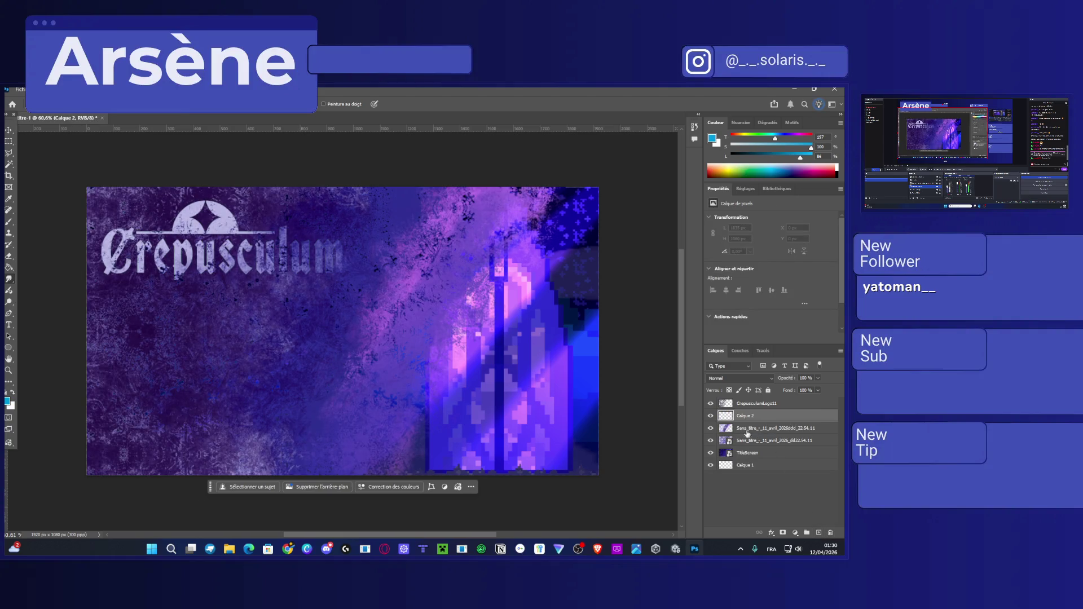
pyautogui.click(710, 429)
pyautogui.click(711, 428)
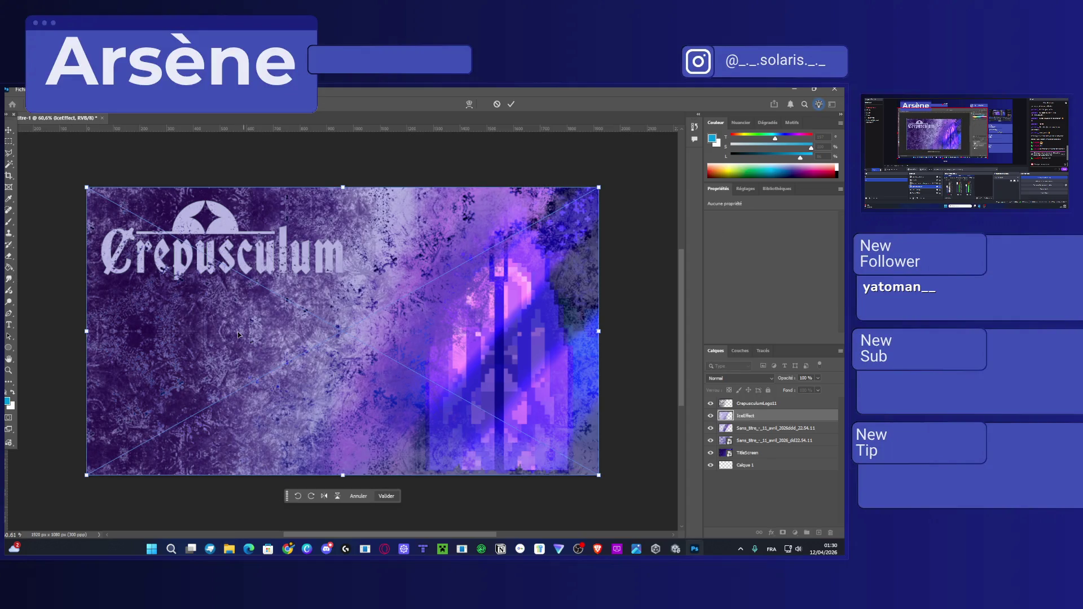
pyautogui.press('Return')
pyautogui.click(711, 429)
pyautogui.click(711, 428)
pyautogui.click(712, 429)
pyautogui.click(711, 428)
pyautogui.click(711, 429)
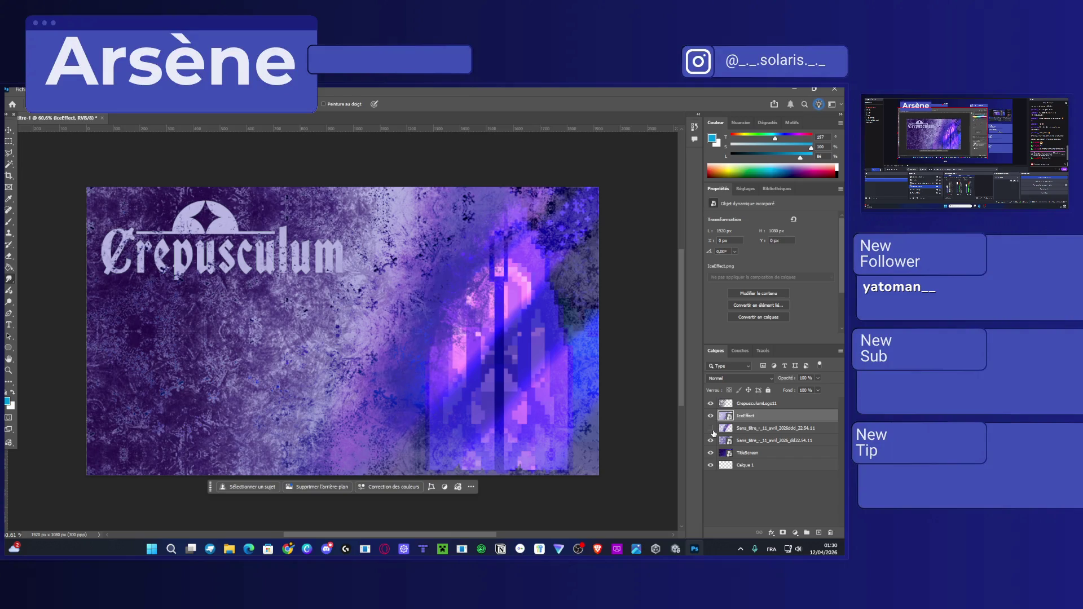
pyautogui.click(757, 430)
pyautogui.press('Delete')
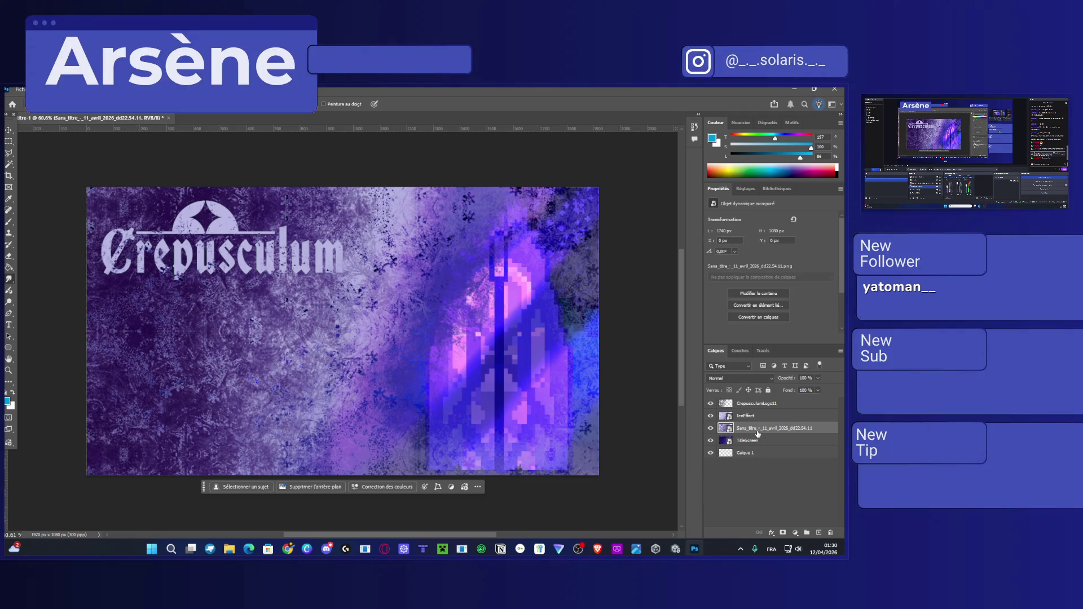
# Compare the logo, IceEffect, texture and TitleScreen layers by toggling their visibility.
pyautogui.click(765, 440)
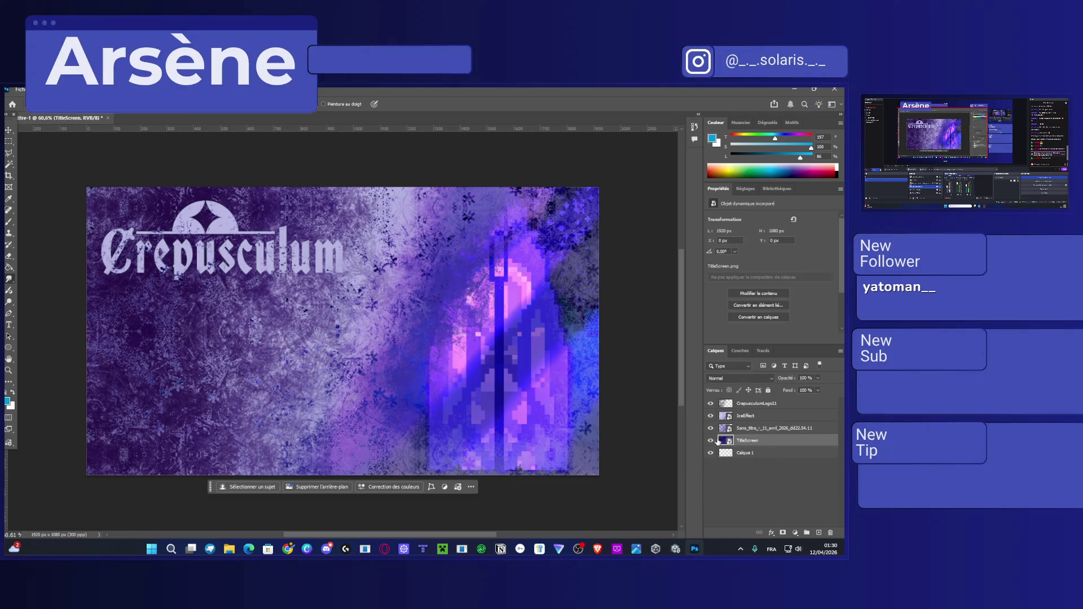
pyautogui.click(711, 442)
pyautogui.click(711, 441)
pyautogui.click(711, 404)
pyautogui.click(711, 404)
pyautogui.click(711, 404)
pyautogui.click(711, 404)
pyautogui.click(711, 418)
pyautogui.click(710, 417)
pyautogui.click(711, 428)
pyautogui.click(710, 417)
pyautogui.click(710, 417)
# Delete the TitleScreen layer, leaving the canvas's right side transparent.
pyautogui.click(710, 441)
pyautogui.click(711, 442)
pyautogui.click(711, 442)
pyautogui.click(710, 441)
pyautogui.doubleClick(745, 440)
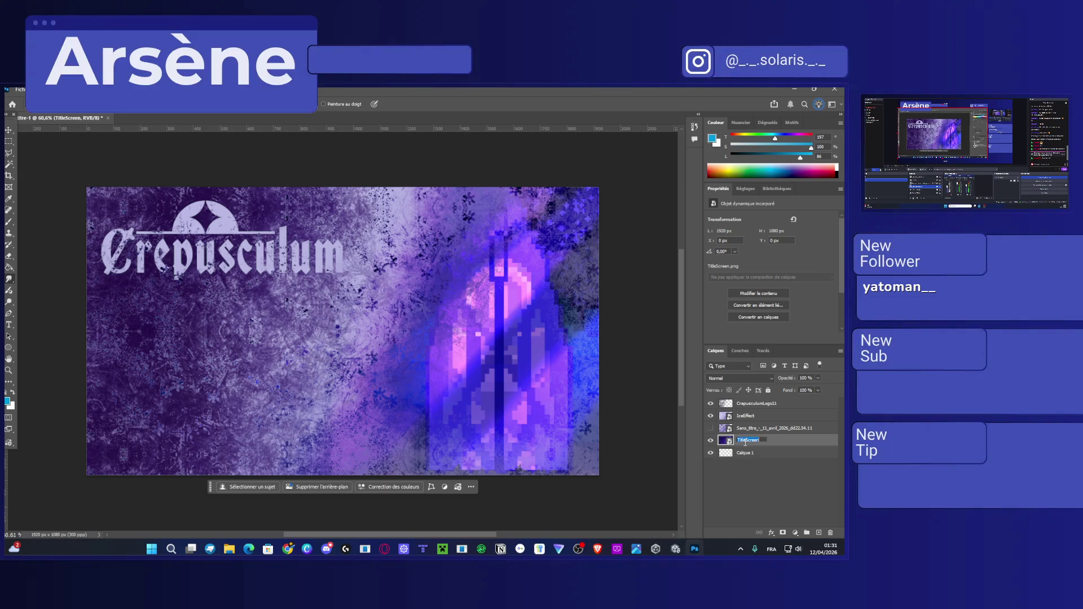
pyautogui.click(782, 489)
pyautogui.click(766, 443)
pyautogui.press('Delete')
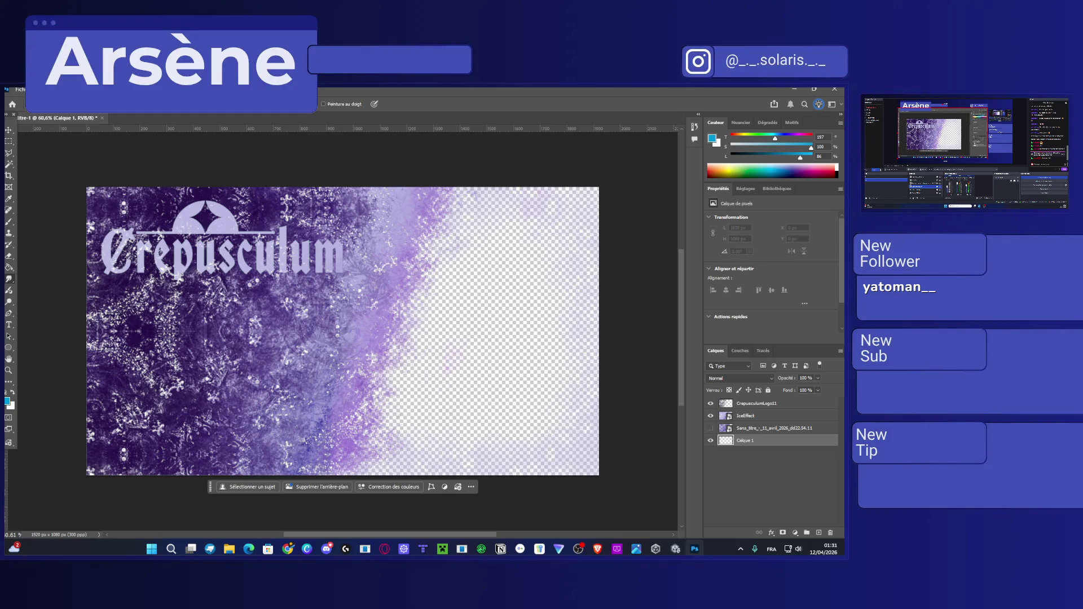
# Place the new stained-glass image from Explorer as the background layer and commit it.
pyautogui.moveTo(216, 329); pyautogui.dragTo(443, 329)
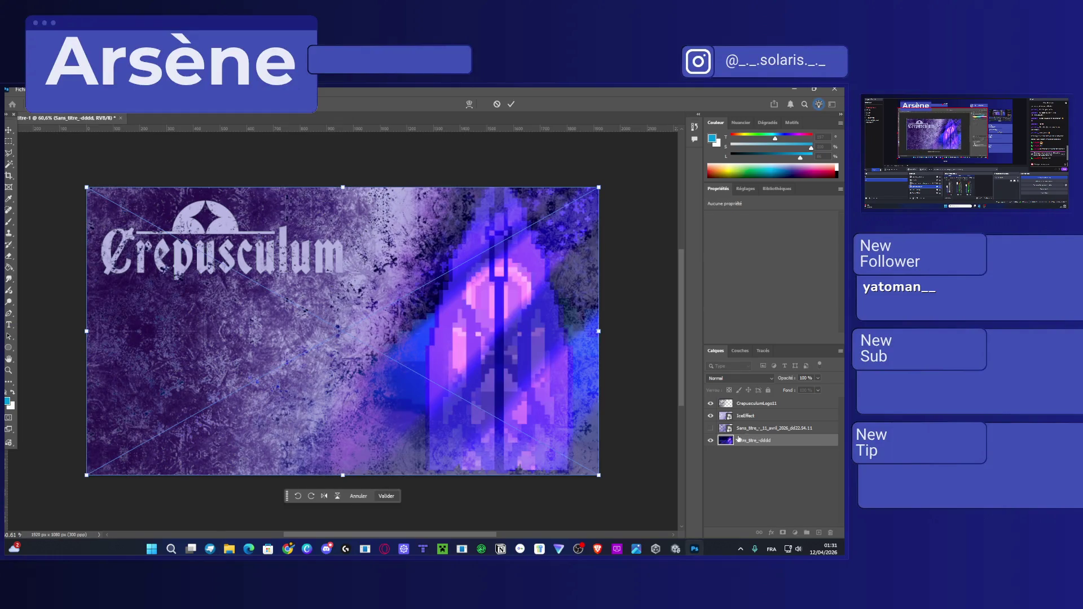
pyautogui.press('Return')
pyautogui.click(712, 428)
pyautogui.click(712, 429)
pyautogui.click(712, 429)
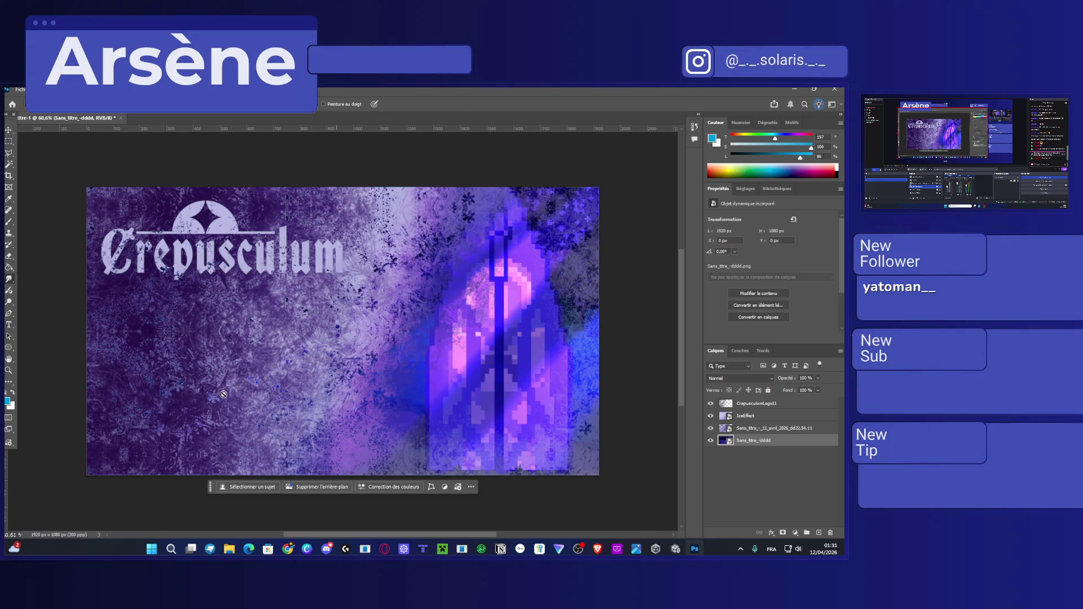
# Place a second exported texture as a test, view it alone, then delete it.
pyautogui.click(229, 549)
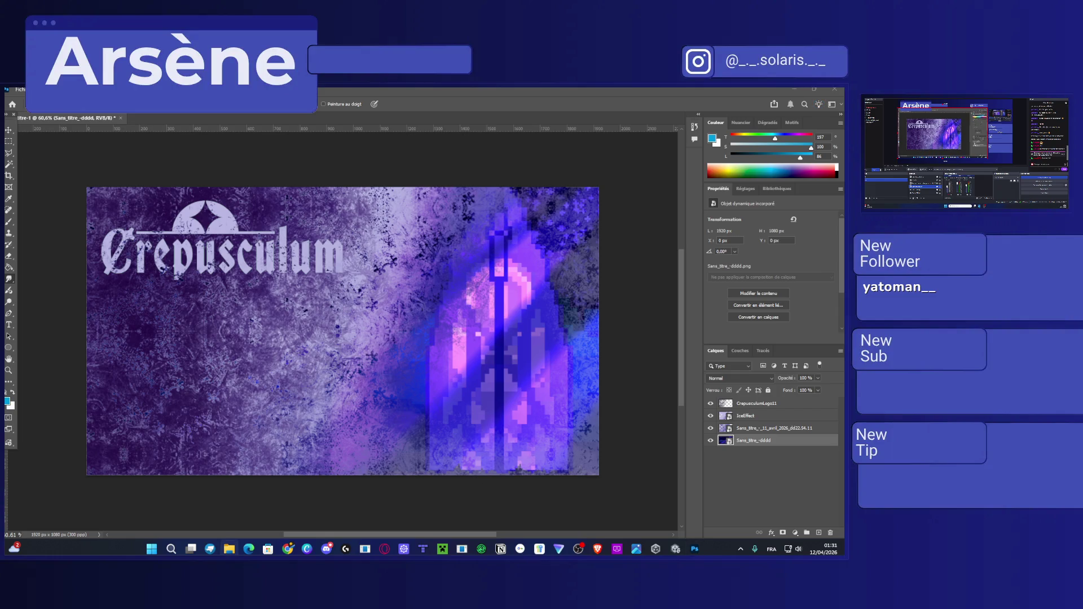
pyautogui.moveTo(242, 361); pyautogui.dragTo(471, 369)
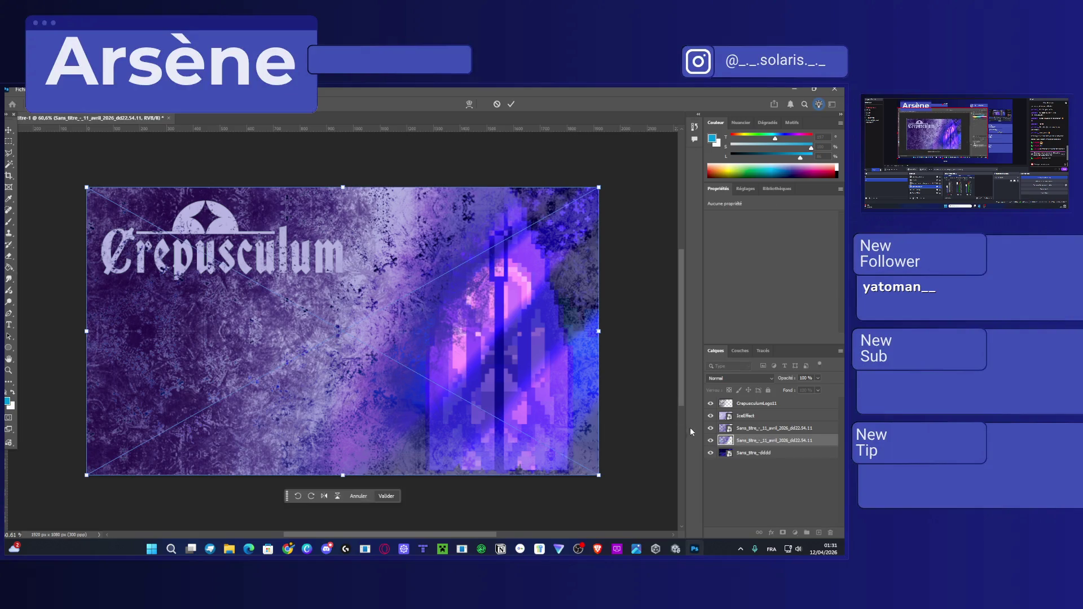
pyautogui.moveTo(711, 404); pyautogui.dragTo(711, 440)
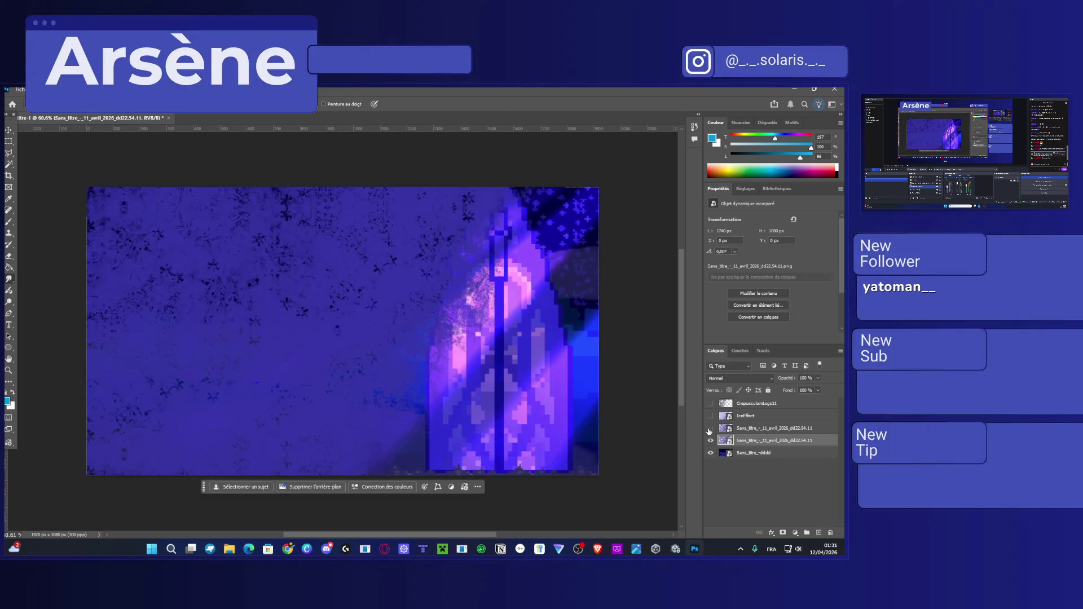
pyautogui.click(712, 453)
pyautogui.click(710, 441)
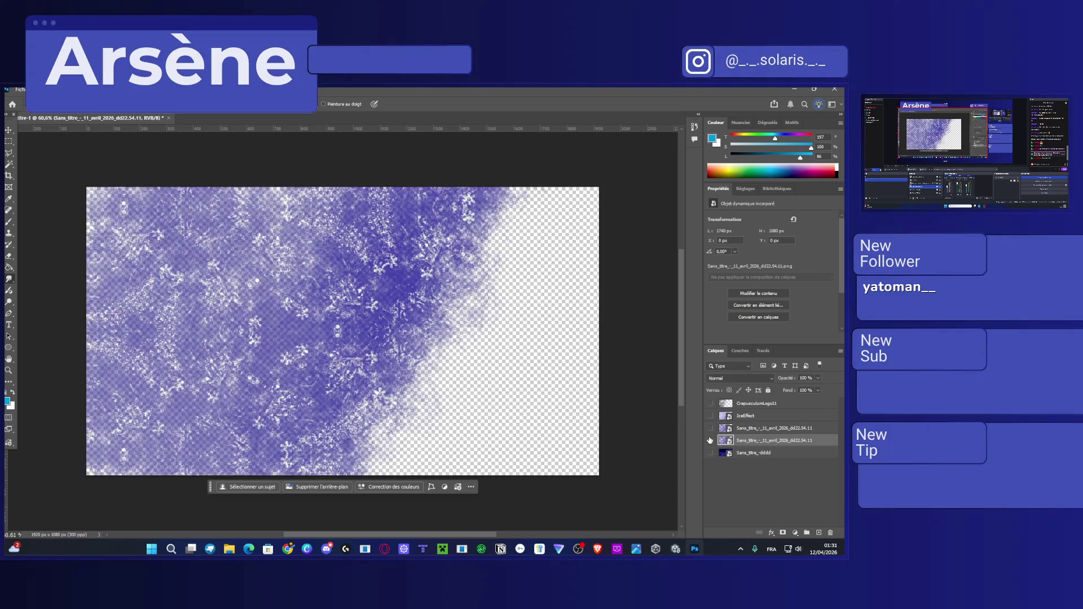
pyautogui.click(711, 440)
pyautogui.click(711, 441)
pyautogui.click(710, 440)
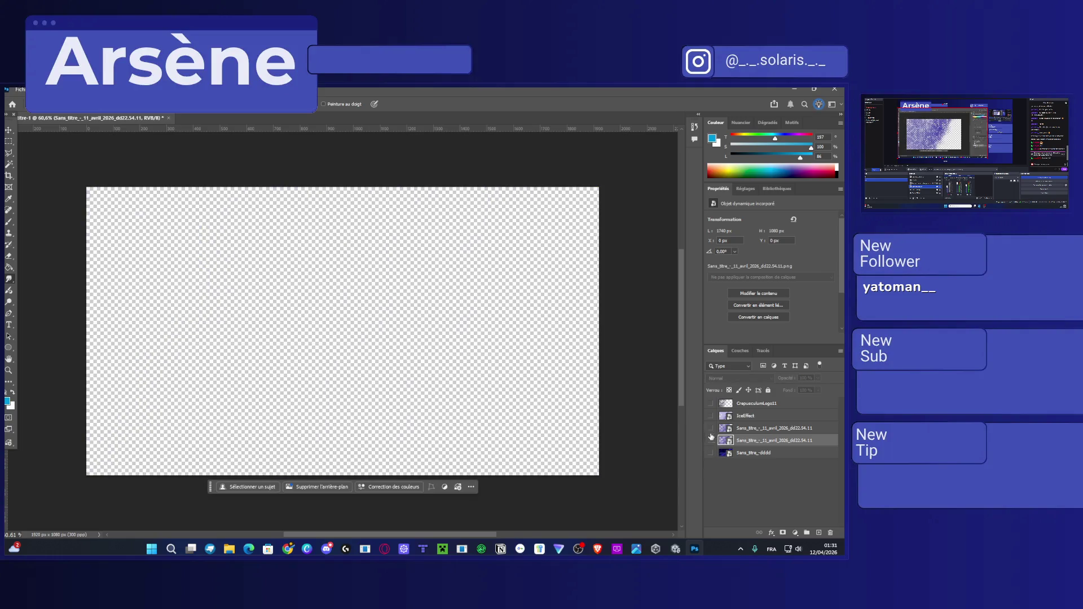
pyautogui.press('Delete')
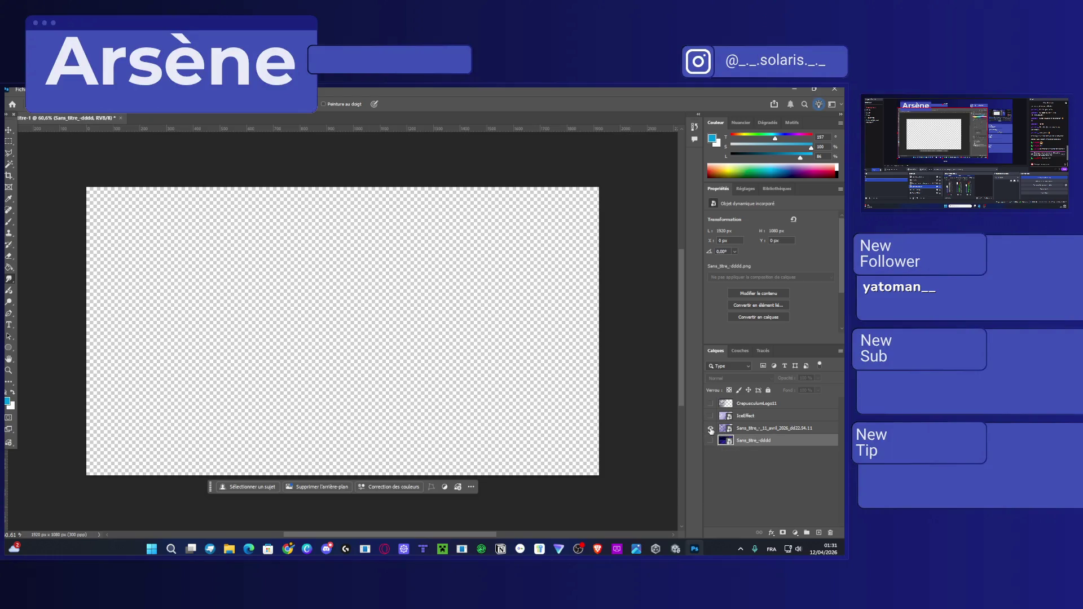
# Show the Sans_titre, IceEffect, Crepusculum logo and stained-glass background layers again.
pyautogui.click(711, 429)
pyautogui.click(711, 416)
pyautogui.click(709, 404)
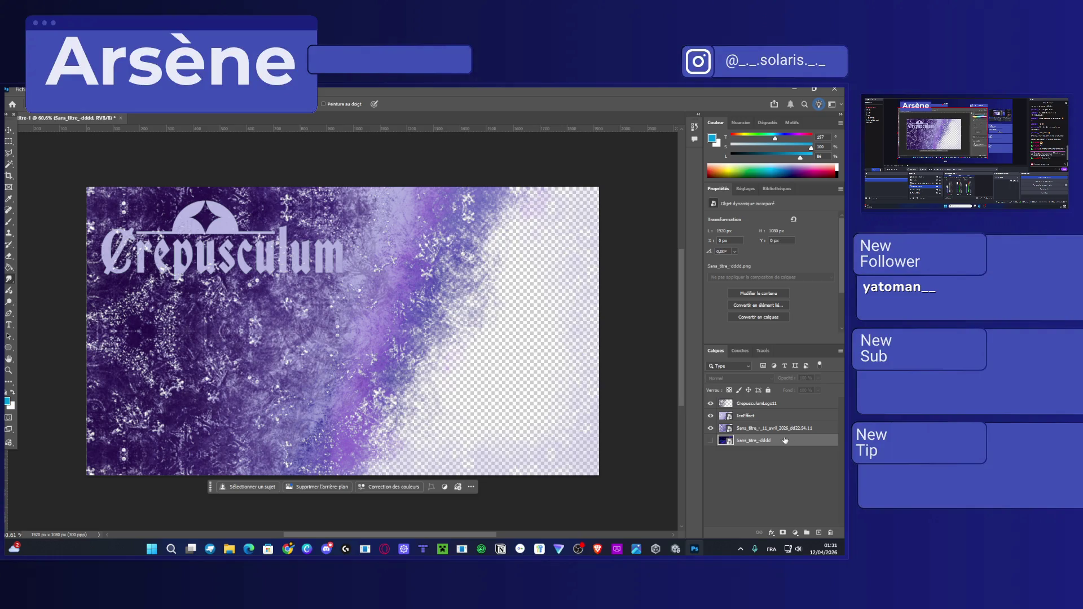
pyautogui.click(710, 441)
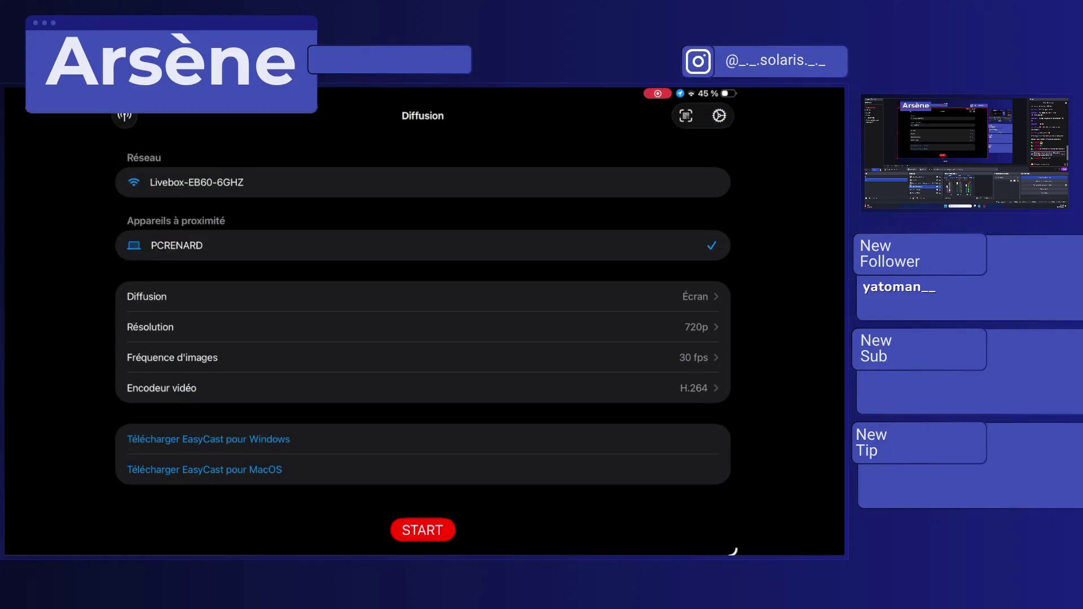
# Start casting the iPad screen, return to Fresco, then hold its card in the App Switcher.
pyautogui.click(423, 530)
pyautogui.moveTo(425, 552); pyautogui.dragTo(425, 395)
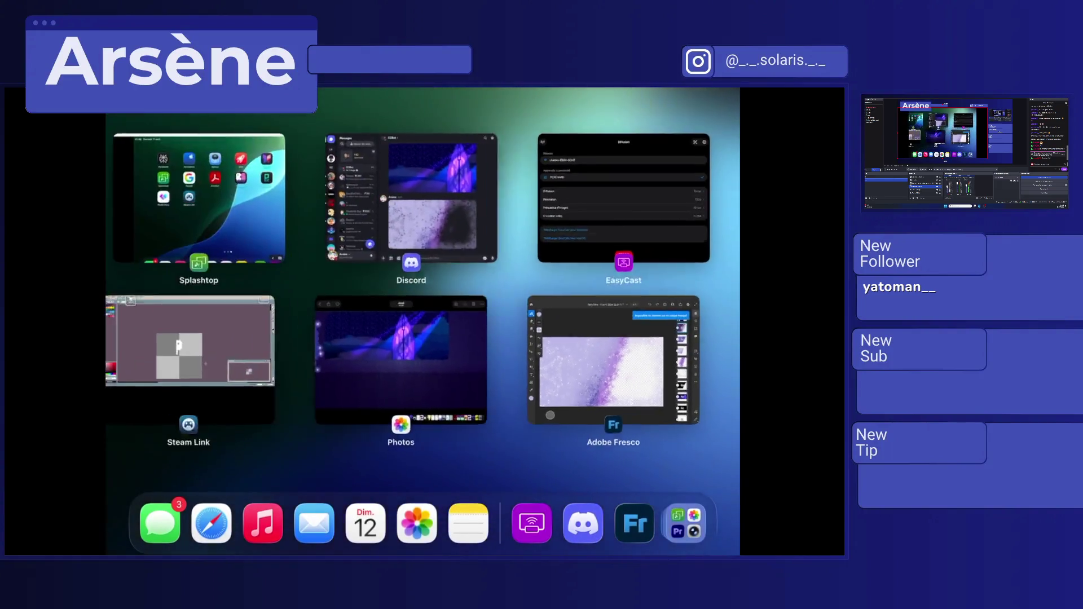
pyautogui.click(648, 361)
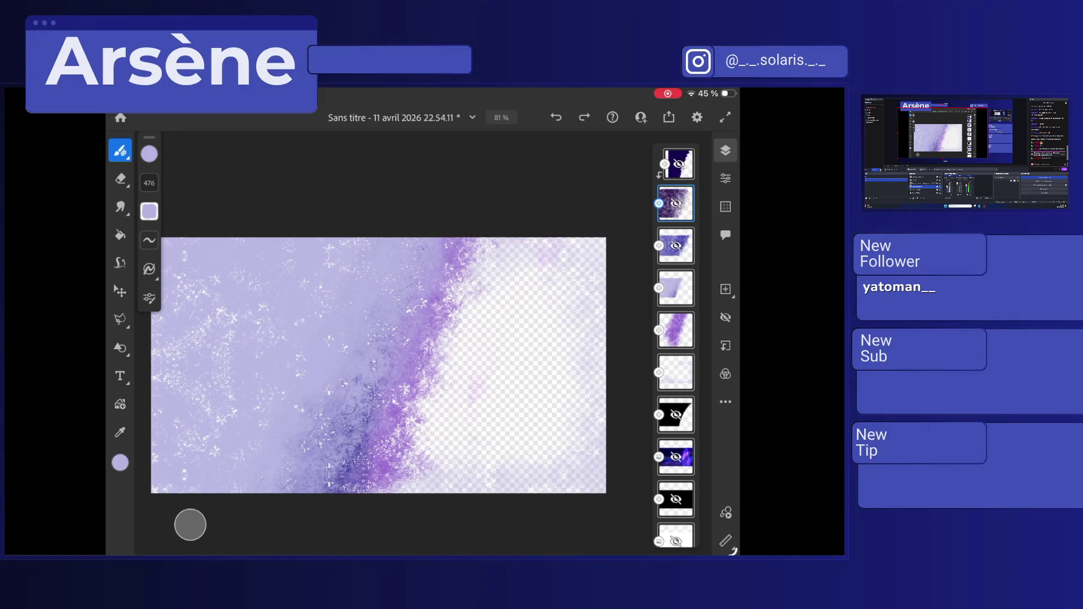
pyautogui.moveTo(423, 553); pyautogui.dragTo(423, 367)
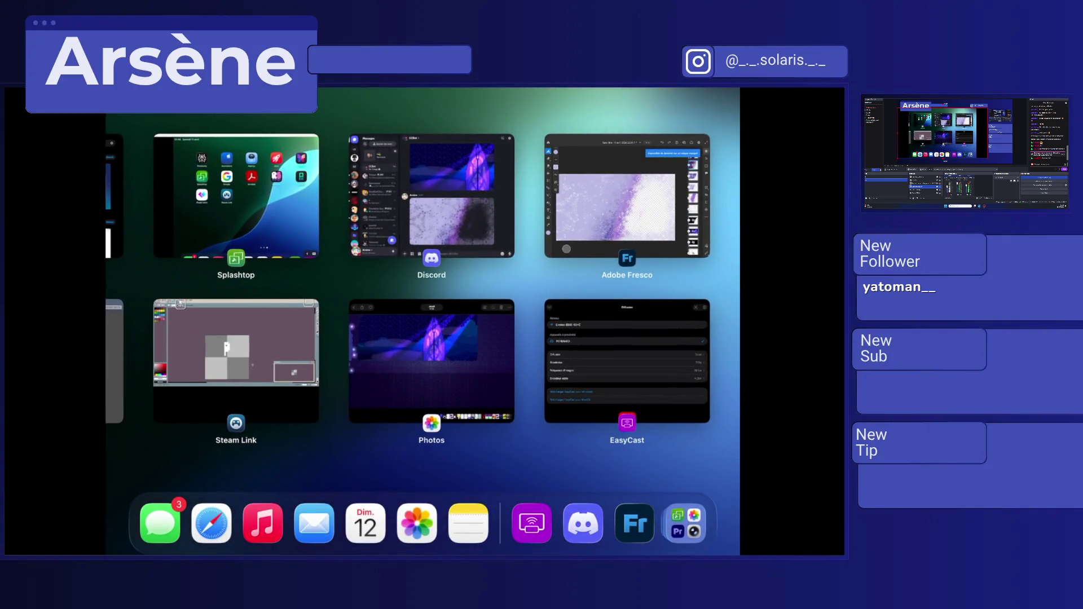
pyautogui.moveTo(627, 196); pyautogui.dragTo(627, 190)
# Reopen the Fresco drawing and go to Ajoutez des pinceaux > Découvrir de nouveaux pinceaux.
pyautogui.click(627, 196)
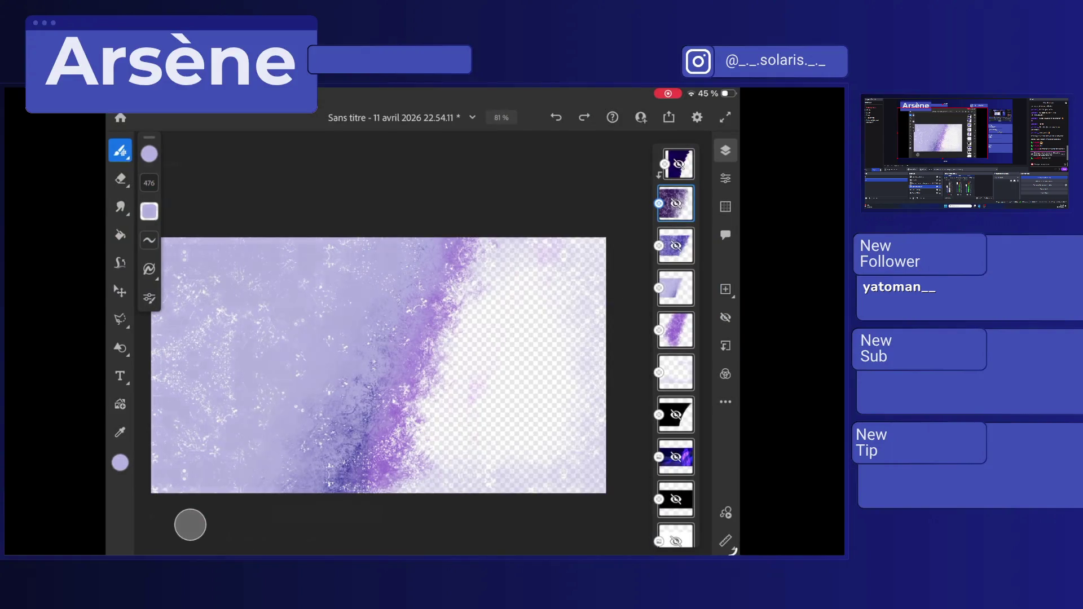
pyautogui.click(120, 150)
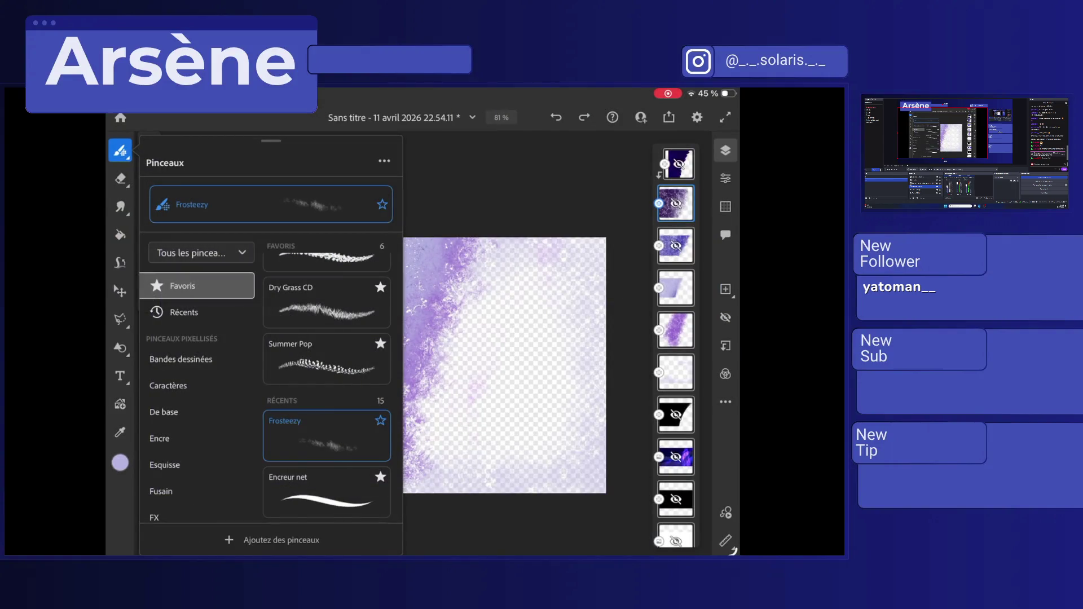
pyautogui.click(282, 540)
pyautogui.click(272, 474)
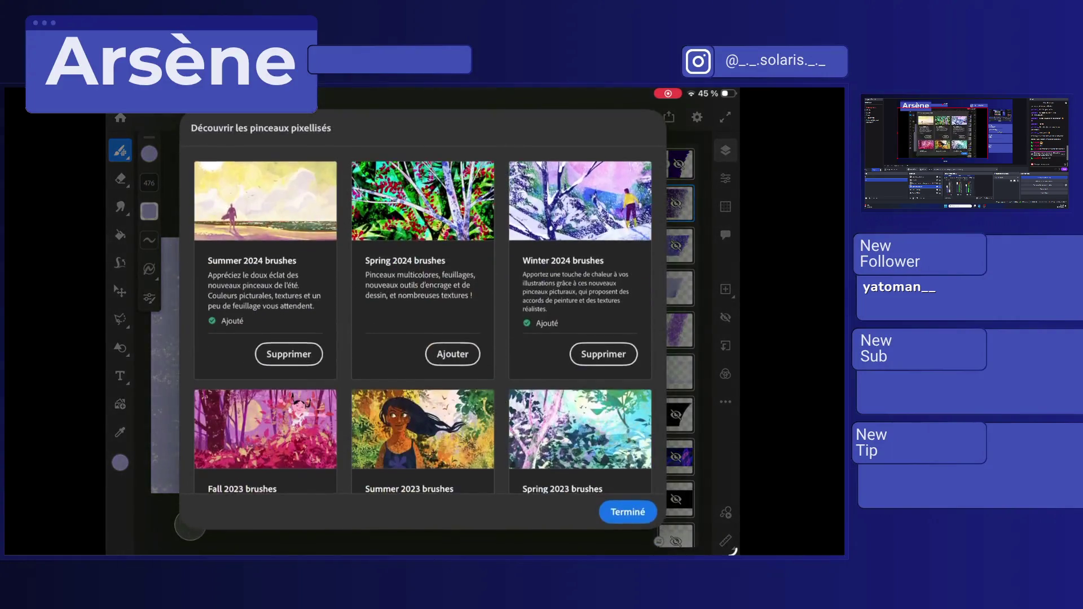
# Browse the downloadable raster brush packs and close the browser without adding any.
pyautogui.scroll(-1, 423, 316)
pyautogui.scroll(-5, 424, 316)
pyautogui.scroll(3, 423, 316)
pyautogui.scroll(2, 423, 316)
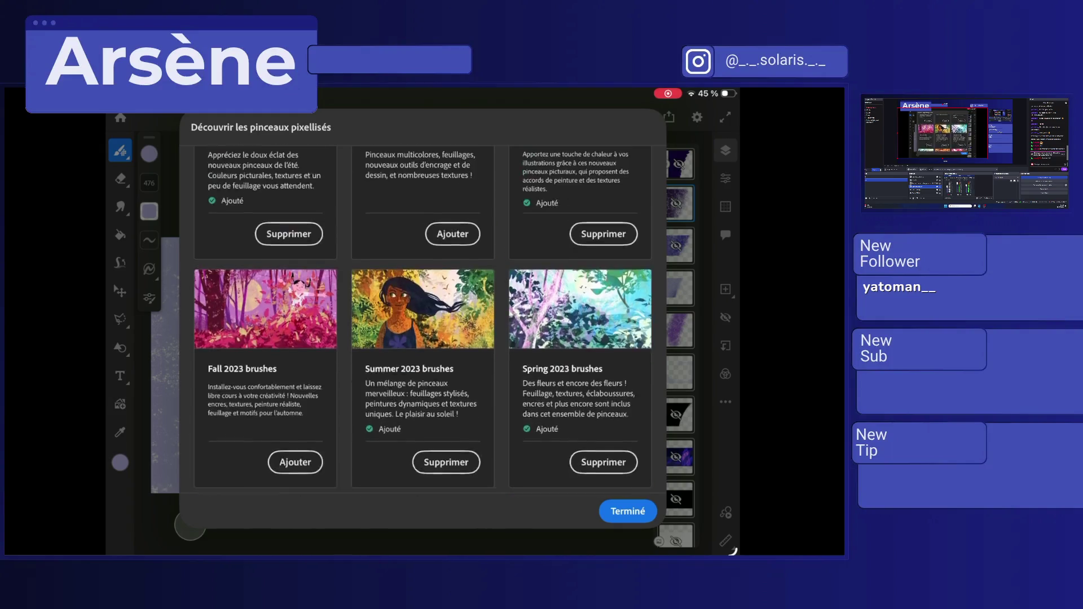
pyautogui.scroll(2, 424, 316)
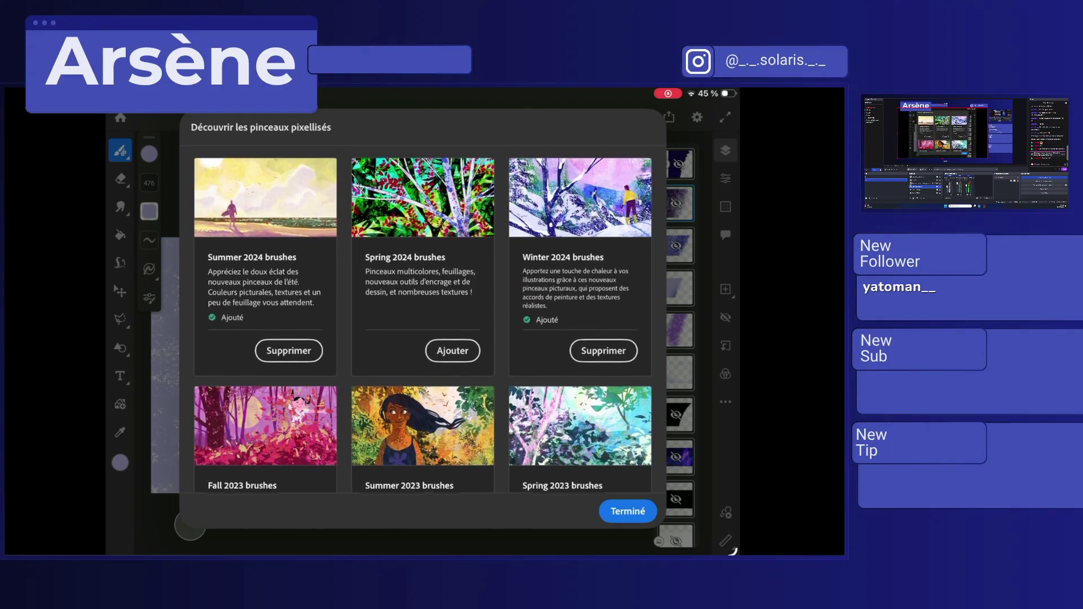
pyautogui.scroll(-5, 423, 316)
pyautogui.scroll(-3, 423, 316)
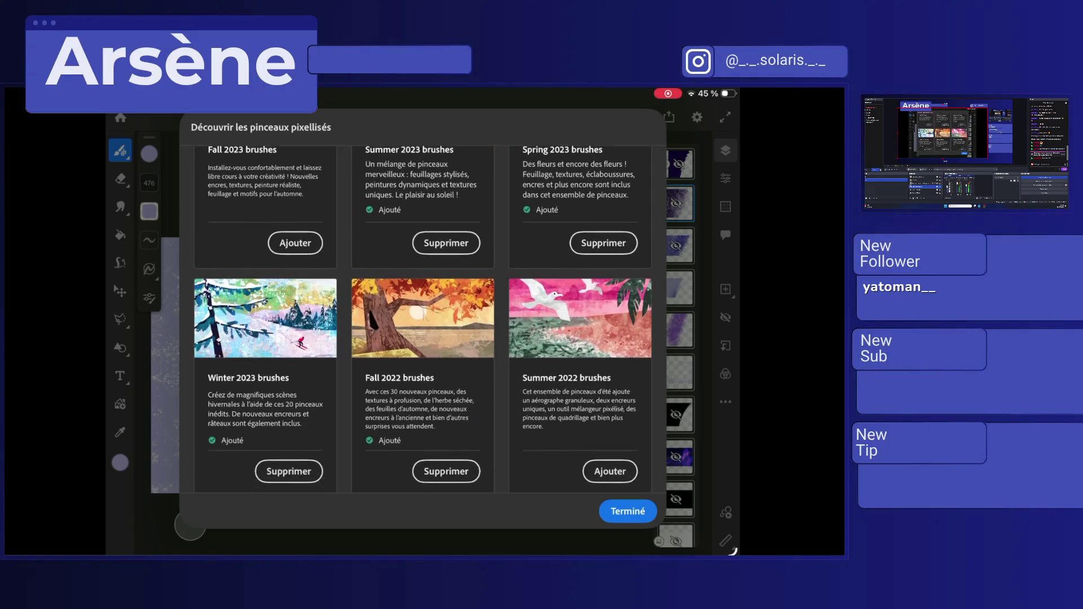
pyautogui.scroll(-4, 423, 316)
pyautogui.scroll(2, 423, 316)
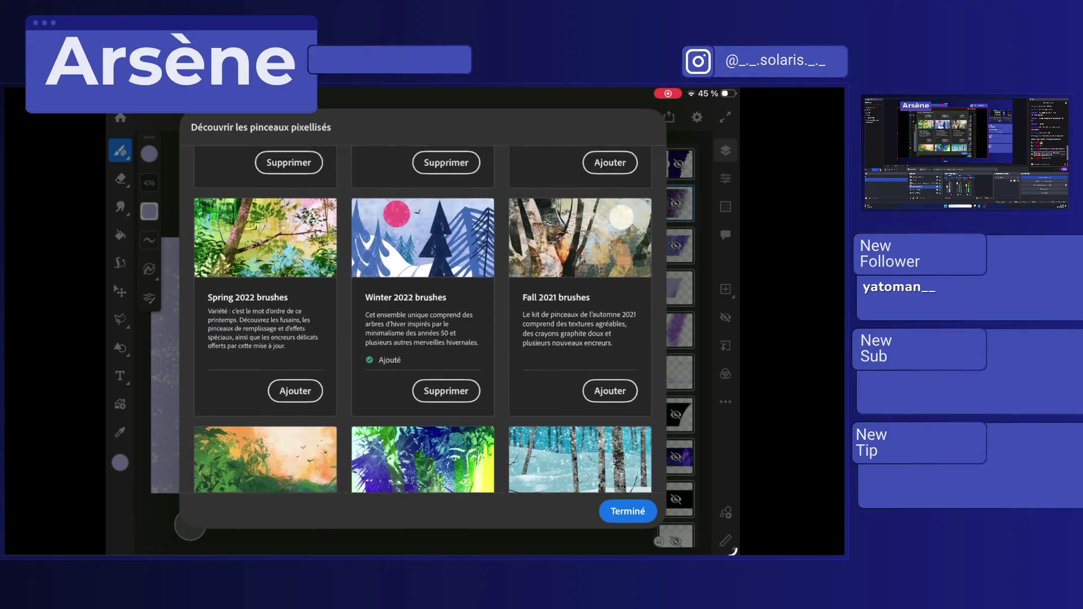
pyautogui.scroll(-3, 423, 316)
pyautogui.scroll(-2, 423, 316)
pyautogui.scroll(3, 423, 316)
pyautogui.scroll(3, 423, 316)
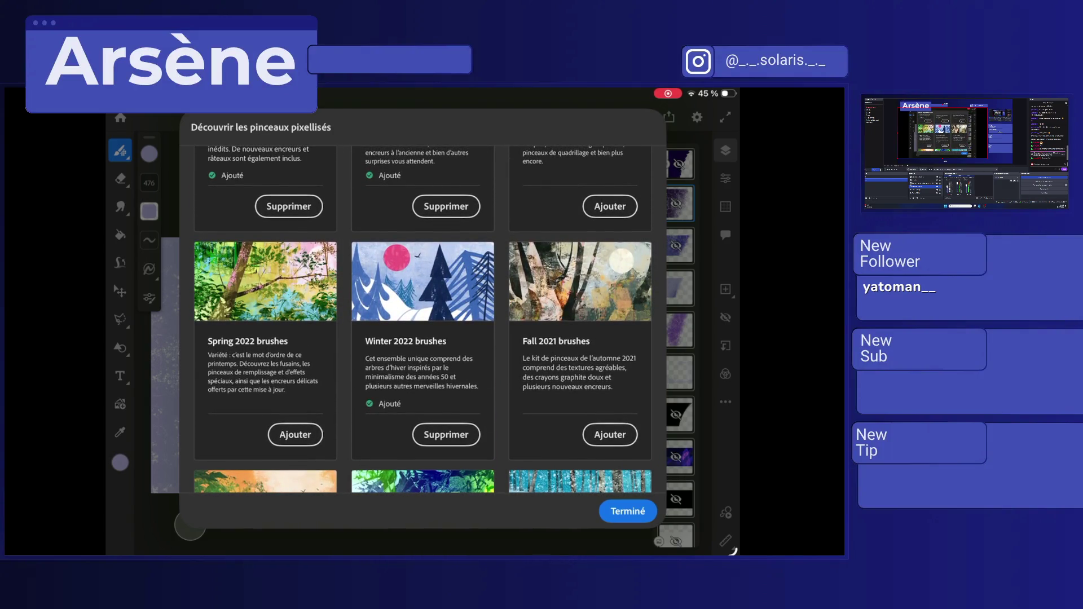
pyautogui.click(628, 511)
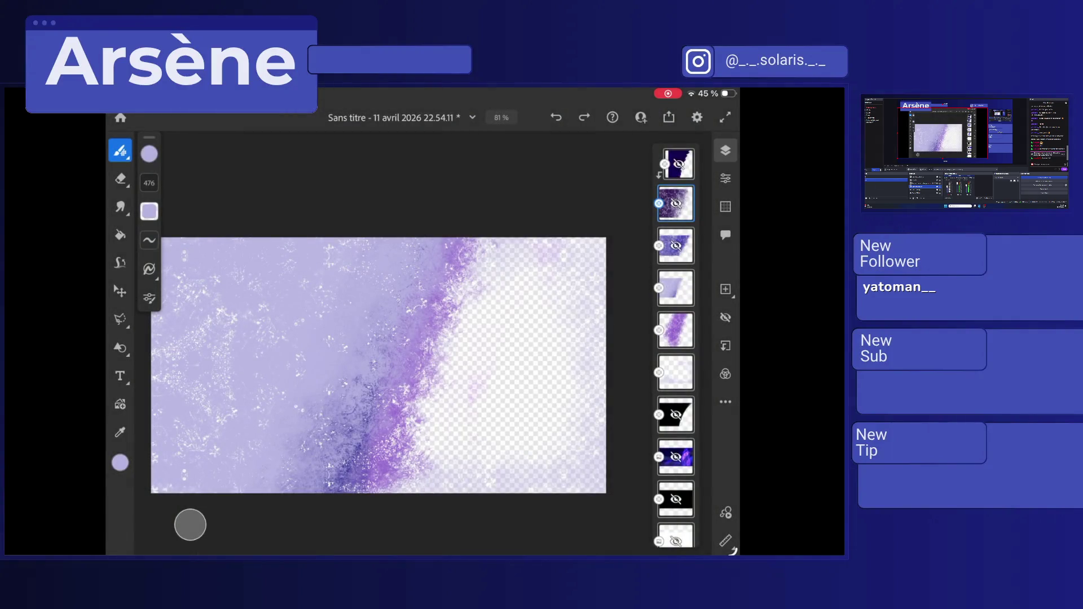
# Show the Frosteezy brush in its collection and browse the Winter brush packs.
pyautogui.click(120, 150)
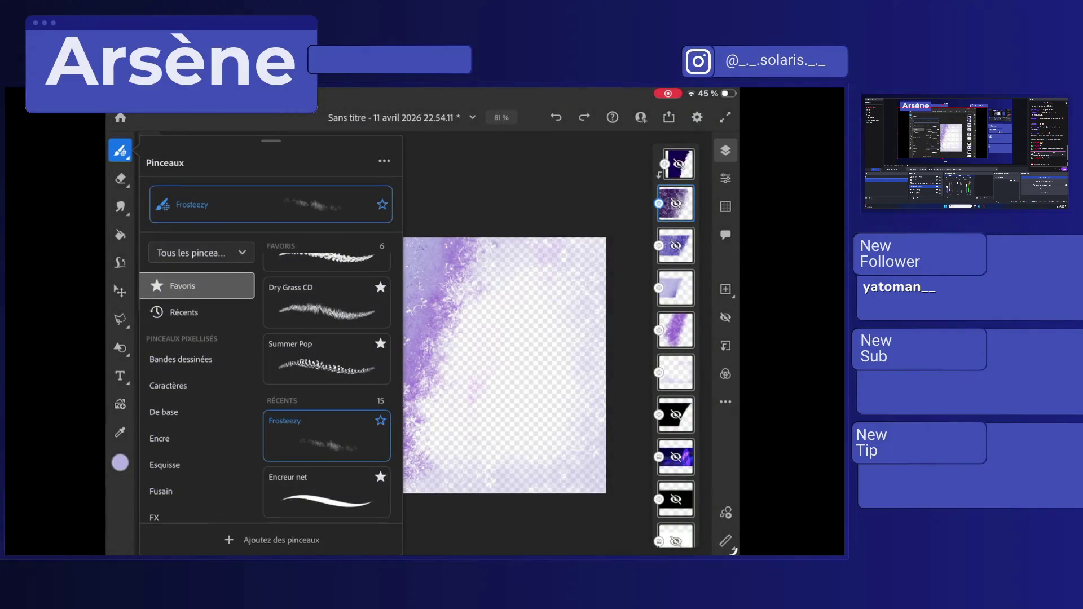
pyautogui.click(327, 435)
pyautogui.click(478, 449)
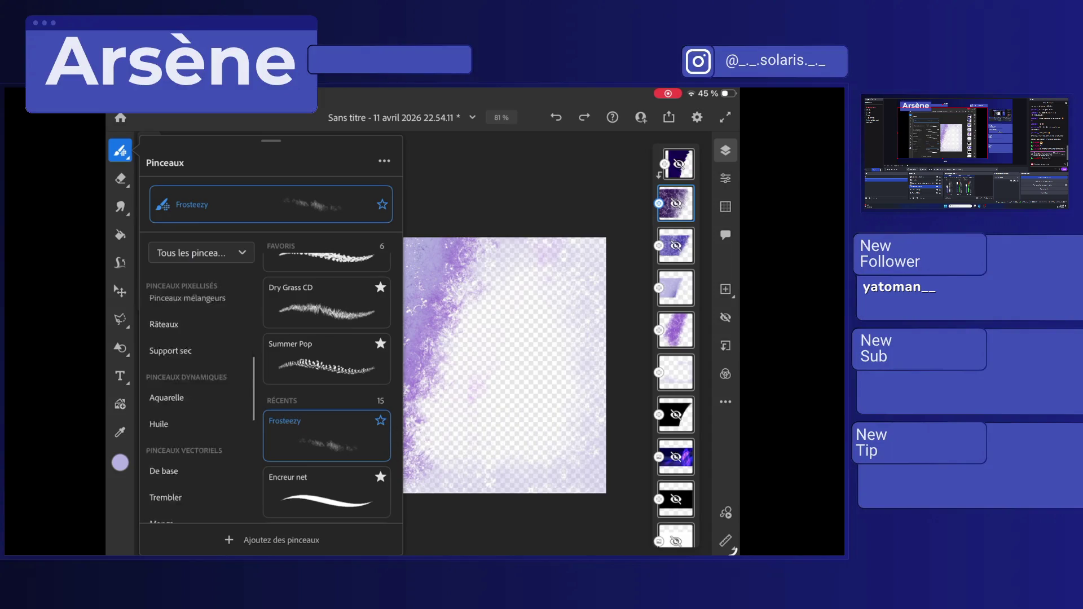
pyautogui.click(186, 457)
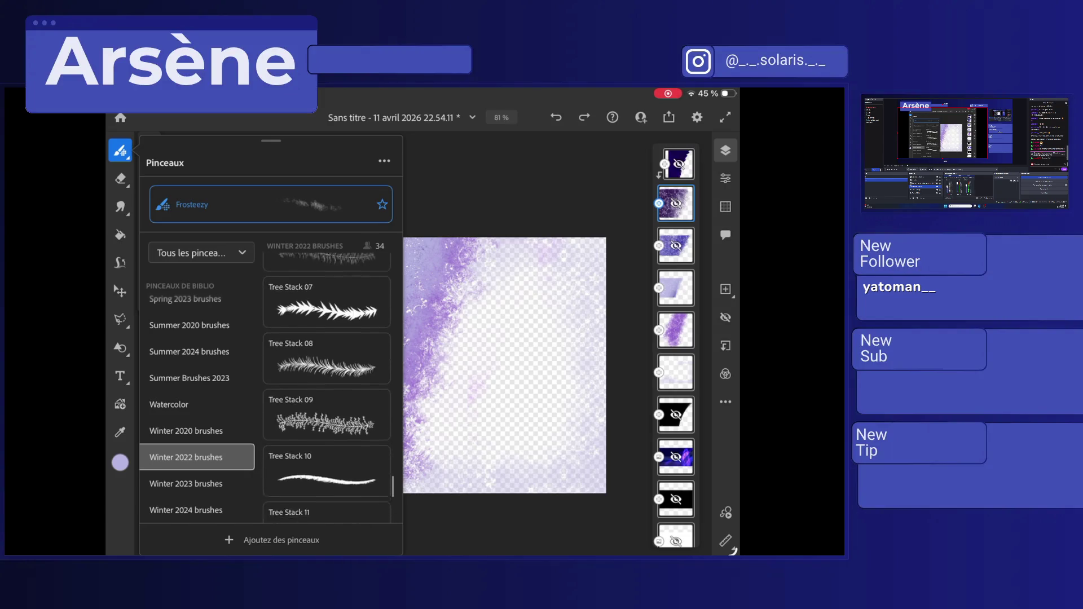
pyautogui.scroll(-1, 326, 389)
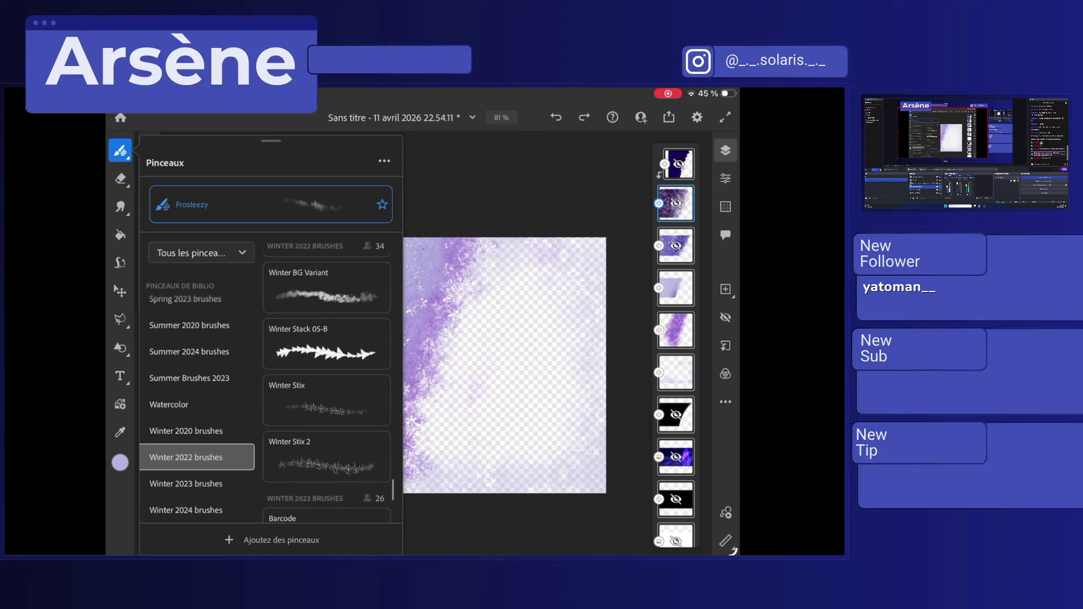
pyautogui.scroll(-2, 327, 384)
pyautogui.scroll(-5, 327, 384)
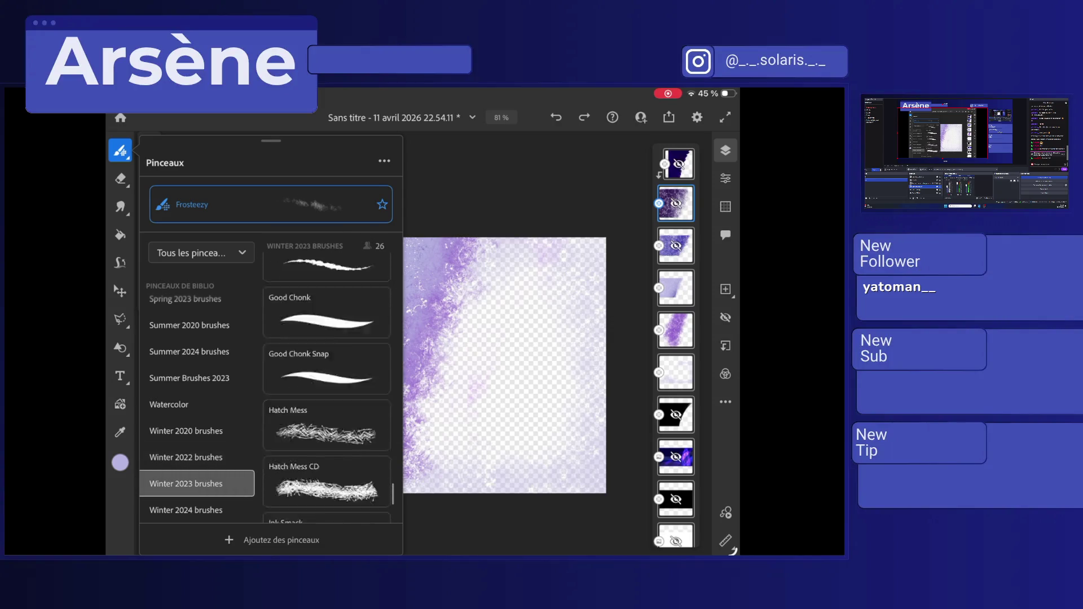
pyautogui.scroll(10, 327, 383)
pyautogui.scroll(10, 327, 383)
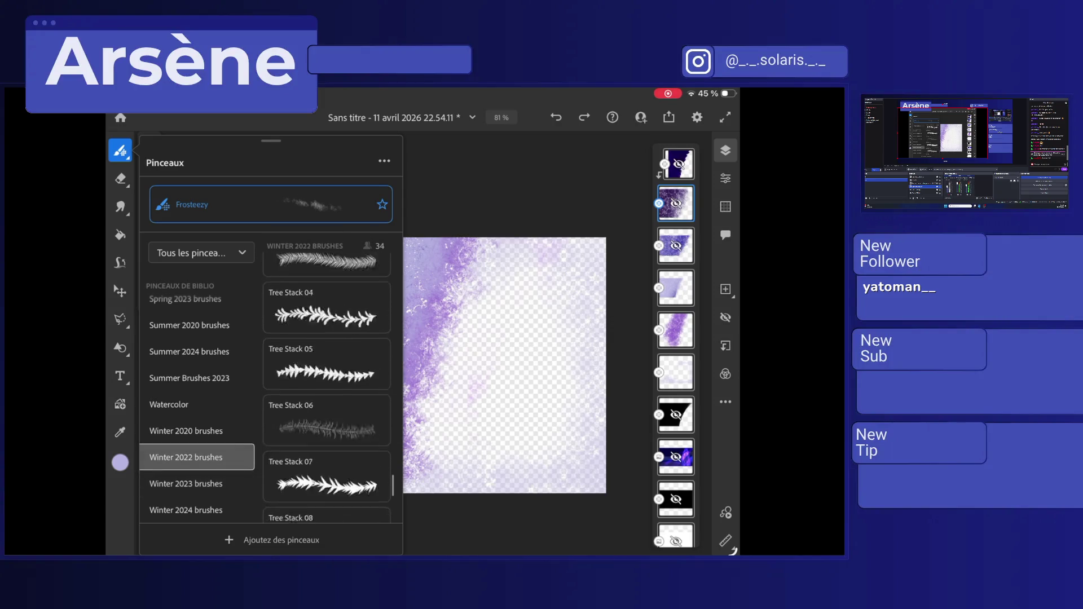
pyautogui.scroll(5, 326, 384)
pyautogui.scroll(5, 327, 383)
pyautogui.scroll(5, 326, 383)
pyautogui.scroll(5, 327, 383)
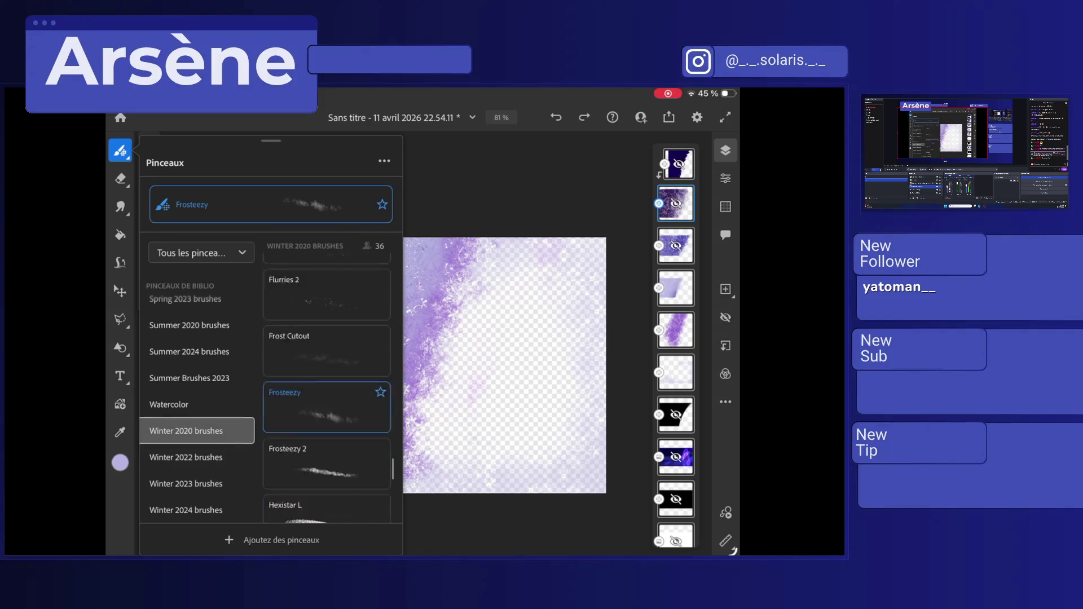
pyautogui.scroll(-2, 327, 384)
# Star Frosteezy from the Winter 2020 pack as a favourite and close the brush library.
pyautogui.click(380, 317)
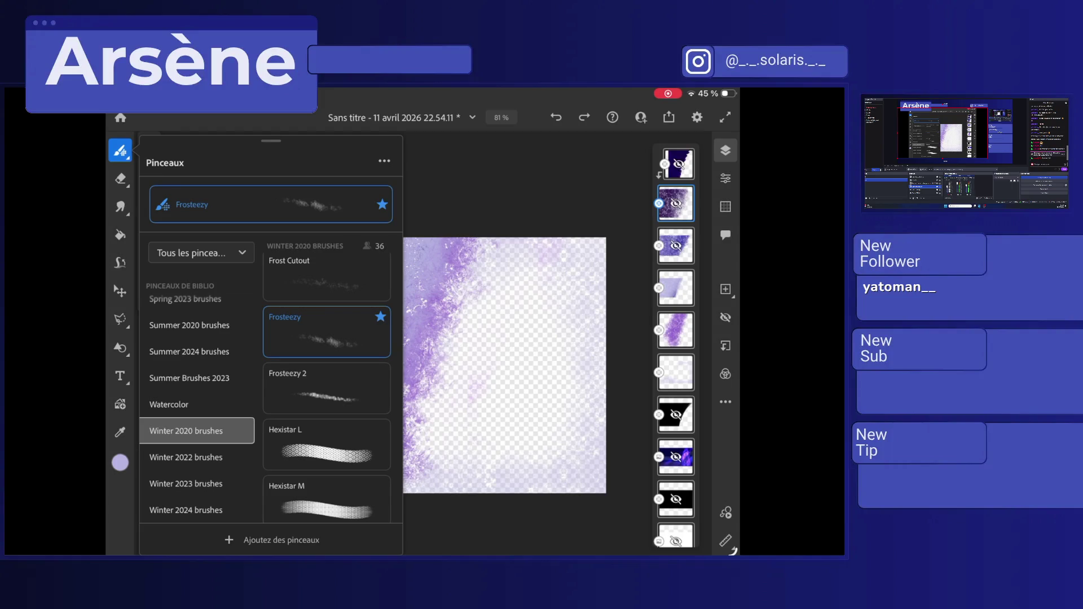
pyautogui.scroll(-3, 327, 389)
pyautogui.scroll(-3, 326, 389)
pyautogui.click(505, 367)
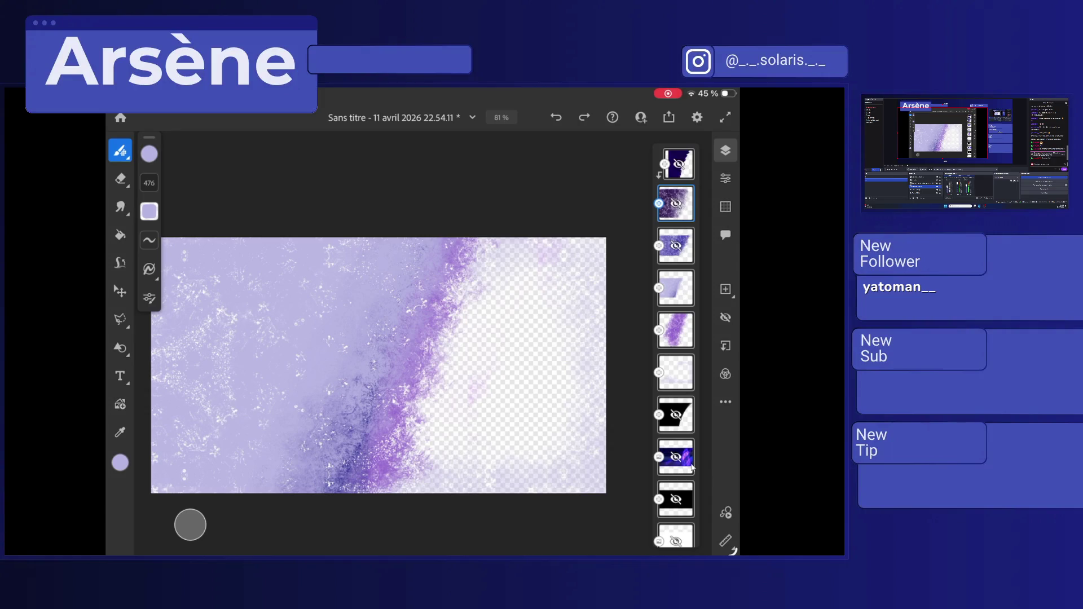
# In Photoshop, rasterize the imported ice-texture smart object layer by starting to erase on it.
pyautogui.press('super')
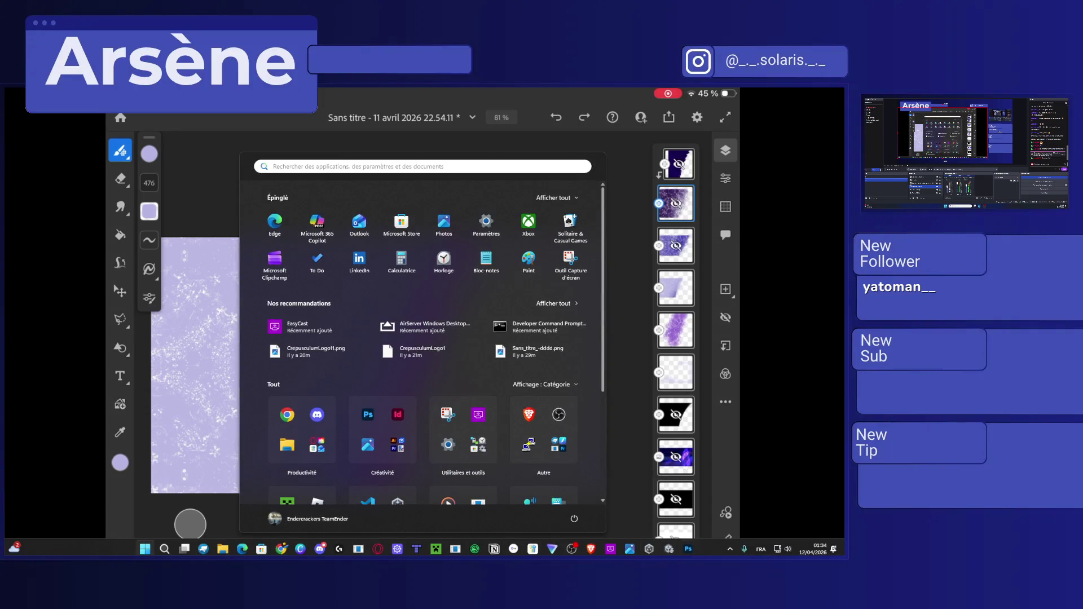
pyautogui.click(688, 549)
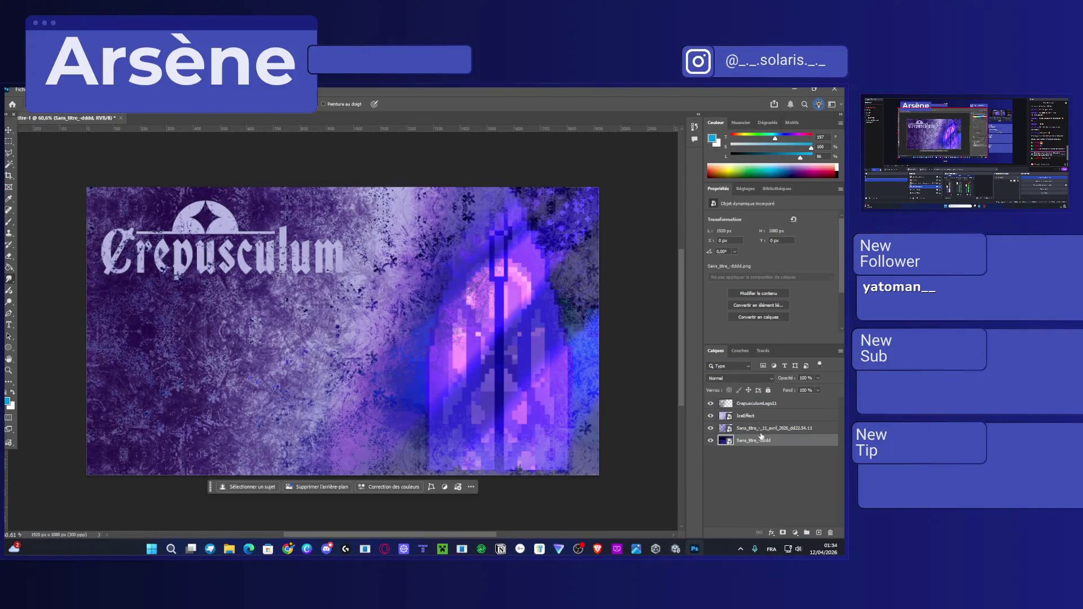
pyautogui.click(724, 428)
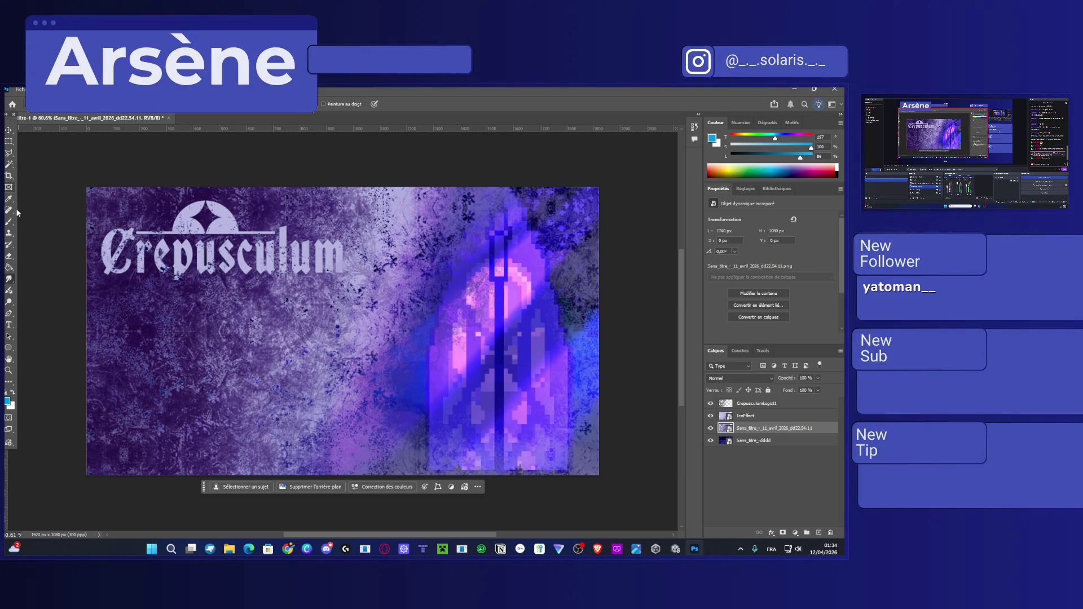
pyautogui.click(9, 256)
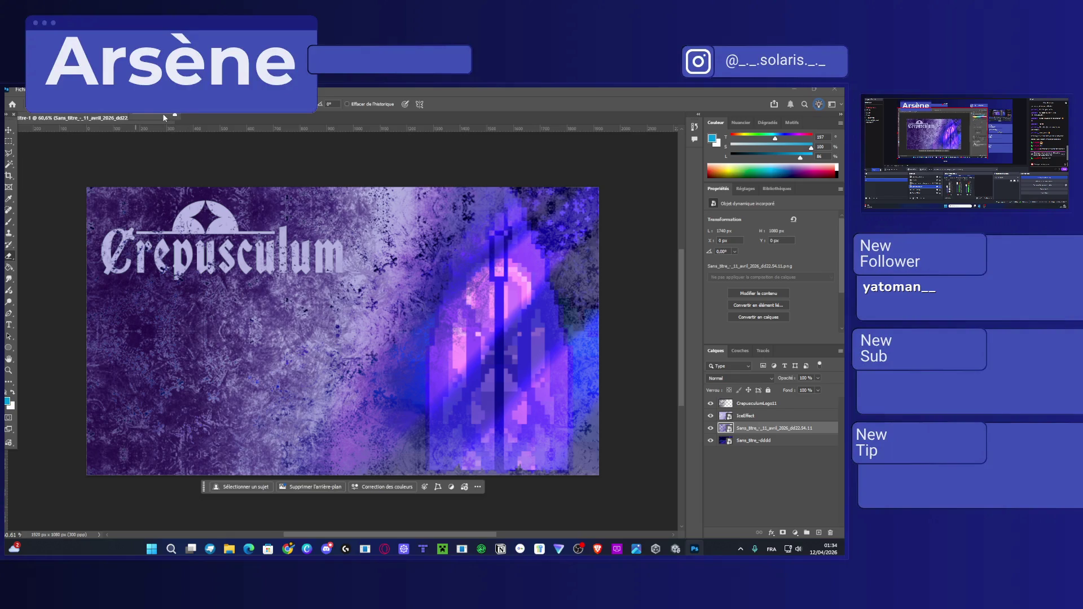
pyautogui.click(484, 307)
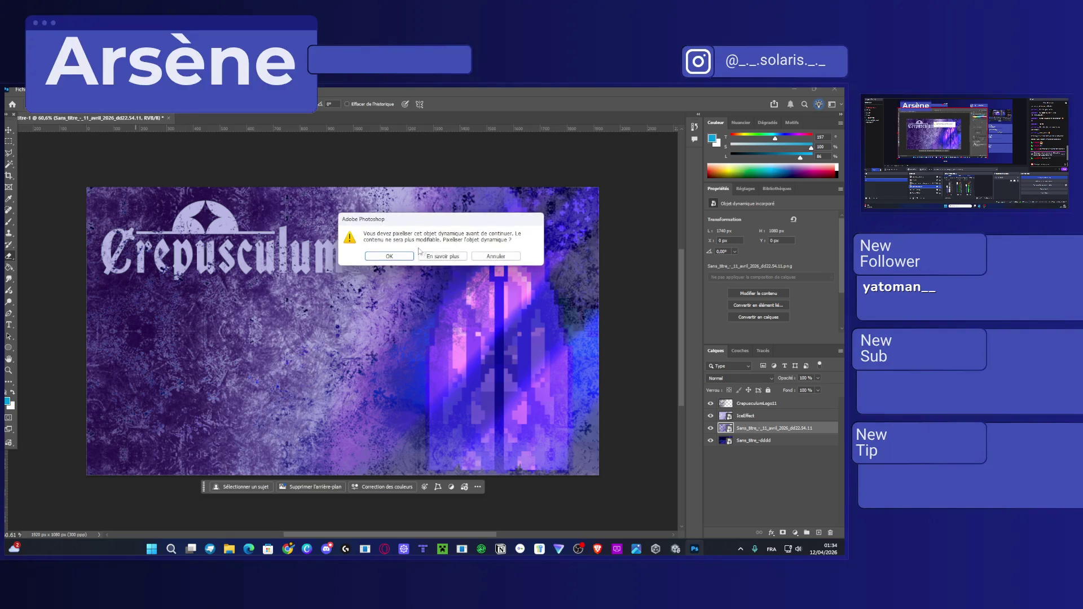
pyautogui.click(371, 256)
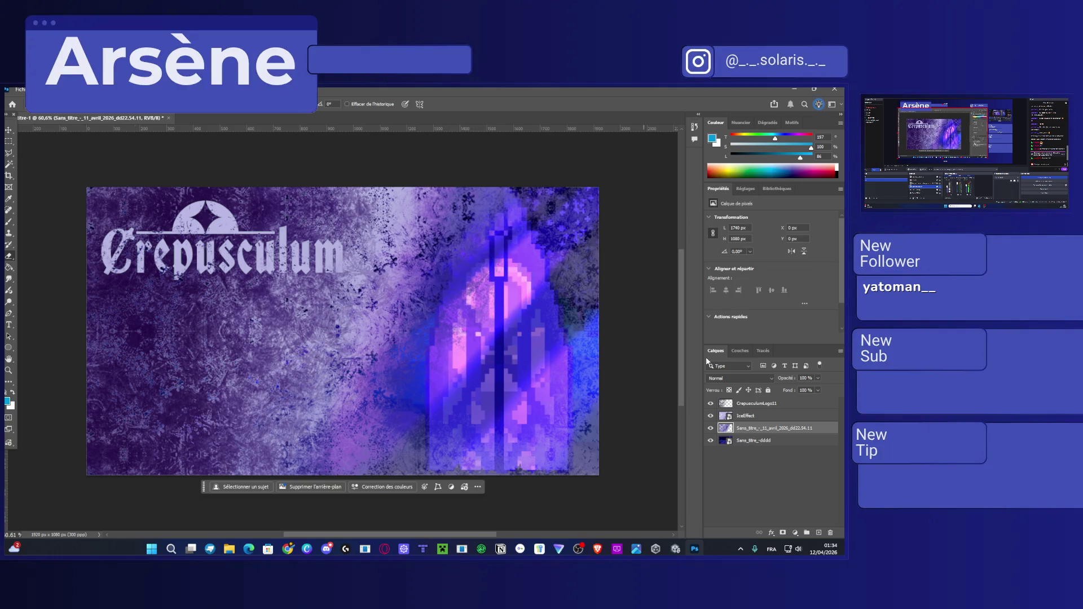
# Hide the Crepusculum logo, IceEffect and bottom background layers.
pyautogui.click(710, 404)
pyautogui.click(710, 415)
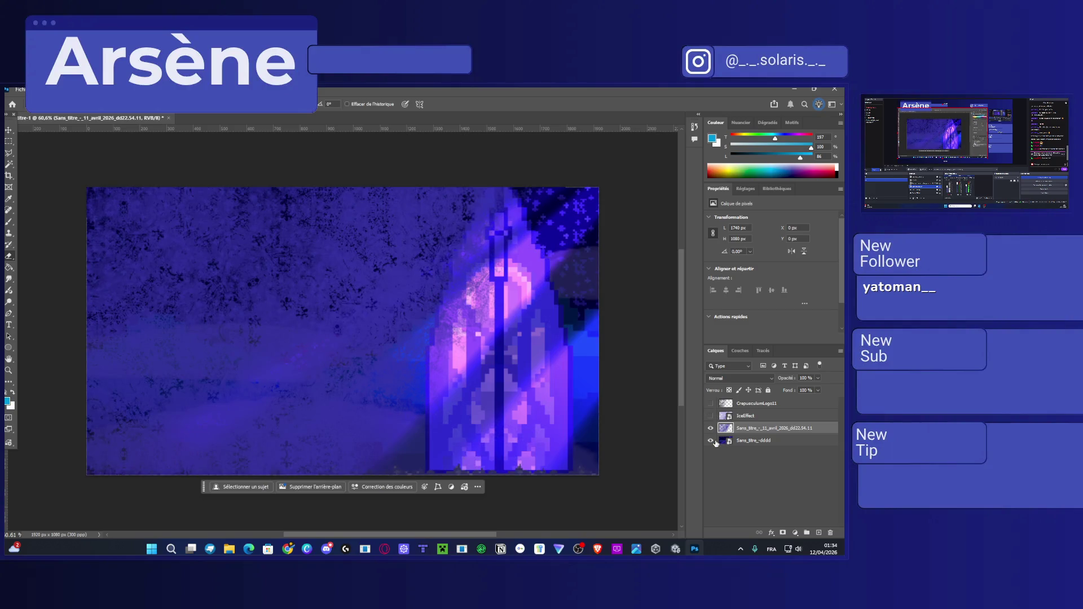
pyautogui.click(711, 440)
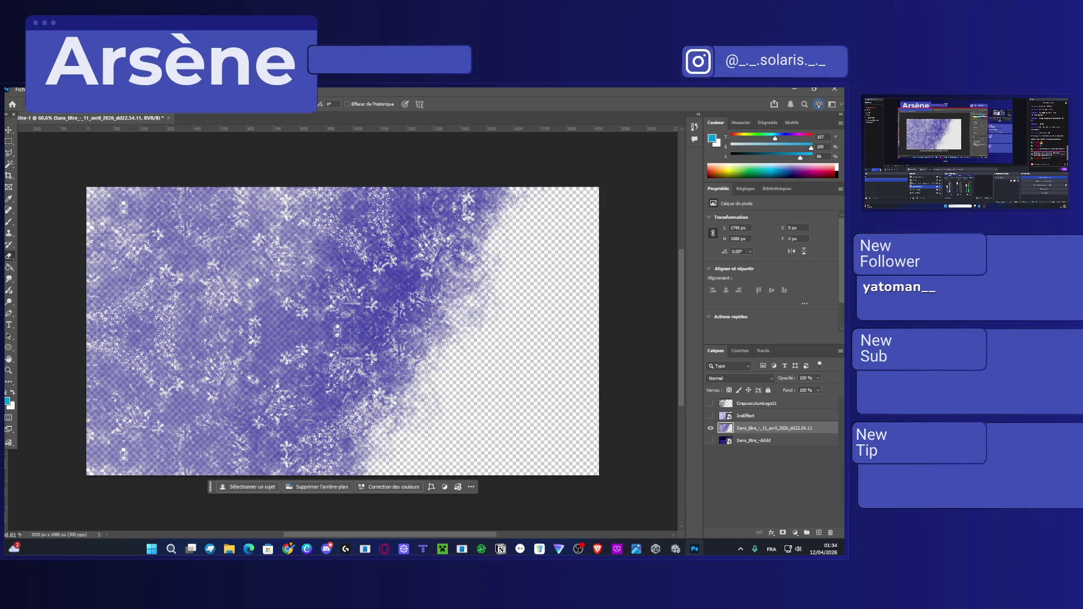
# Erase along the purple texture's ragged diagonal edge, resizing the eraser brush for a final band.
pyautogui.moveTo(443, 254); pyautogui.dragTo(406, 281)
pyautogui.hotkey('ctrl', 'z')
pyautogui.moveTo(369, 220); pyautogui.dragTo(355, 259)
pyautogui.hotkey('ctrl', 'z')
pyautogui.scroll(3, 479, 314)
pyautogui.scroll(1, 479, 314)
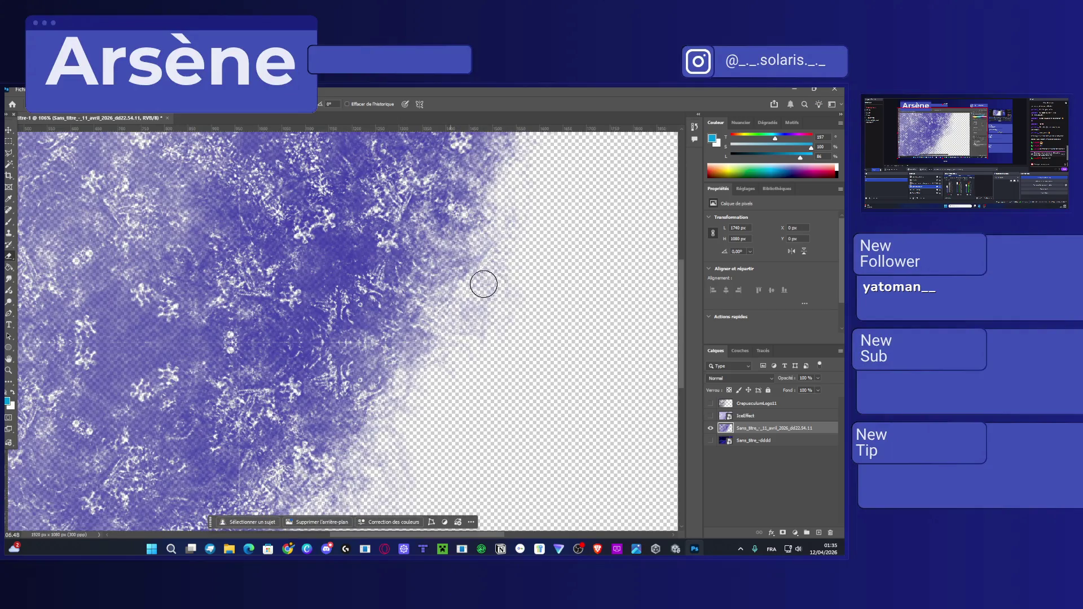
pyautogui.moveTo(496, 187); pyautogui.dragTo(377, 419)
pyautogui.scroll(-3, 397, 328)
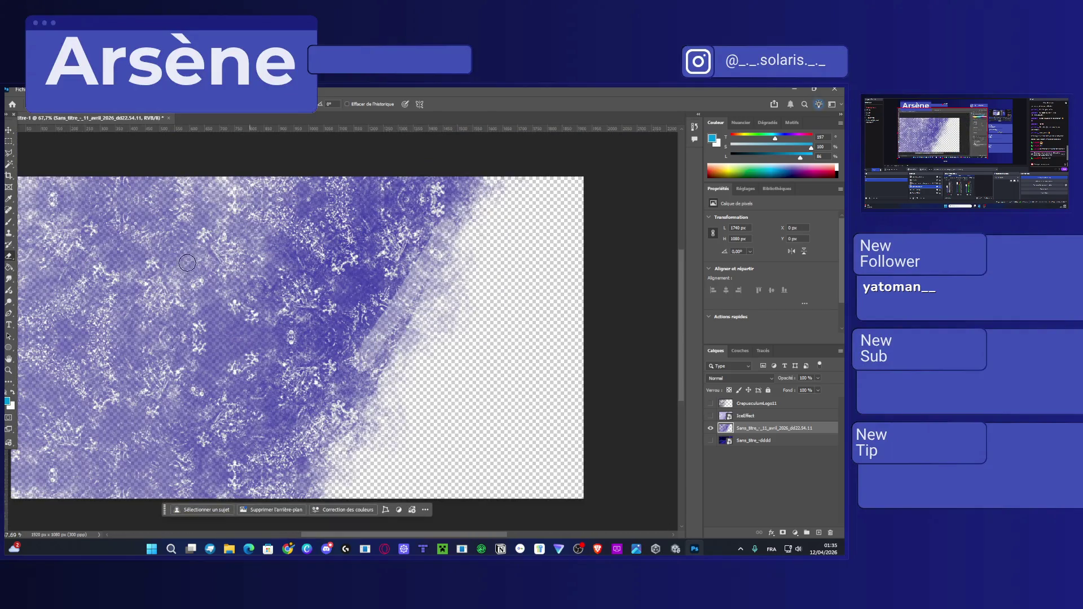
pyautogui.scroll(-1, 320, 304)
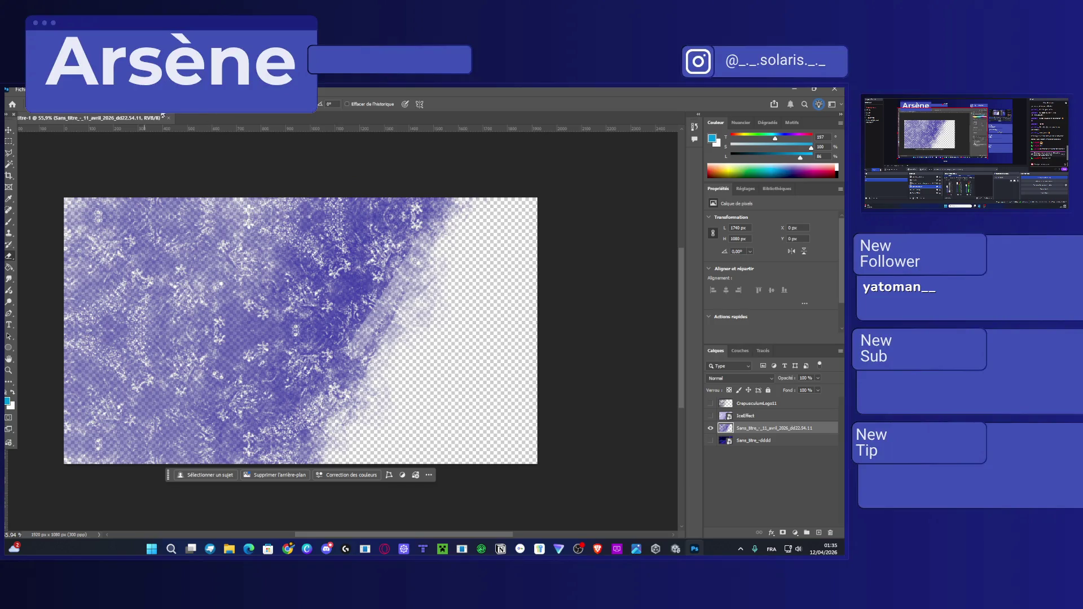
pyautogui.click(48, 104)
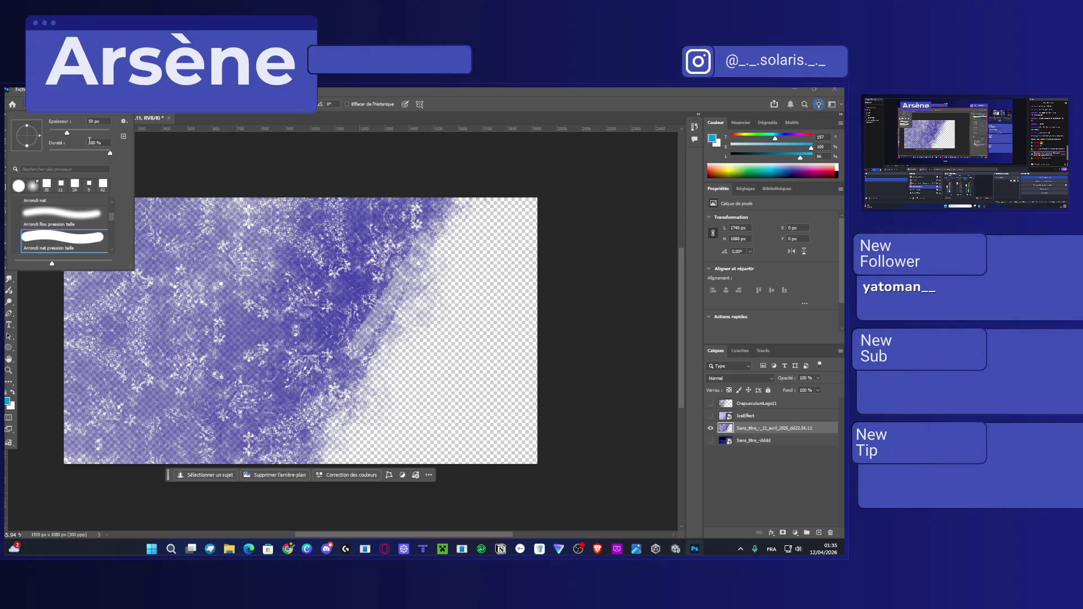
pyautogui.moveTo(76, 133); pyautogui.dragTo(82, 133)
pyautogui.moveTo(464, 229); pyautogui.dragTo(422, 291)
# Turn on IceEffect, CrepusculumLogo11 and the pixel-art window layers, lightening more of the edge.
pyautogui.click(710, 416)
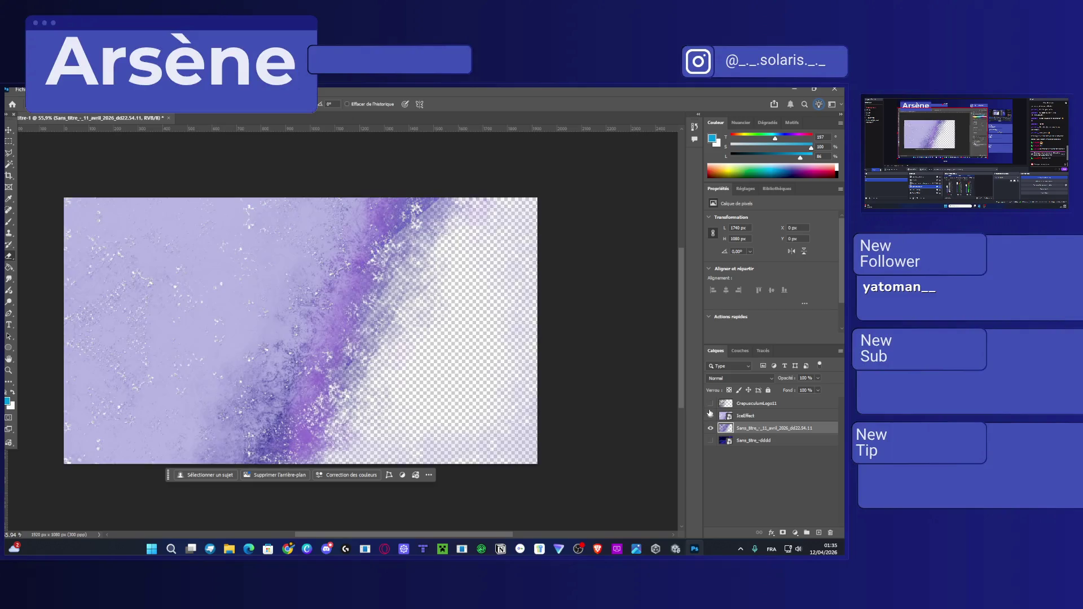
pyautogui.click(711, 404)
pyautogui.moveTo(447, 206)
pyautogui.mouseDown()
pyautogui.moveTo(297, 397)
pyautogui.moveTo(322, 349)
pyautogui.mouseUp()
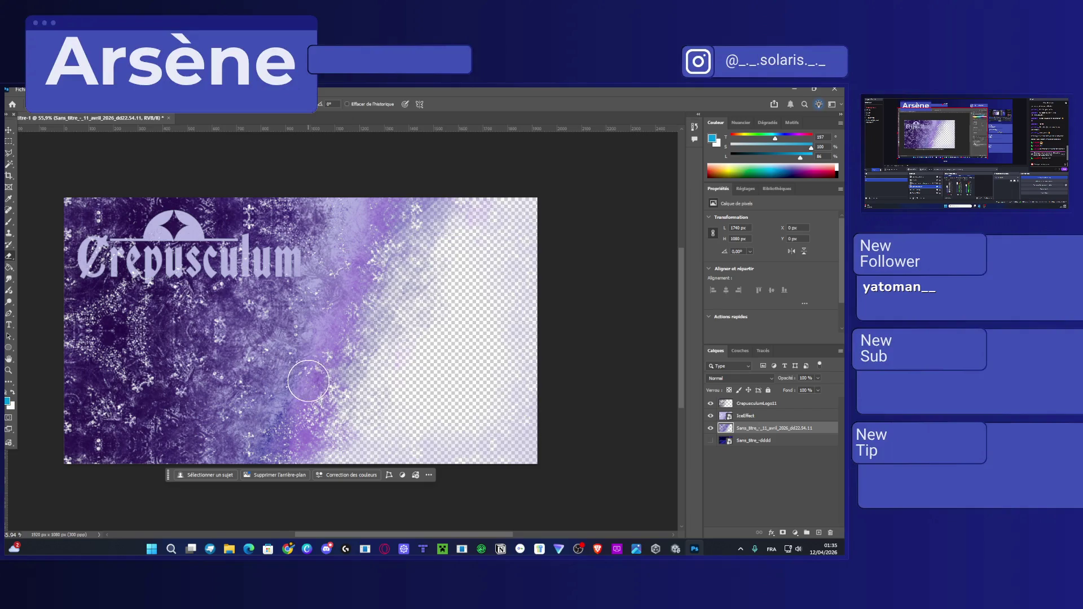
pyautogui.click(710, 441)
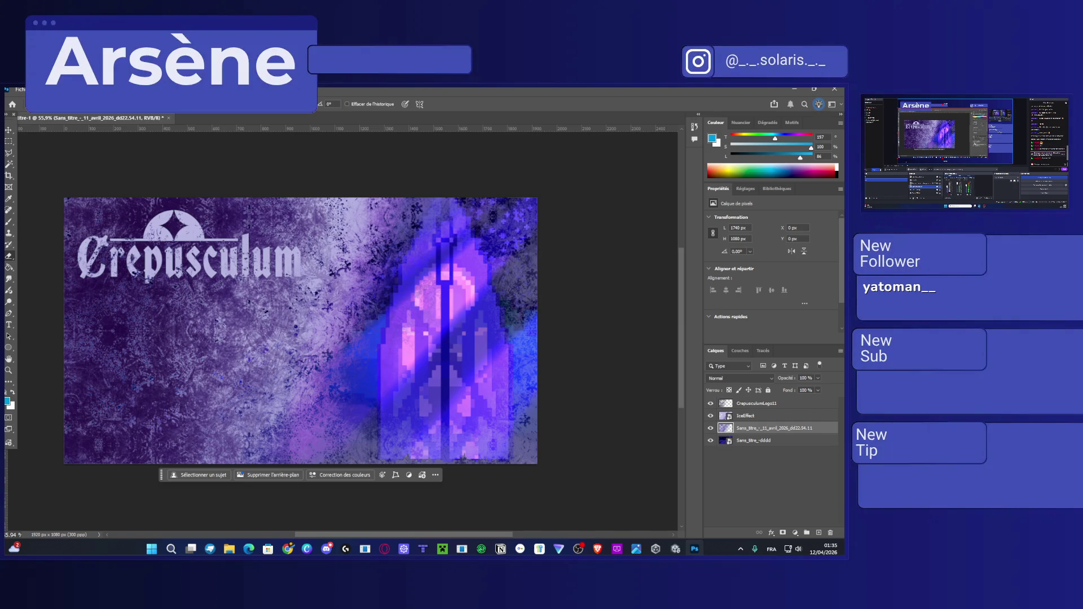
pyautogui.click(327, 549)
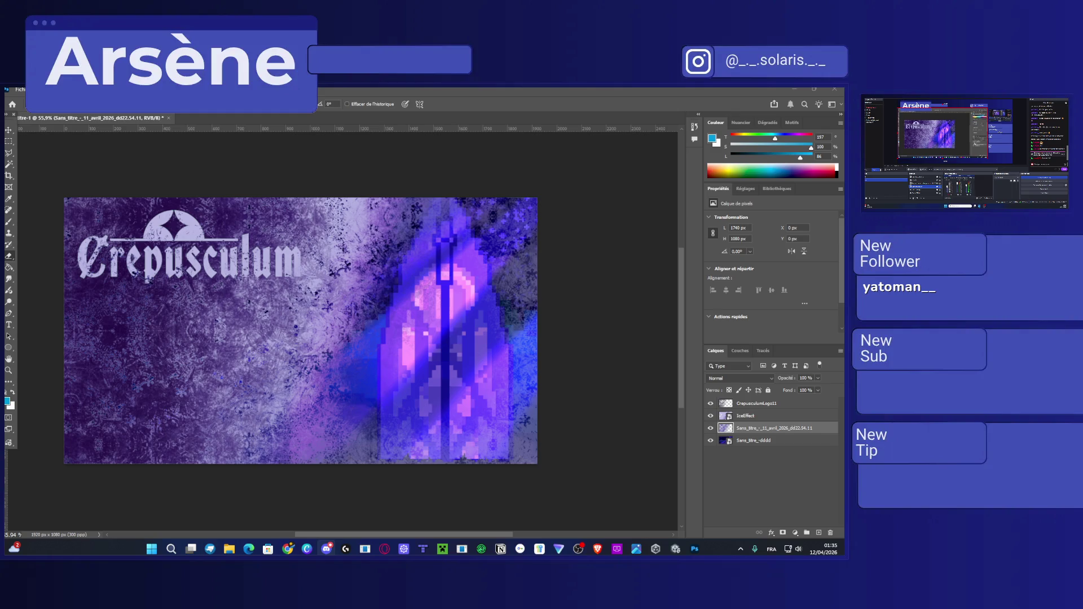
pyautogui.click(118, 124)
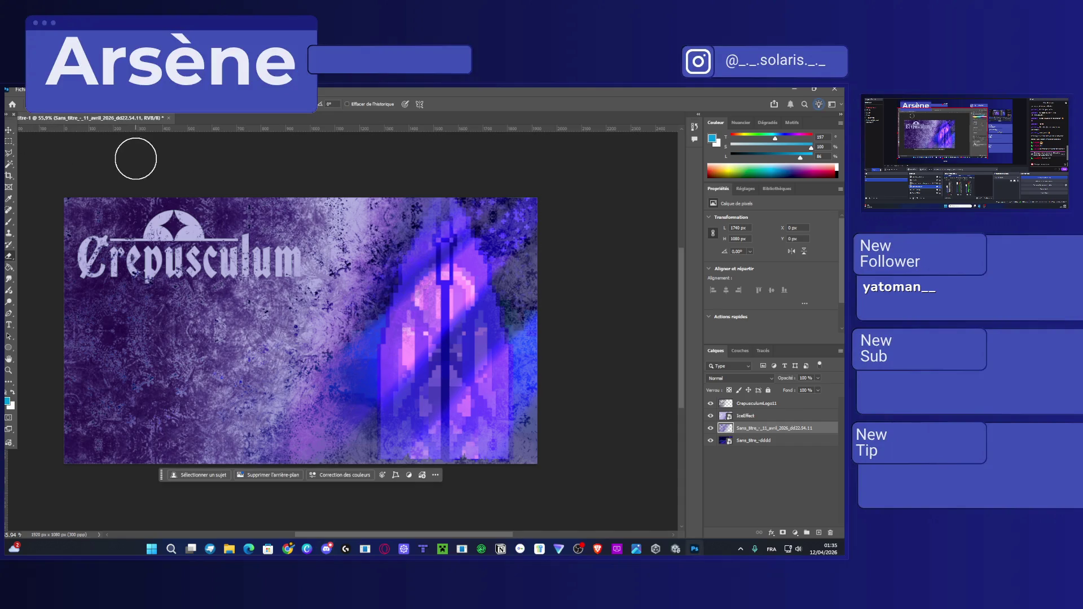
# Deselect all layers and snip the whole title-screen canvas to the clipboard.
pyautogui.hotkey('ctrl', 't')
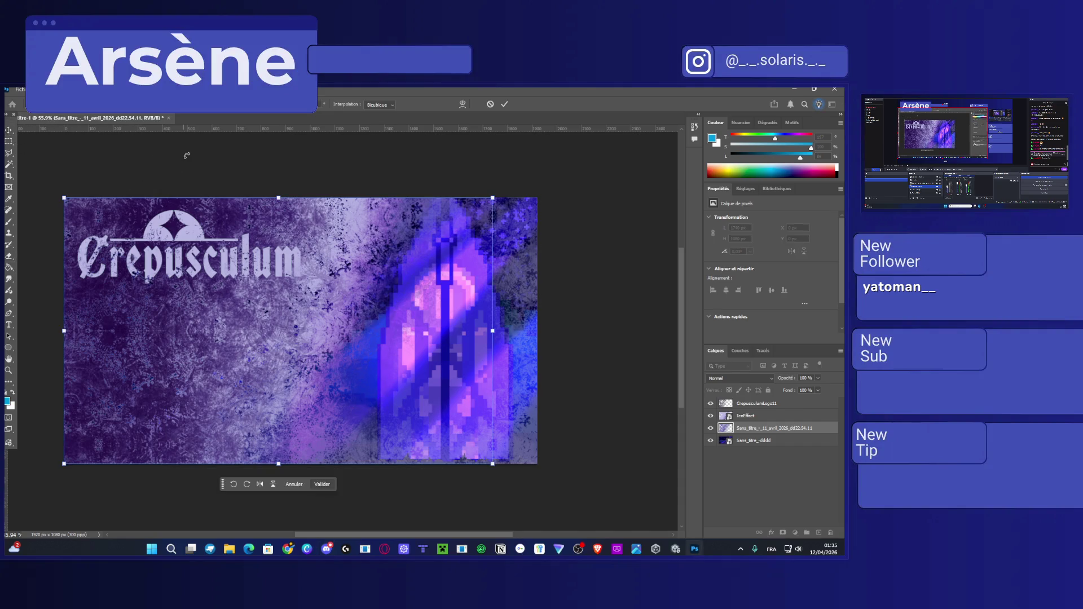
pyautogui.press('Return')
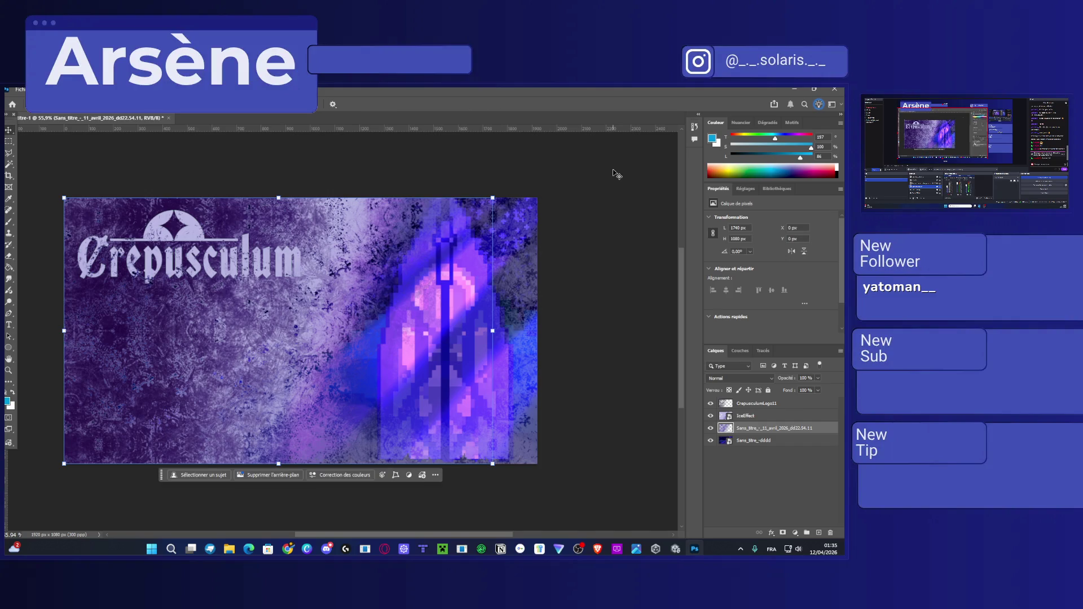
pyautogui.click(737, 483)
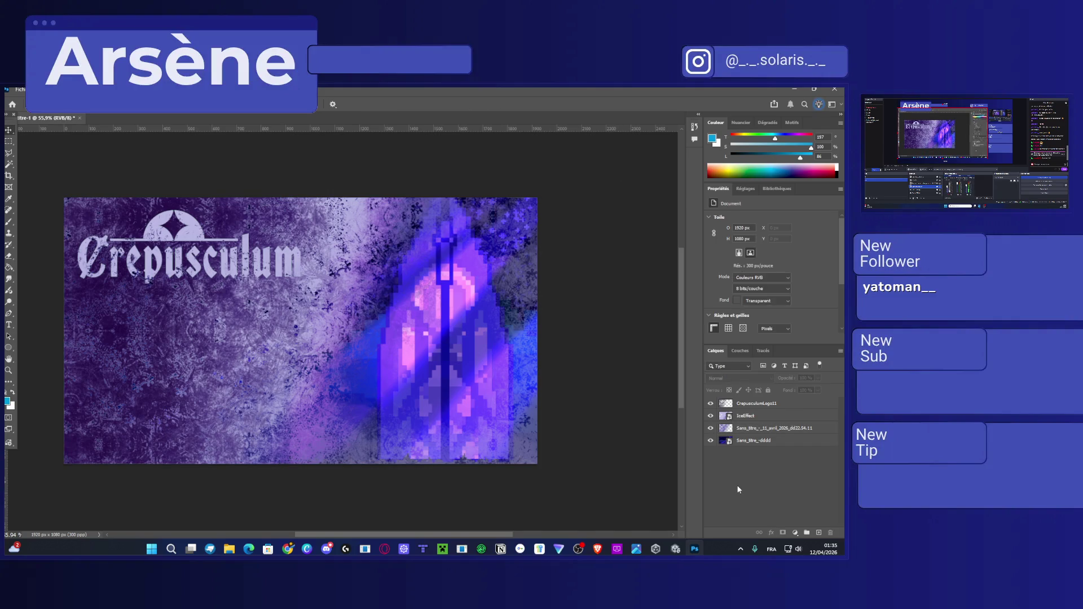
pyautogui.press('super+shift+s')
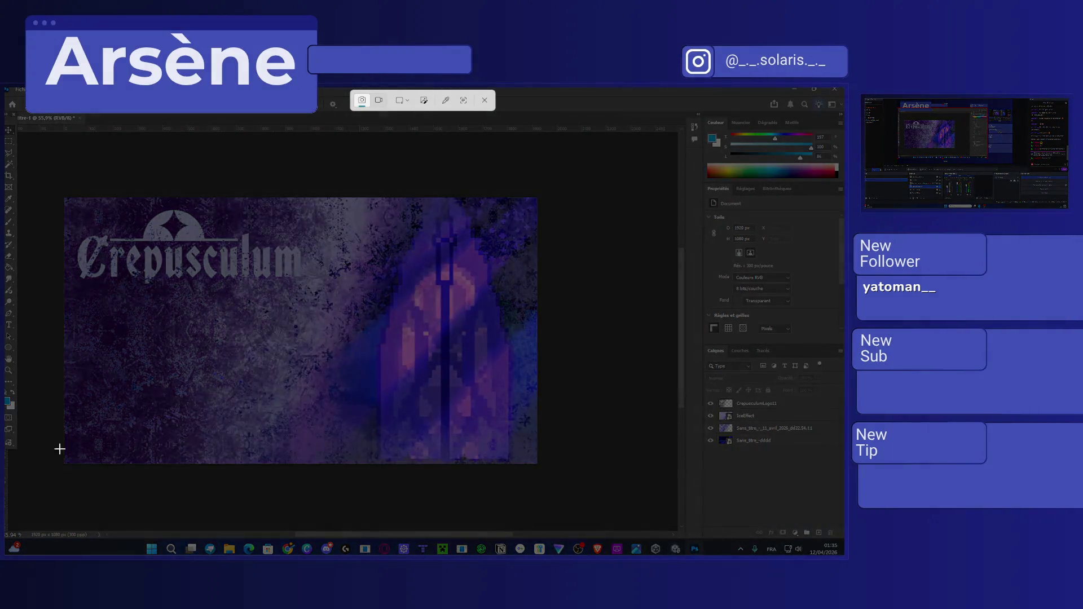
pyautogui.moveTo(65, 464); pyautogui.dragTo(539, 200)
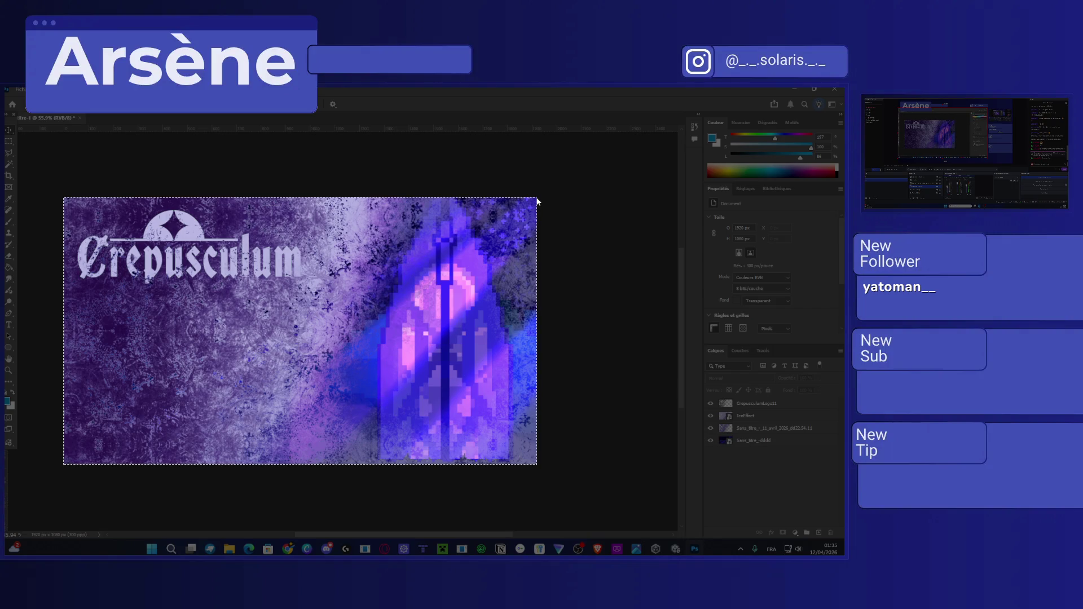
pyautogui.click(498, 223)
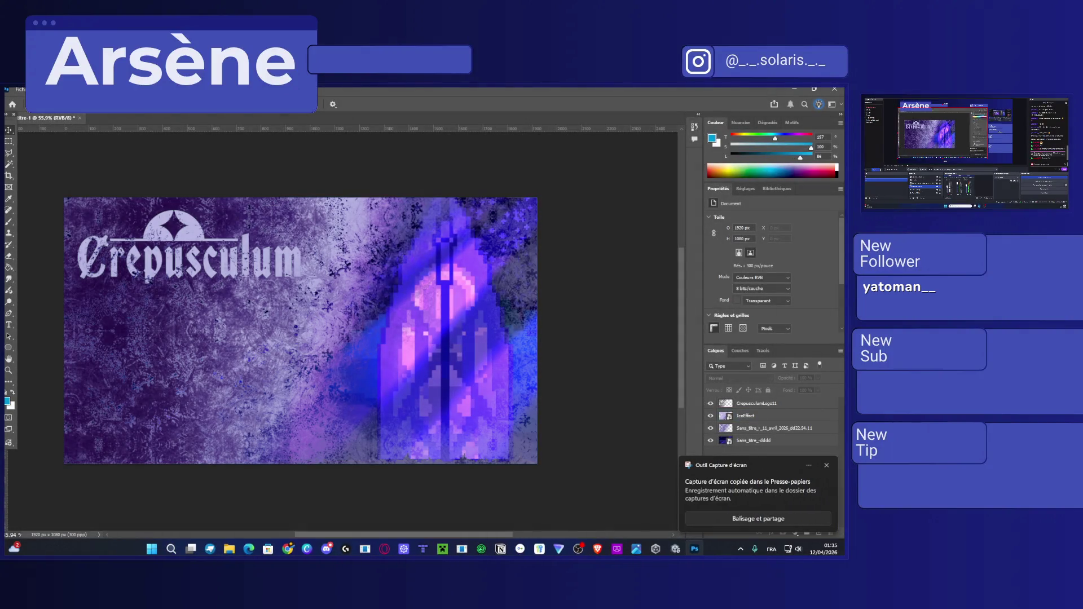
pyautogui.hotkey('alt', 'Tab')
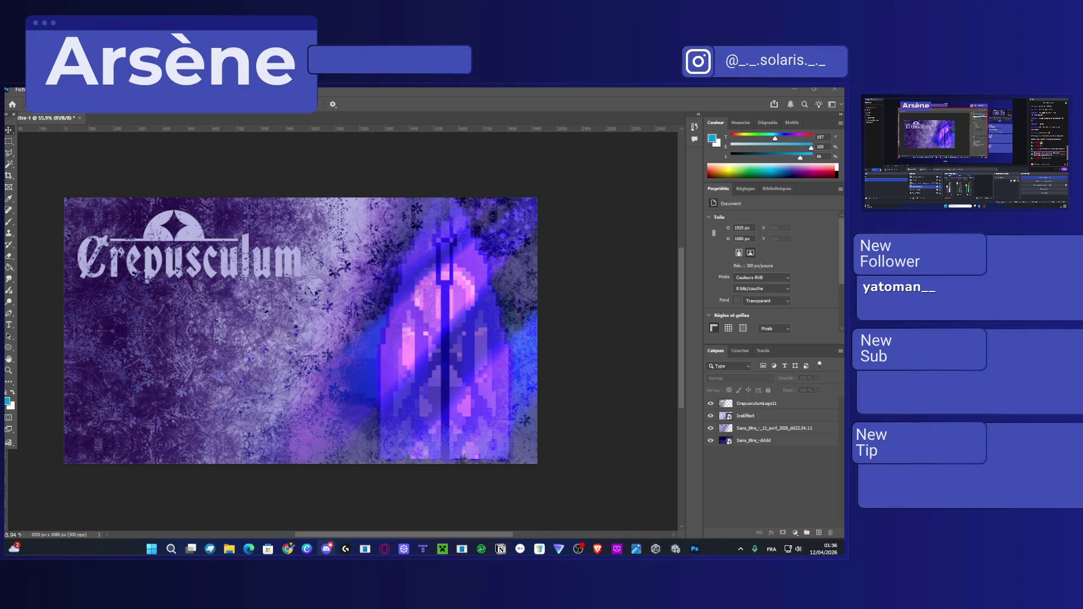
# Save the composition as the cloud document CrepusculumTitleScreen.psdc.
pyautogui.click(756, 88)
pyautogui.hotkey('ctrl', 's')
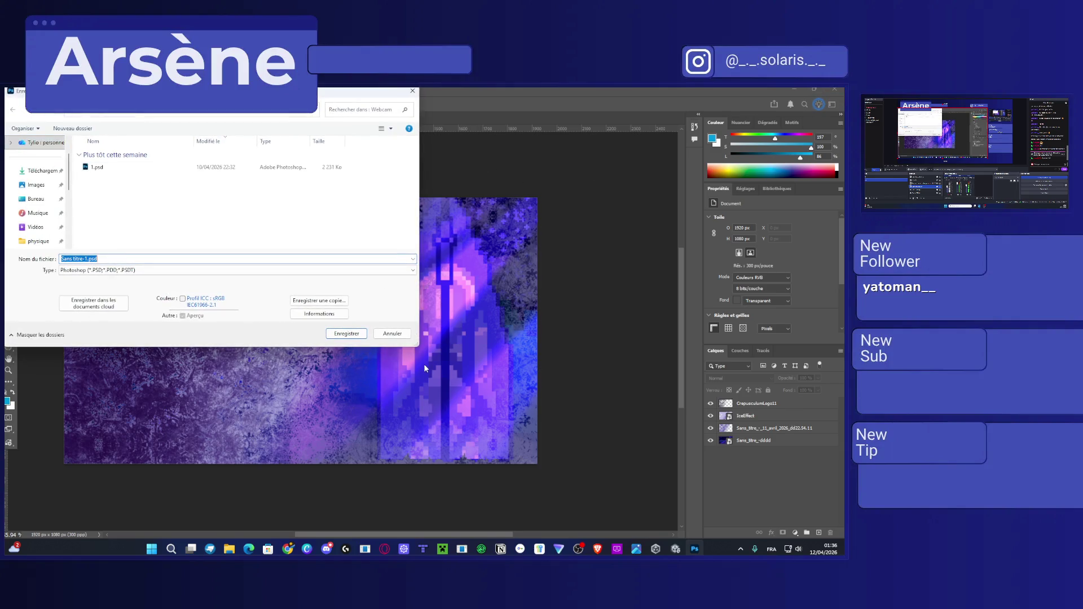
pyautogui.press('Escape')
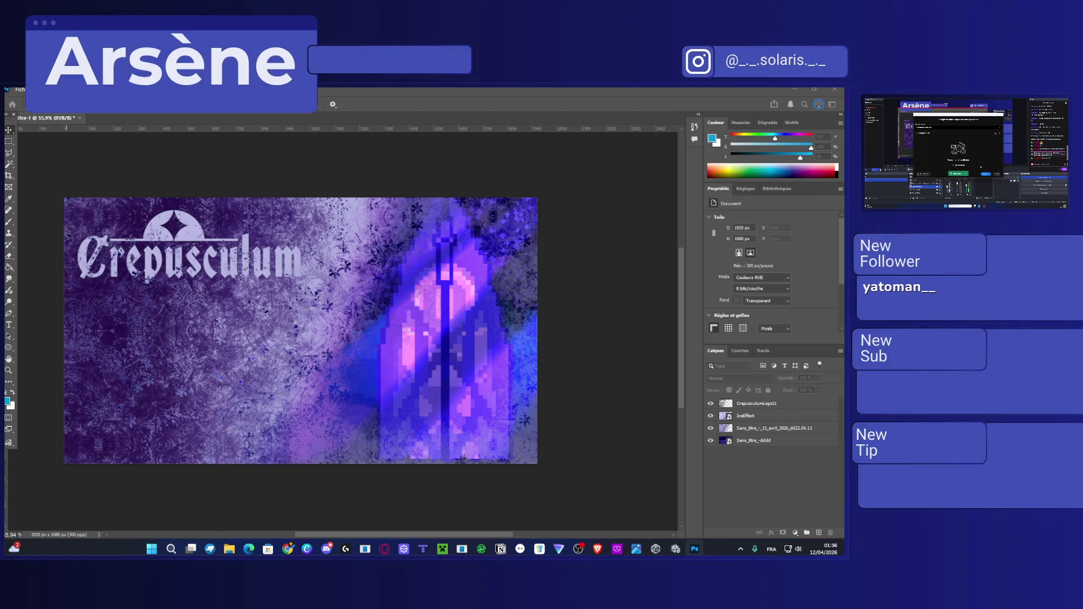
pyautogui.press('Return')
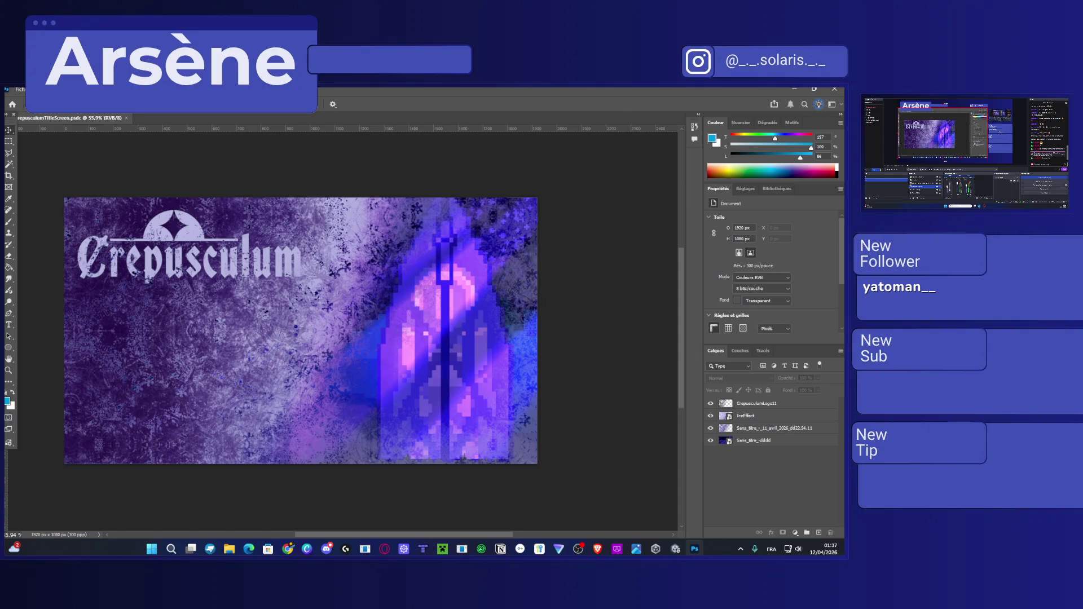
pyautogui.click(327, 549)
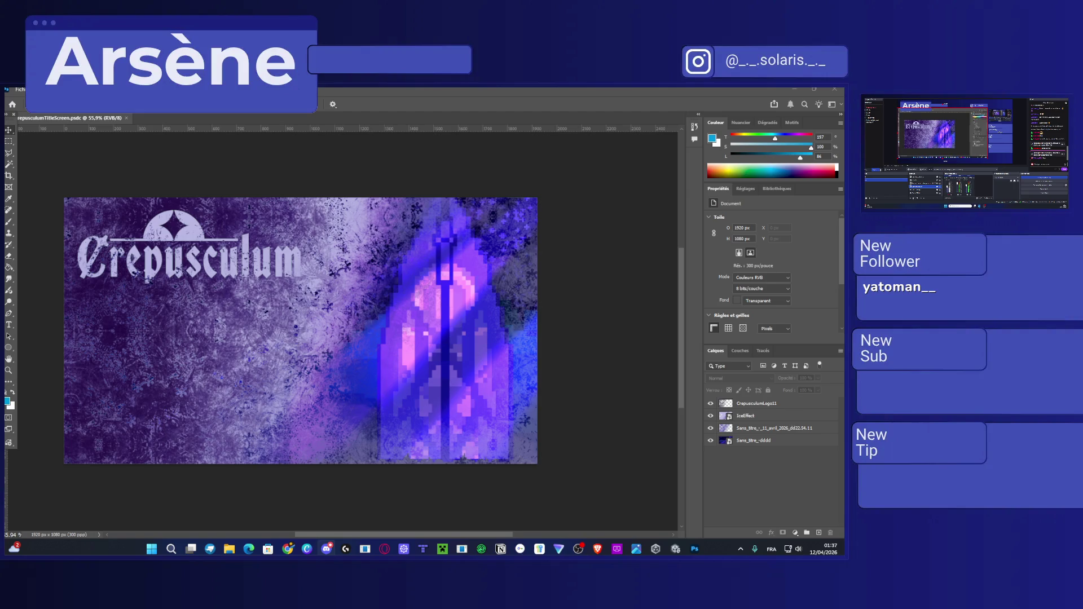
# Quit Photoshop with Ctrl+Q to return to Unity's SnowScene.
pyautogui.hotkey('ctrl', 'q')
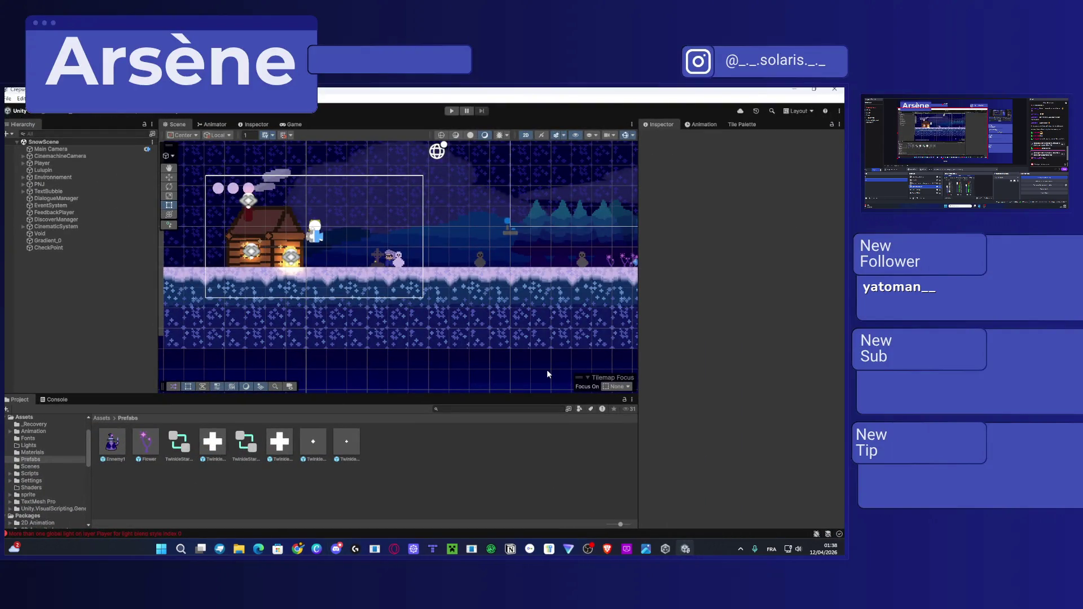
# Review the null reference error and global light warning, then clear the Console.
pyautogui.click(57, 399)
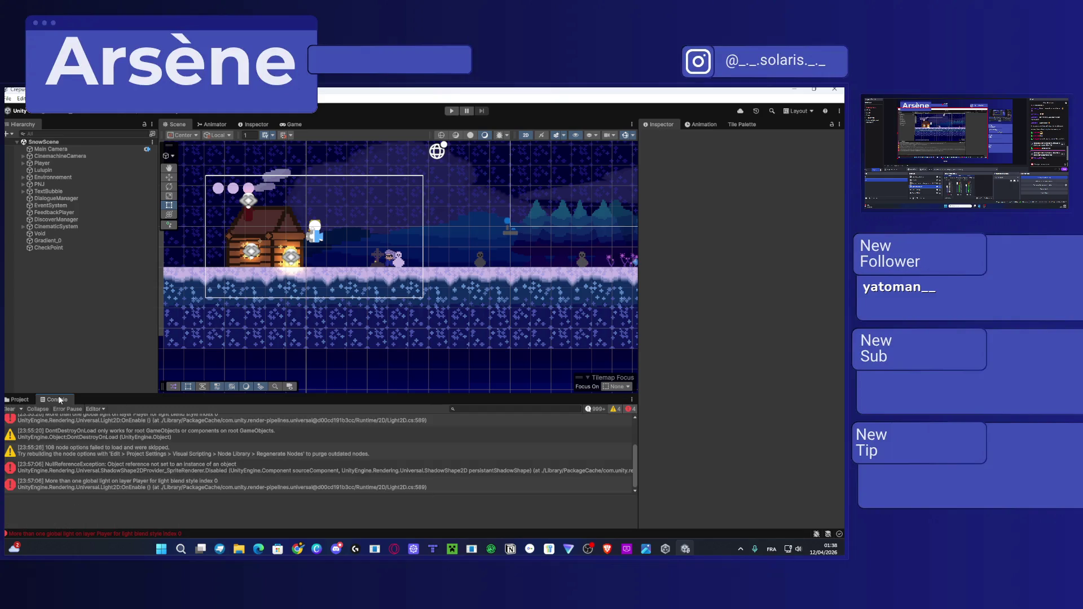
pyautogui.click(156, 471)
pyautogui.click(143, 479)
pyautogui.scroll(2, 144, 475)
pyautogui.scroll(1, 138, 469)
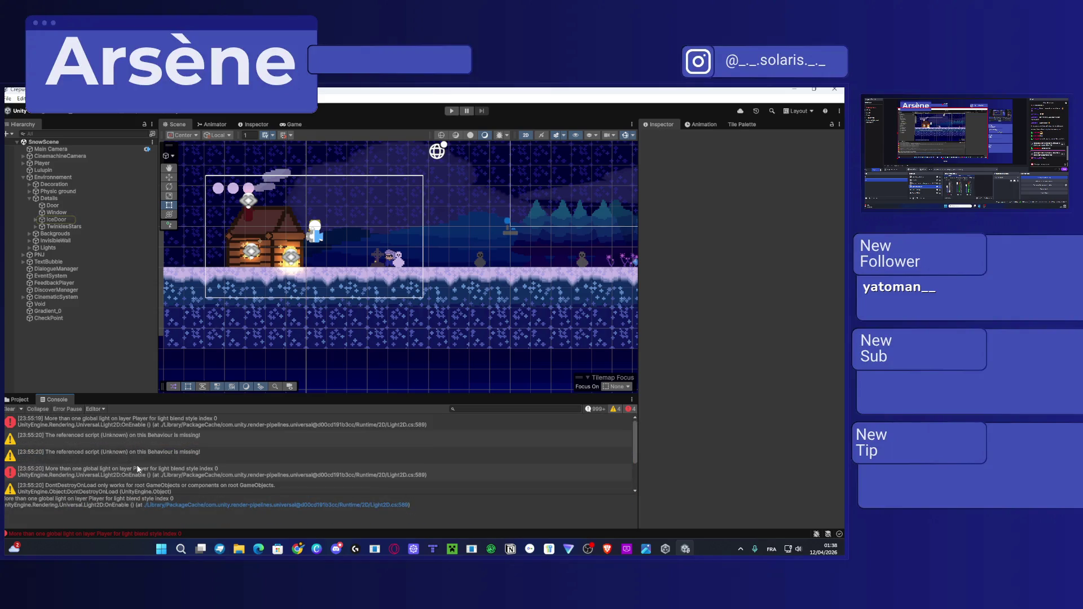
pyautogui.click(12, 400)
pyautogui.click(54, 399)
pyautogui.click(9, 410)
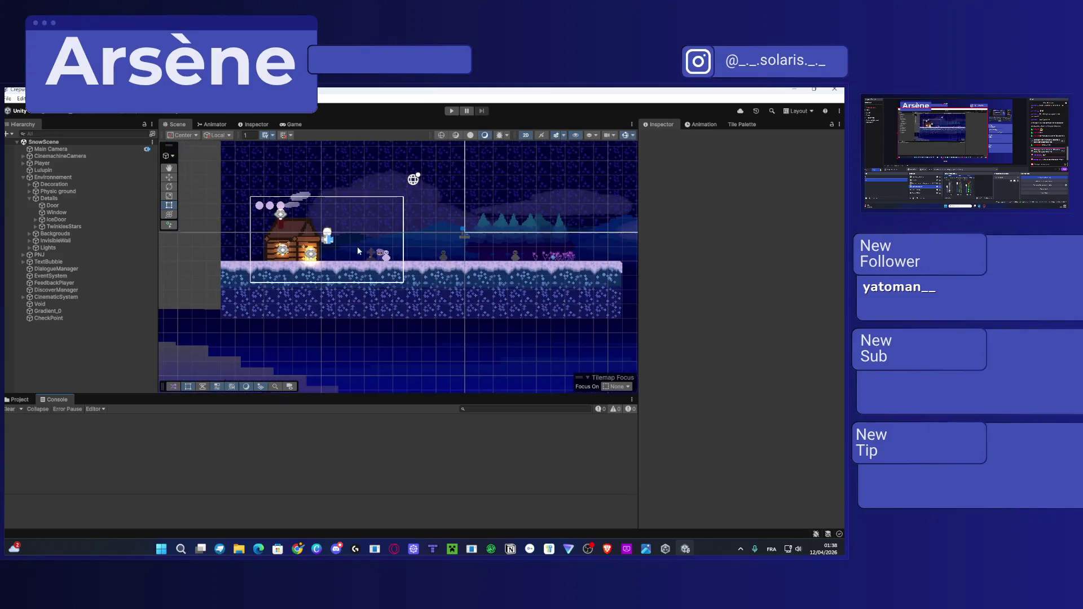
# Frame the snowy cabin in the Scene view and return the Project panel to Assets.
pyautogui.scroll(-3, 357, 246)
pyautogui.scroll(10, 172, 277)
pyautogui.scroll(-5, 264, 296)
pyautogui.scroll(8, 374, 222)
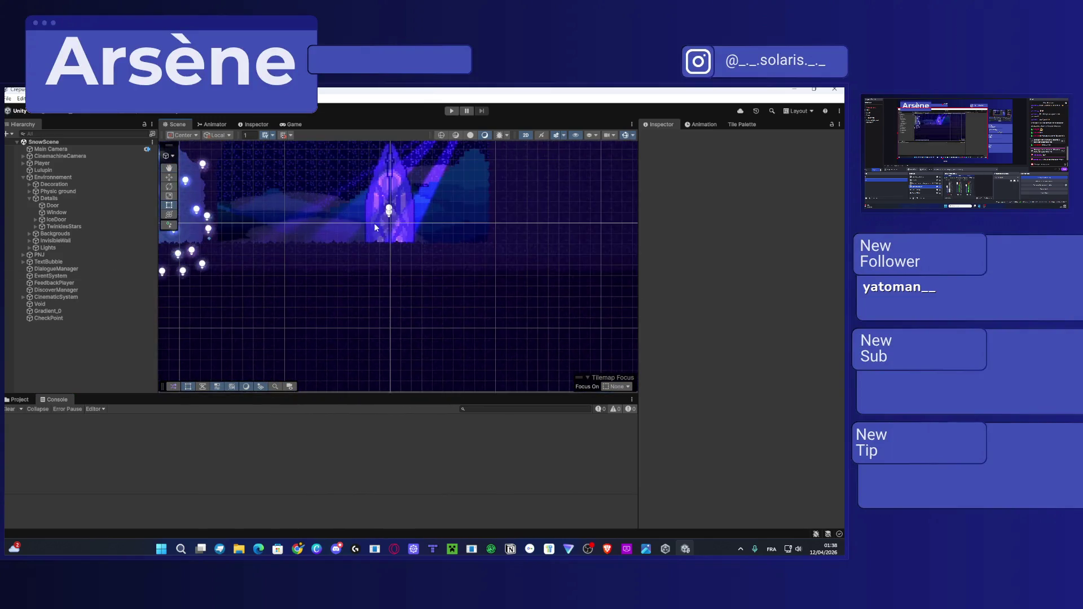
pyautogui.scroll(2, 377, 215)
pyautogui.scroll(-2, 377, 215)
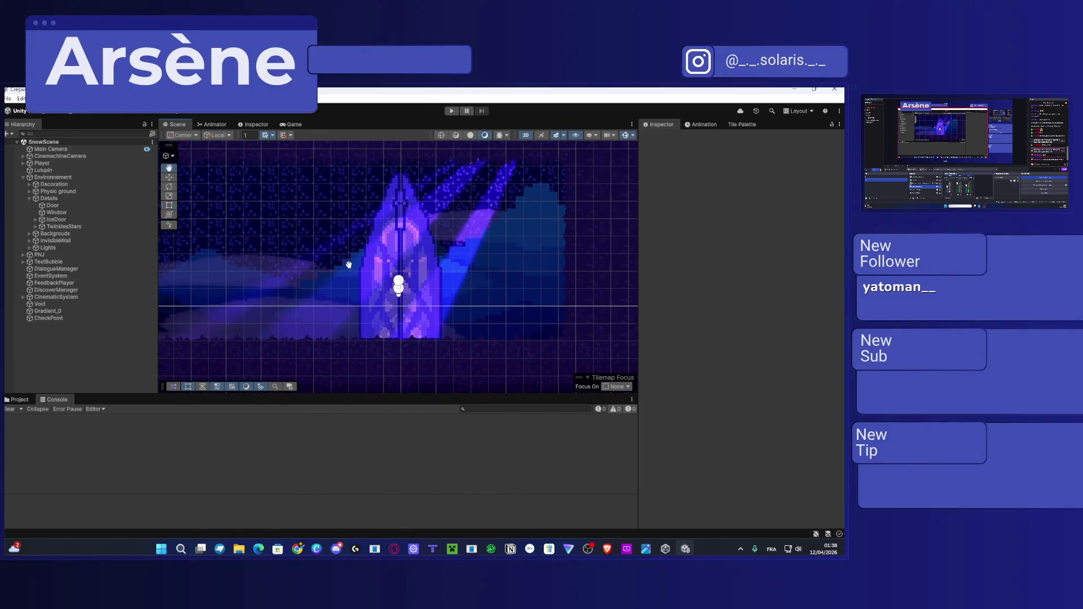
pyautogui.scroll(-6, 369, 269)
pyautogui.hscroll(-5, 369, 268)
pyautogui.scroll(5, 398, 205)
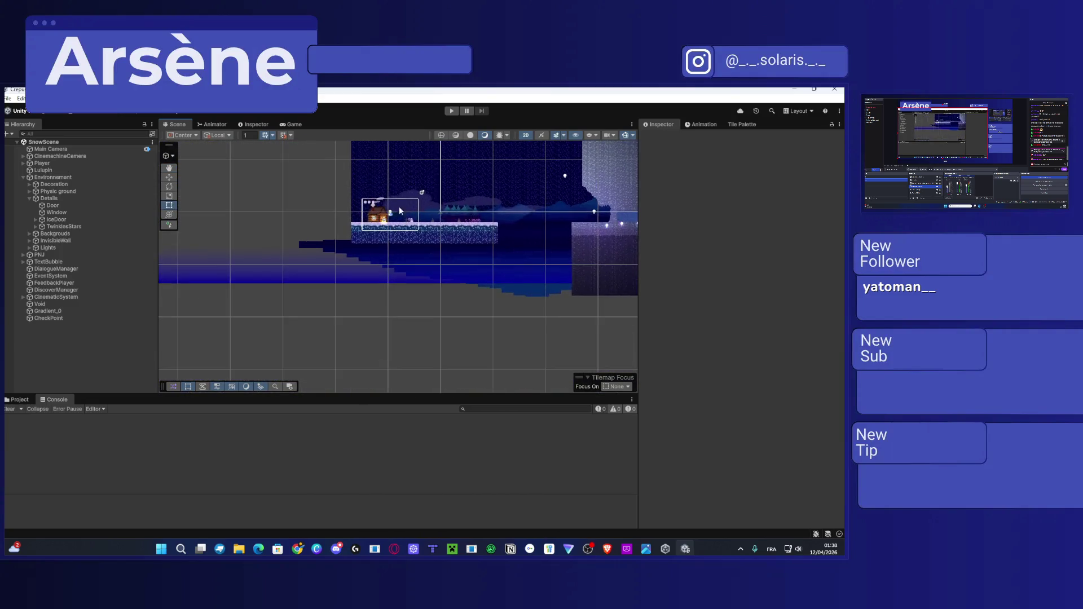
pyautogui.scroll(5, 391, 209)
pyautogui.press('f')
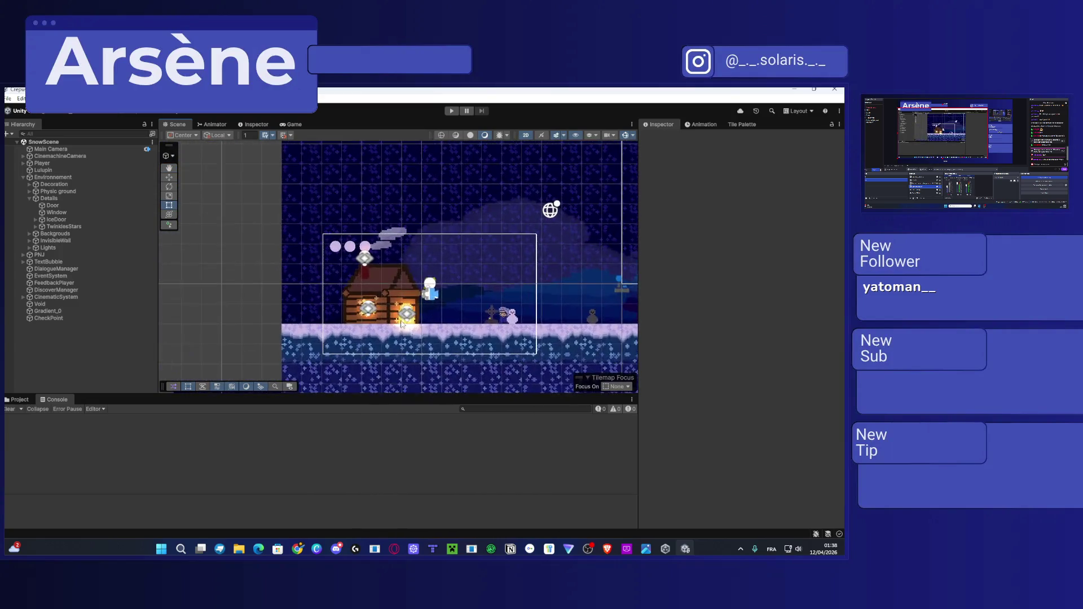
pyautogui.click(17, 400)
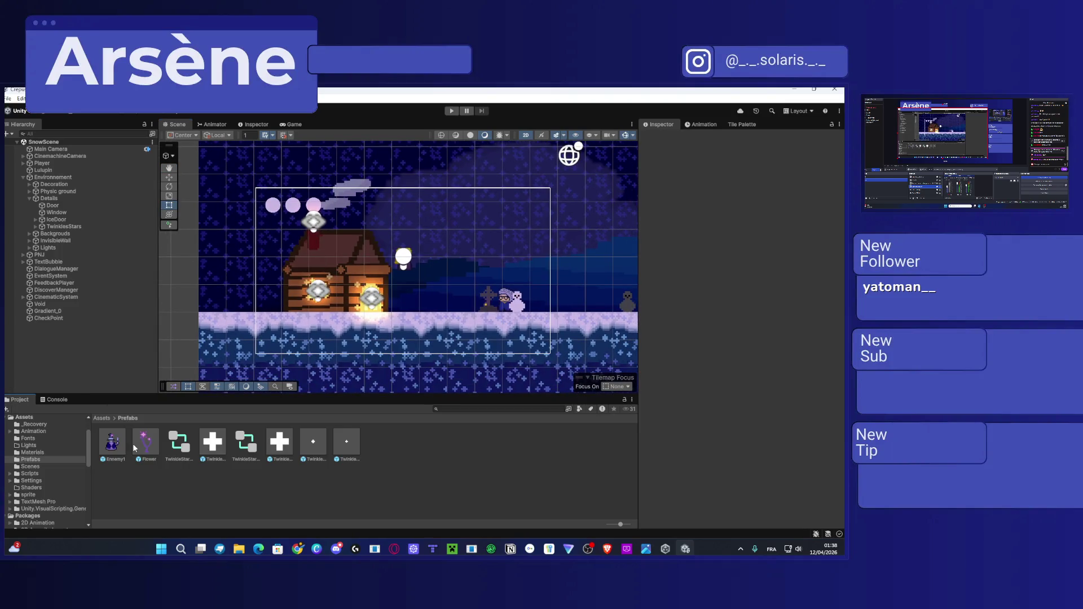
pyautogui.click(105, 420)
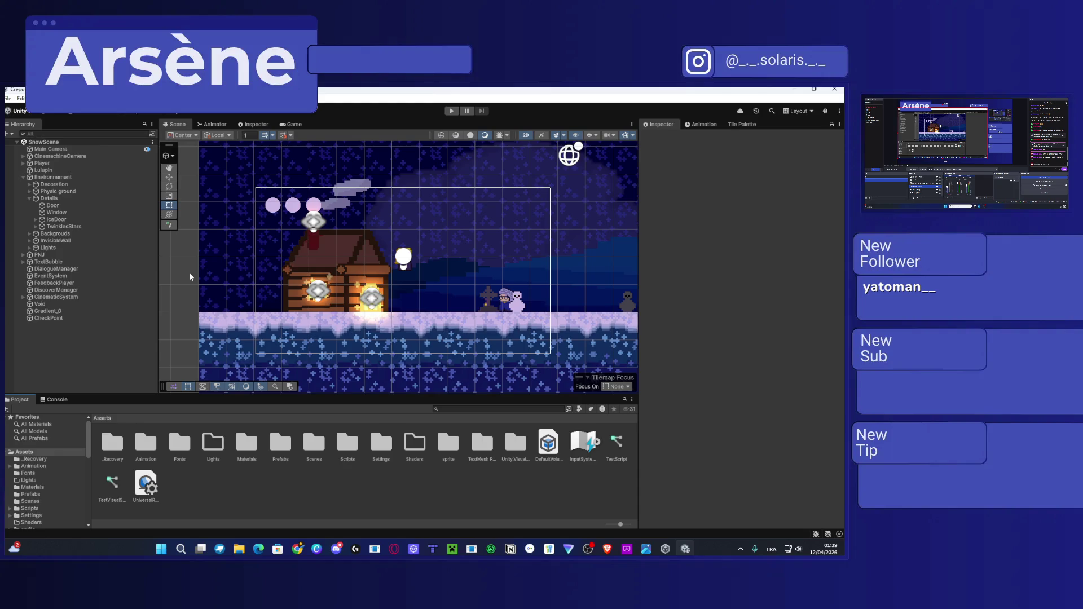
# Open the TitleScreen scene from the Scenes folder and centre the Option panel.
pyautogui.doubleClick(306, 445)
pyautogui.doubleClick(180, 445)
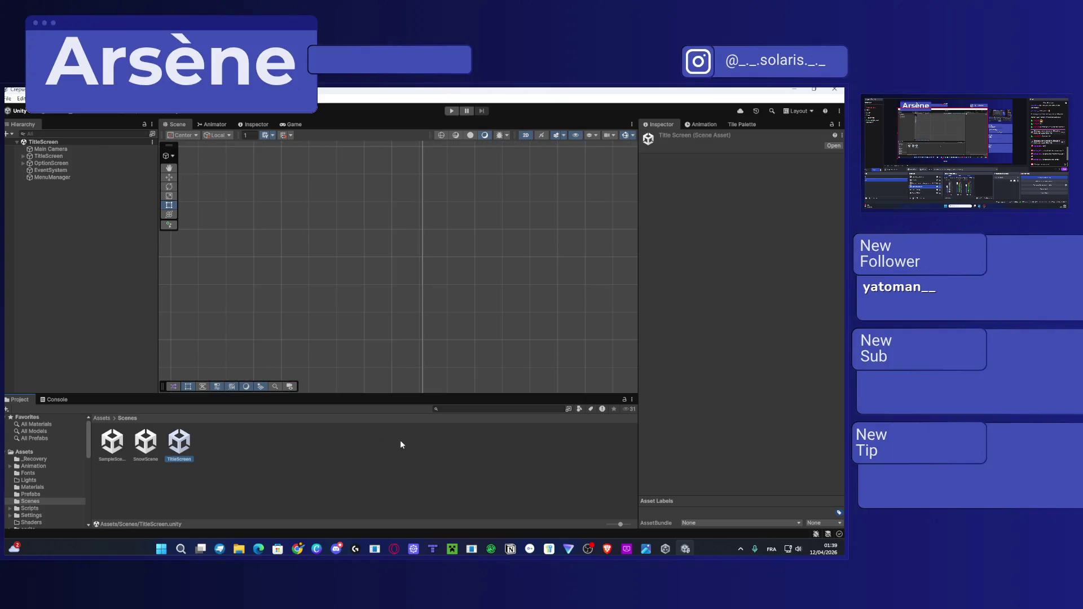
pyautogui.scroll(-5, 329, 269)
pyautogui.scroll(-3, 306, 272)
pyautogui.scroll(-3, 321, 276)
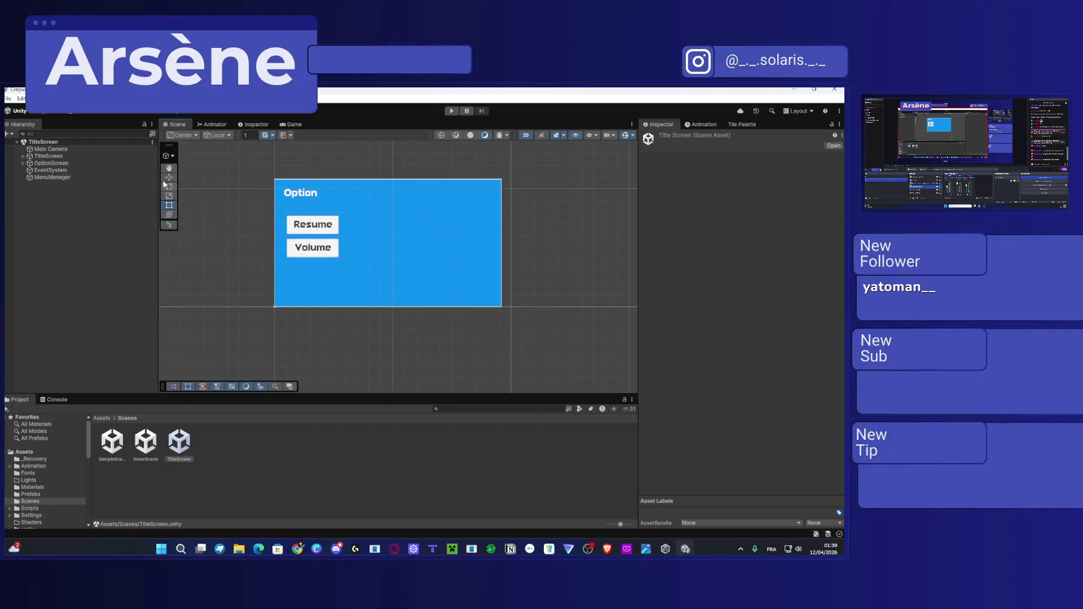
pyautogui.press('Right')
pyautogui.press('Up')
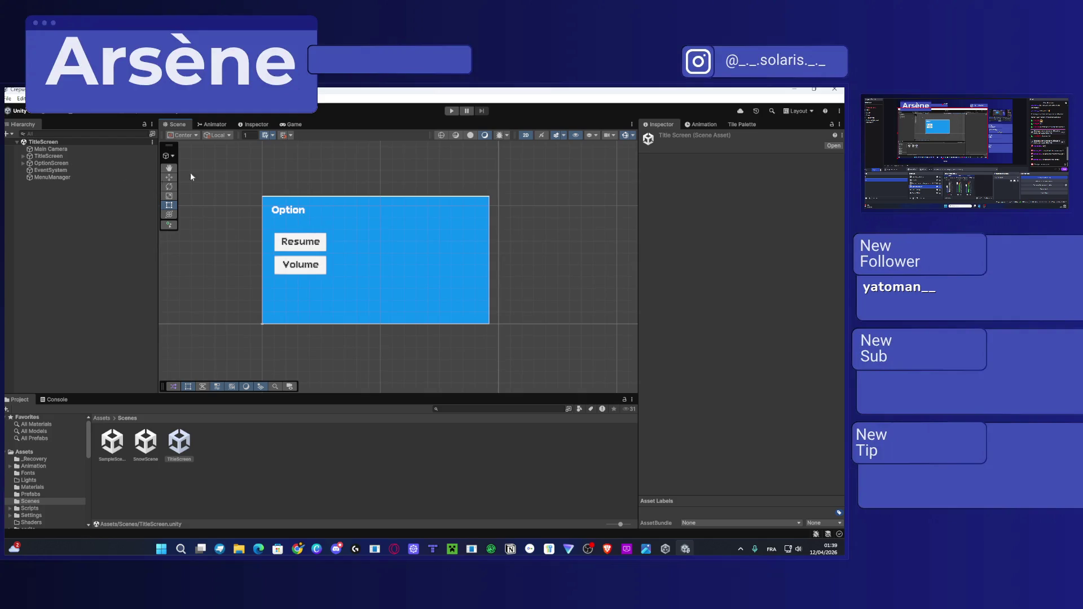
# Expand TitleScreen and OptionScreen in the Hierarchy and hide OptionScreen.
pyautogui.click(23, 163)
pyautogui.click(45, 156)
pyautogui.click(23, 156)
pyautogui.click(45, 164)
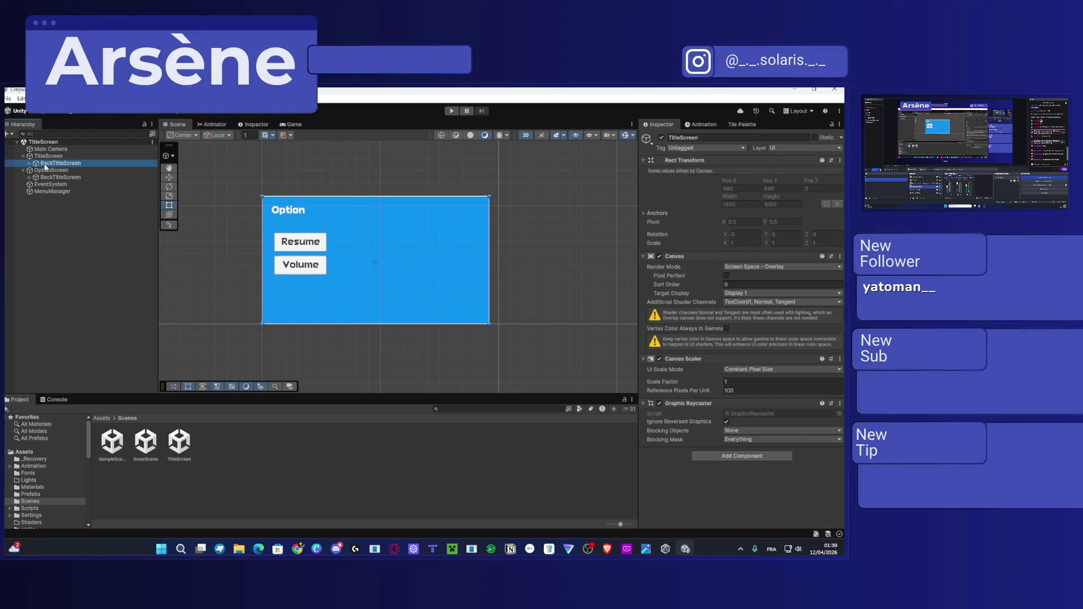
pyautogui.click(85, 178)
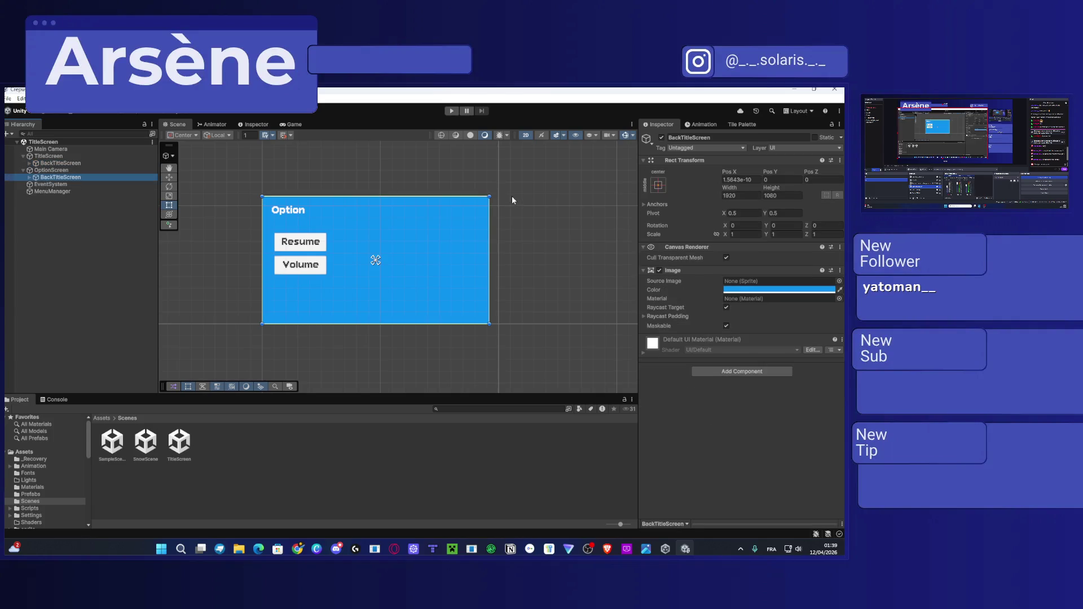
pyautogui.click(6, 169)
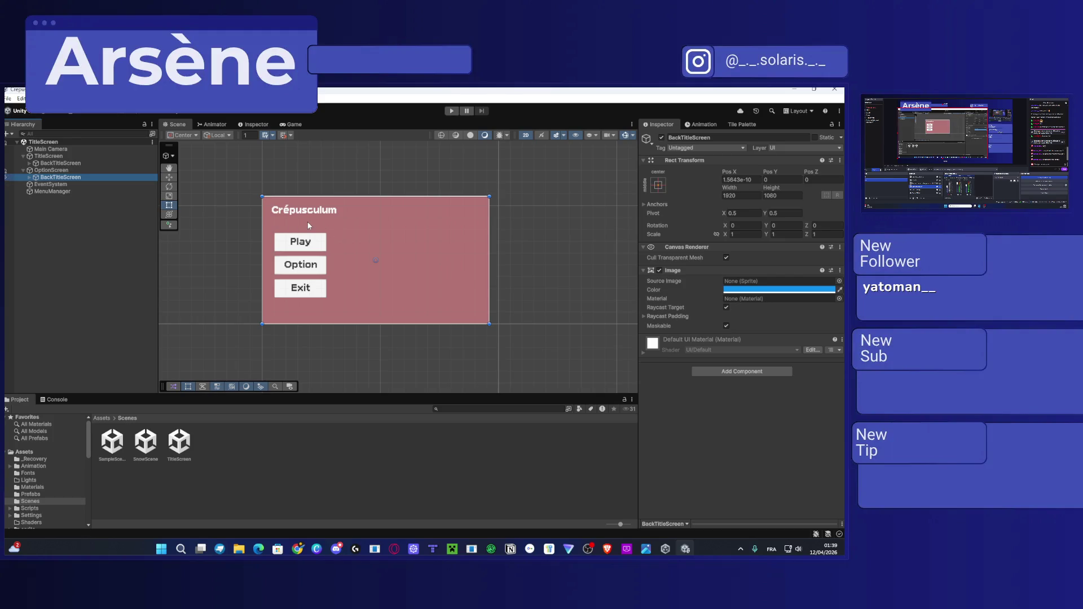
# Select the title screen's BackTitleScreen background and go to the Assets top level.
pyautogui.hotkey('alt', 'Tab')
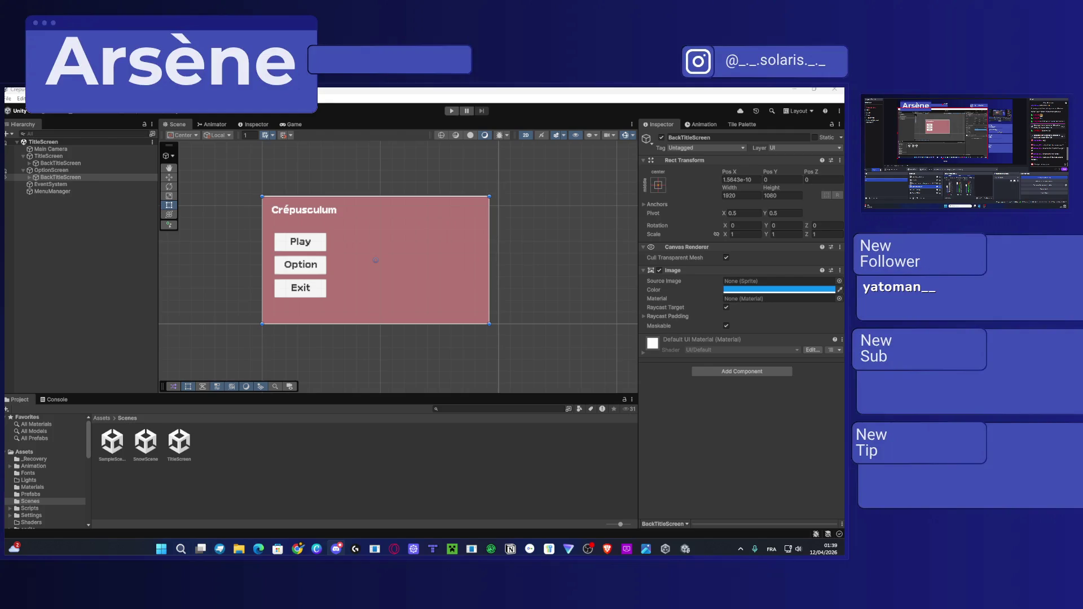
pyautogui.click(220, 328)
pyautogui.scroll(2, 327, 260)
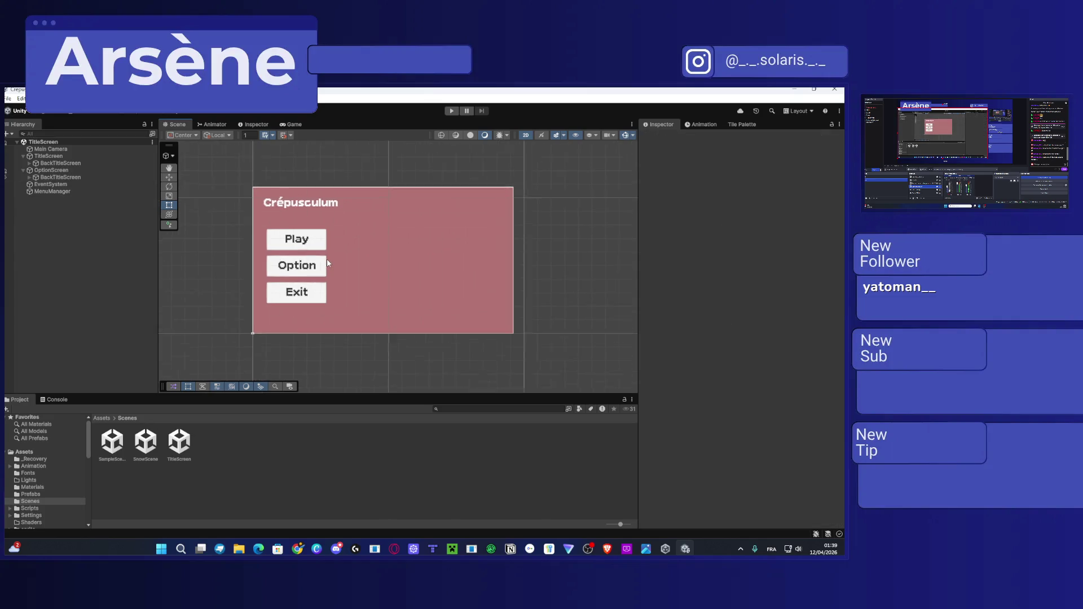
pyautogui.click(97, 162)
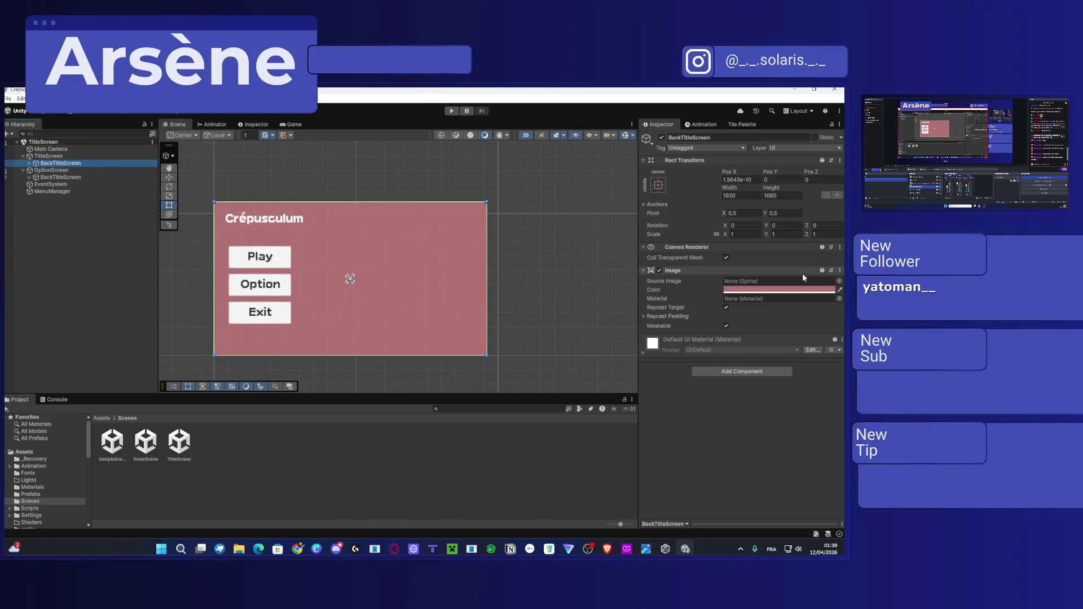
pyautogui.click(102, 419)
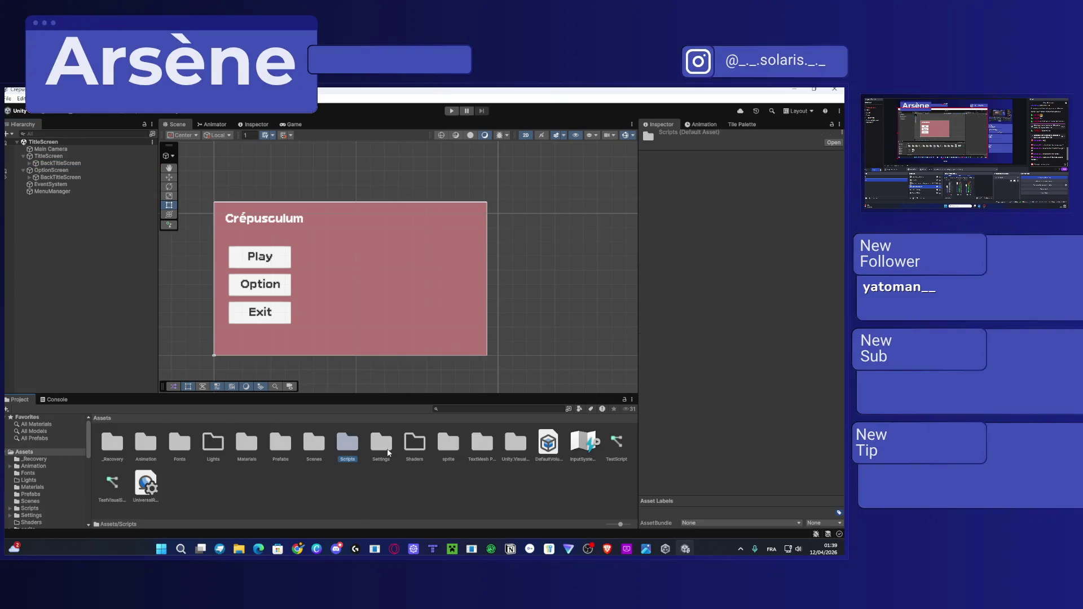
# Browse to Assets/sprite/UI, then launch Photoshop 2026 from the Start search.
pyautogui.doubleClick(448, 443)
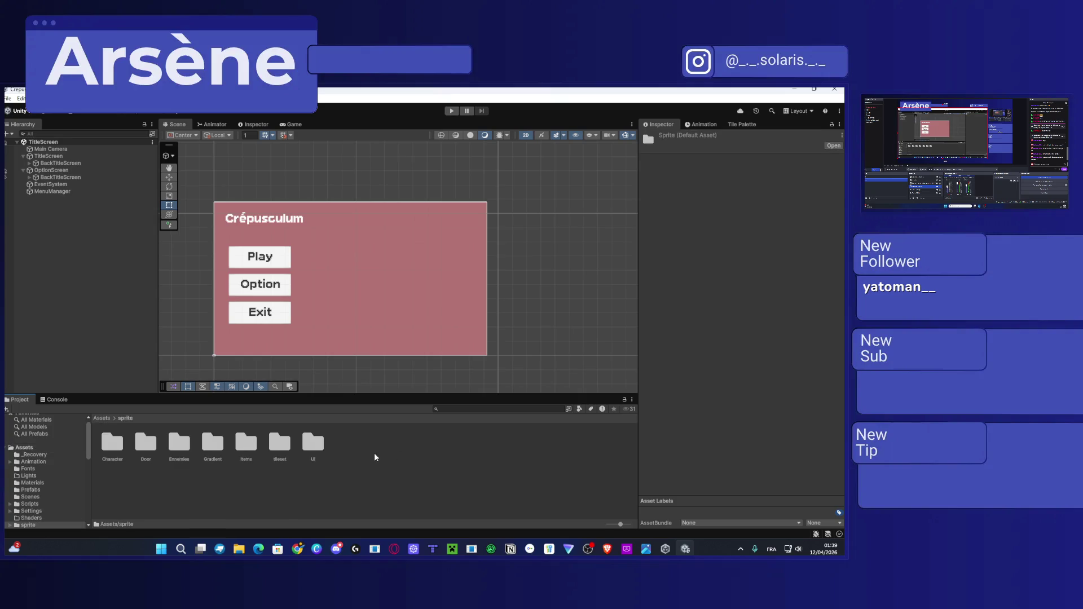
pyautogui.doubleClick(323, 444)
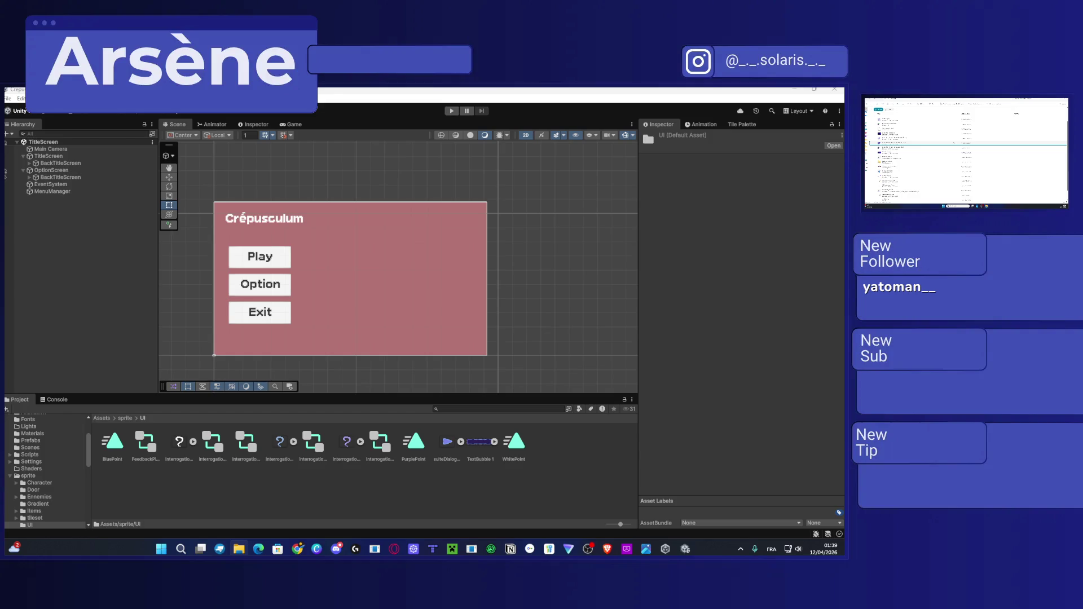
pyautogui.press('super')
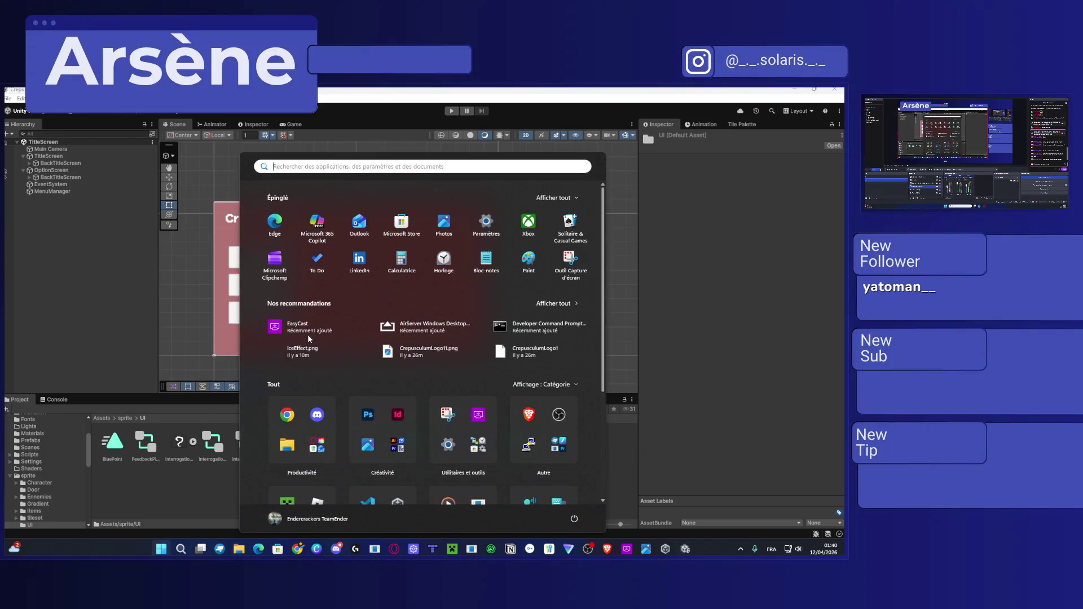
pyautogui.write('p')
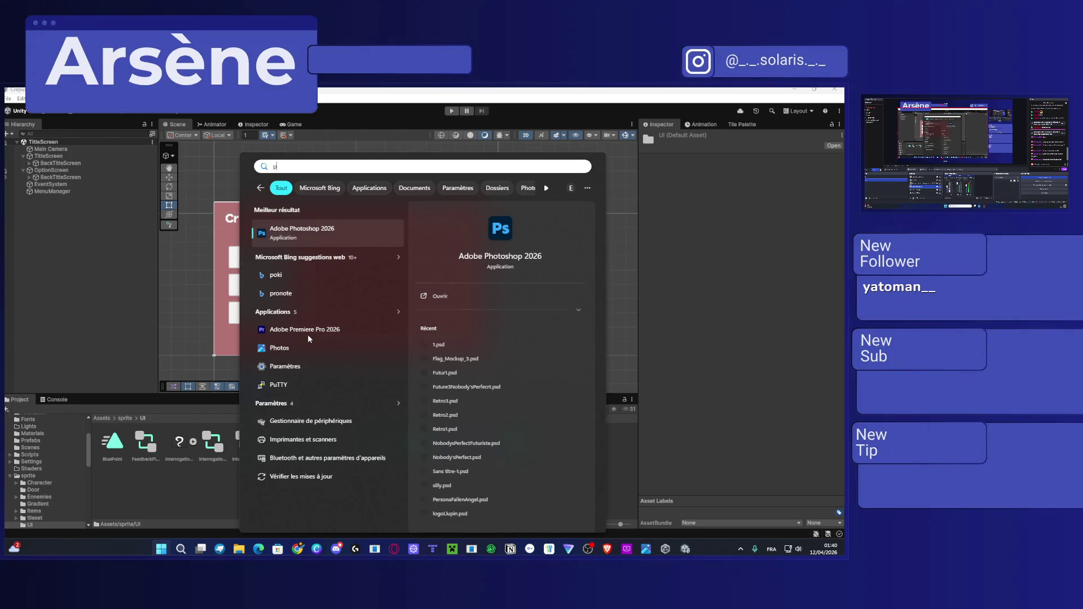
pyautogui.press('Return')
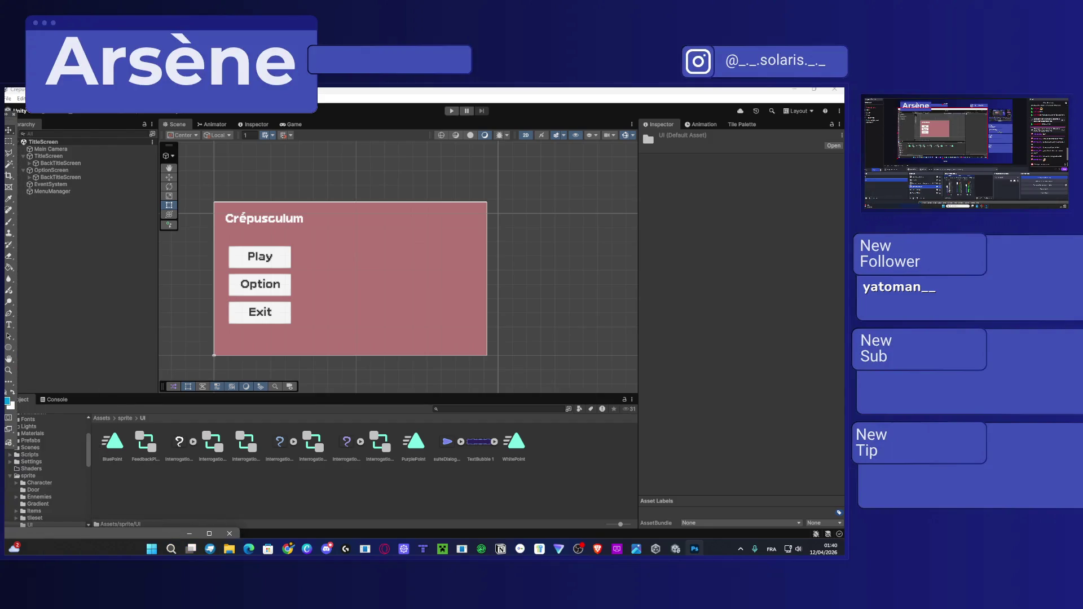
# Quick-export CrepusculumTitleScreen as a PNG via Fichier > Exportation, then close Photoshop.
pyautogui.hotkey('alt', 'Tab')
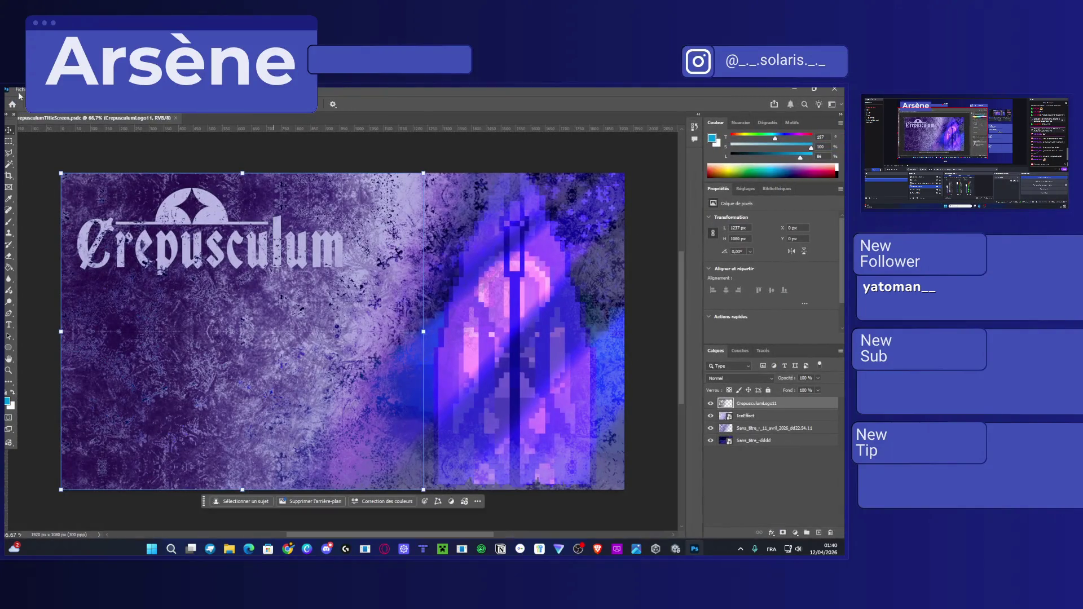
pyautogui.click(19, 90)
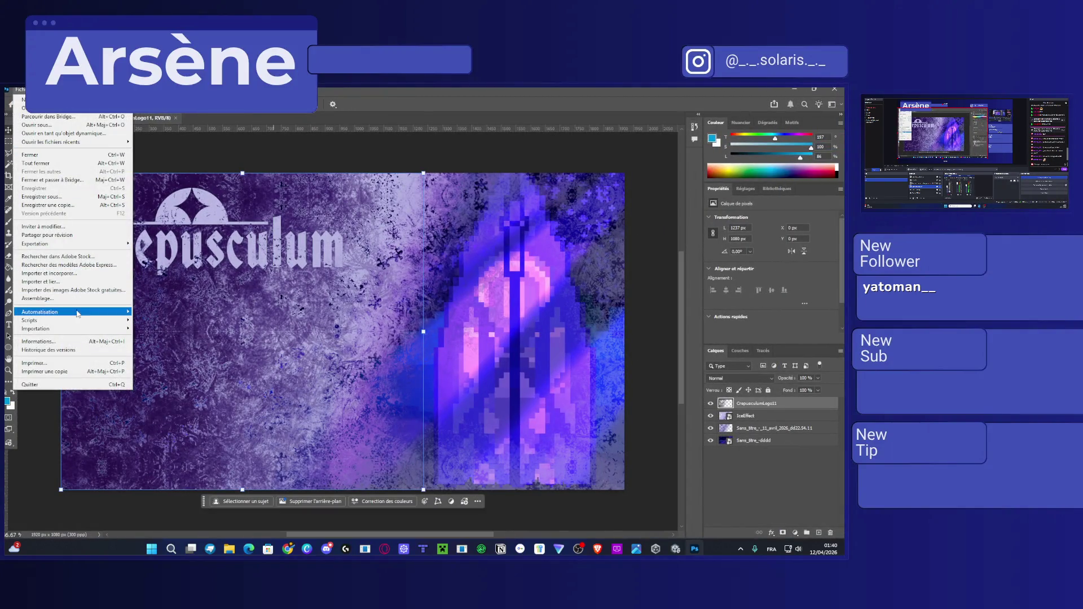
pyautogui.moveTo(113, 244)
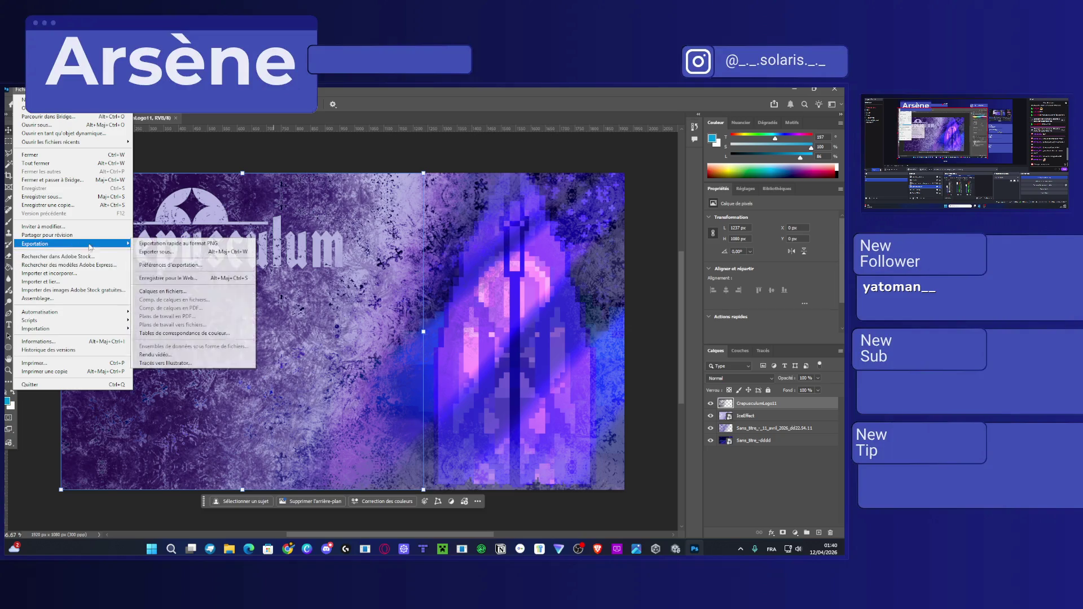
pyautogui.click(182, 244)
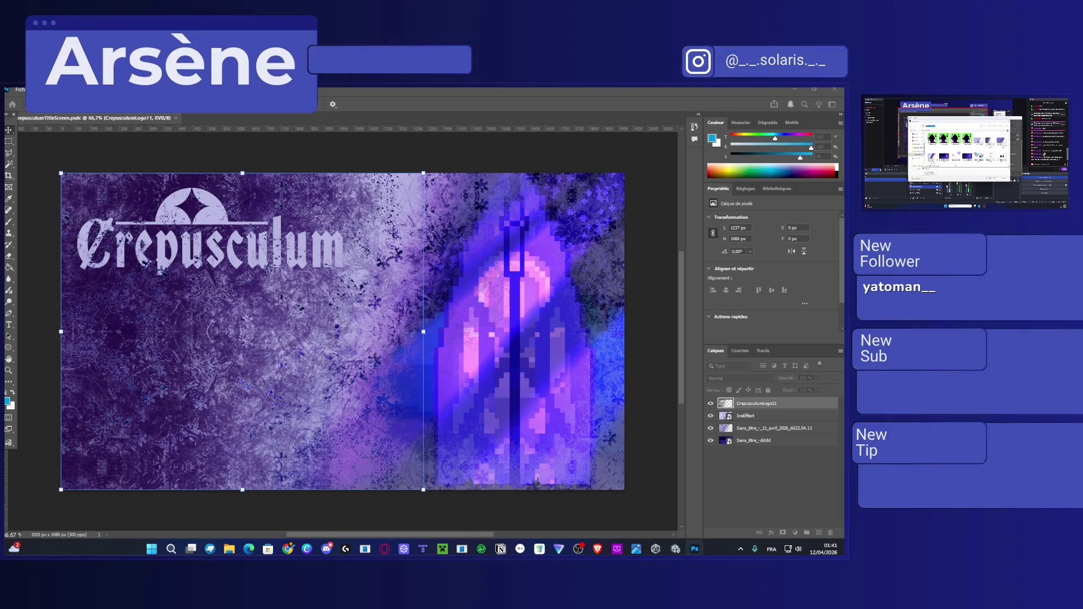
pyautogui.press('Return')
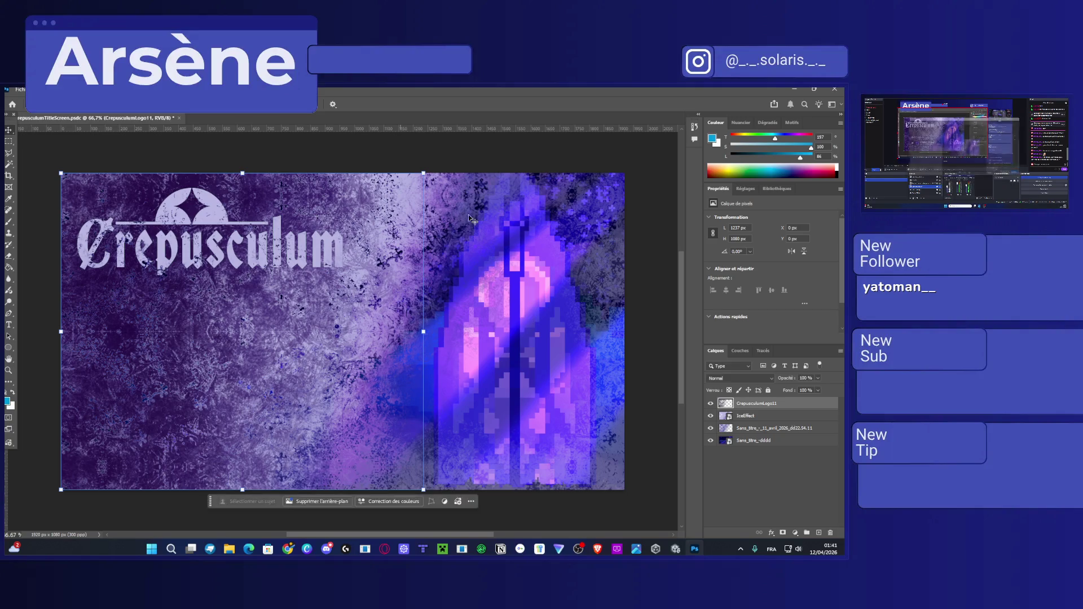
pyautogui.click(835, 89)
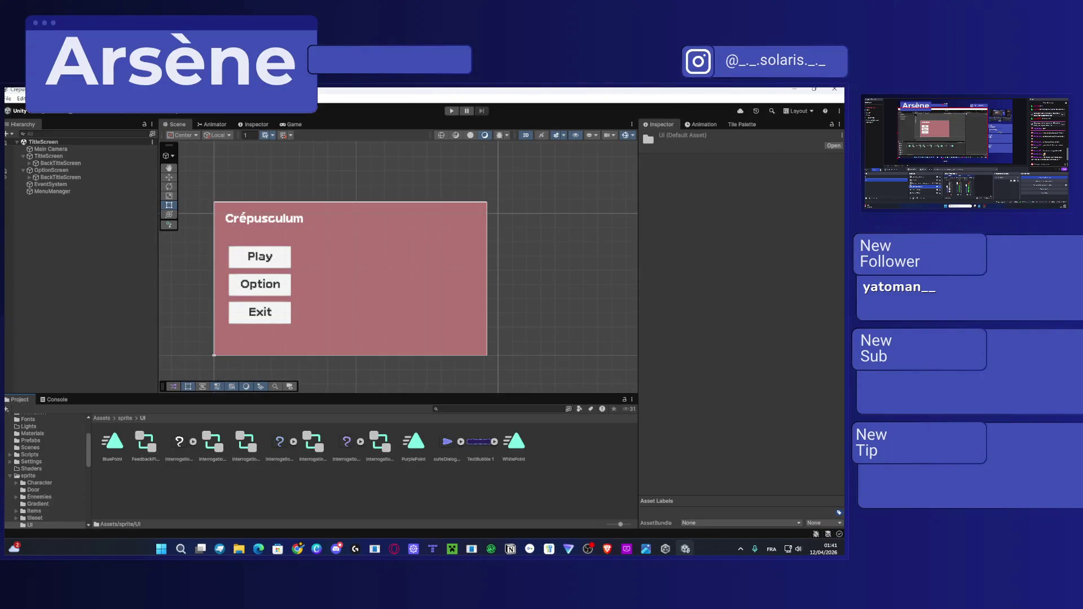
# Import CrepusculumTitleScreen.png into UI sprites and set it as BackTitleScreen's Source Image.
pyautogui.click(241, 546)
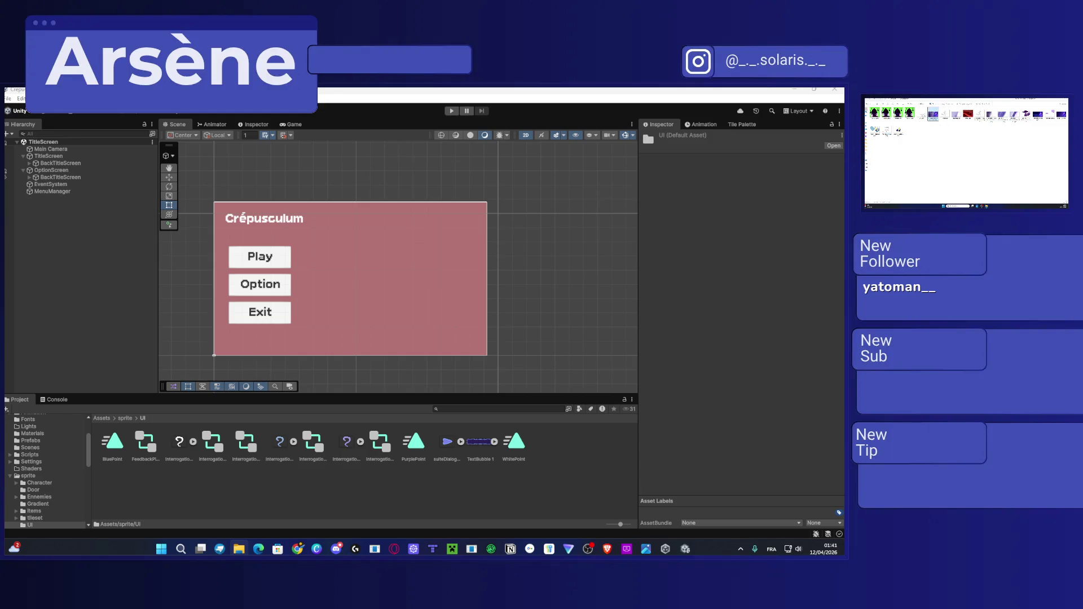
pyautogui.moveTo(342, 497); pyautogui.dragTo(322, 481)
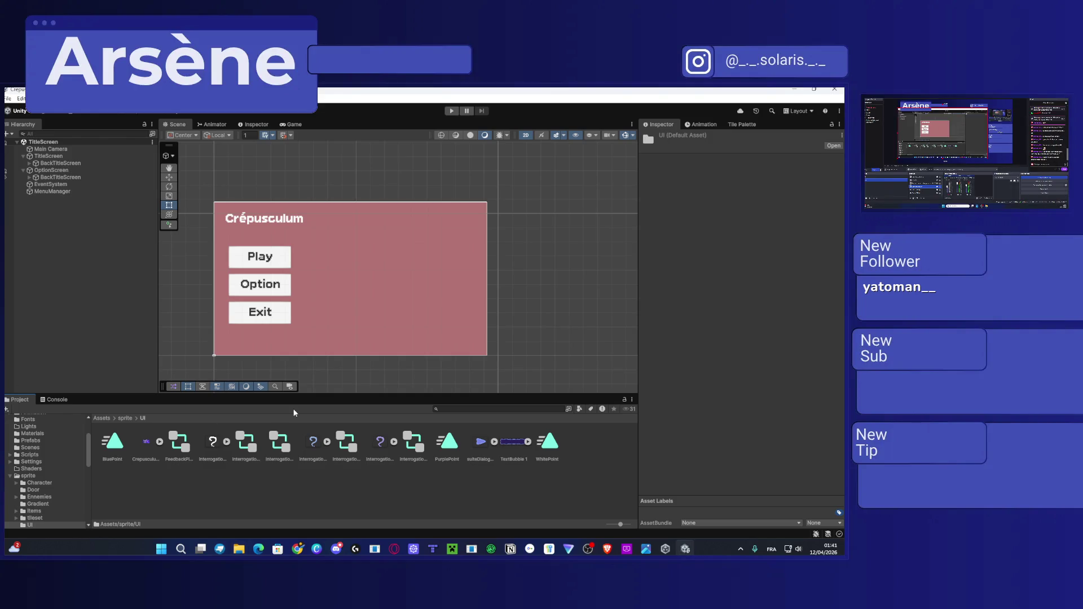
pyautogui.click(379, 318)
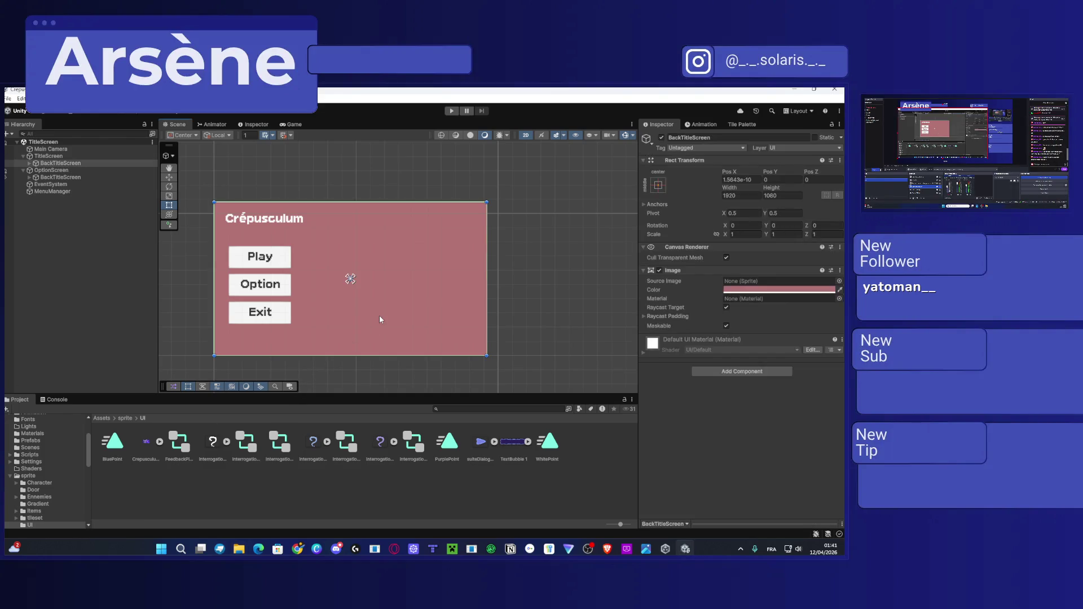
pyautogui.click(839, 281)
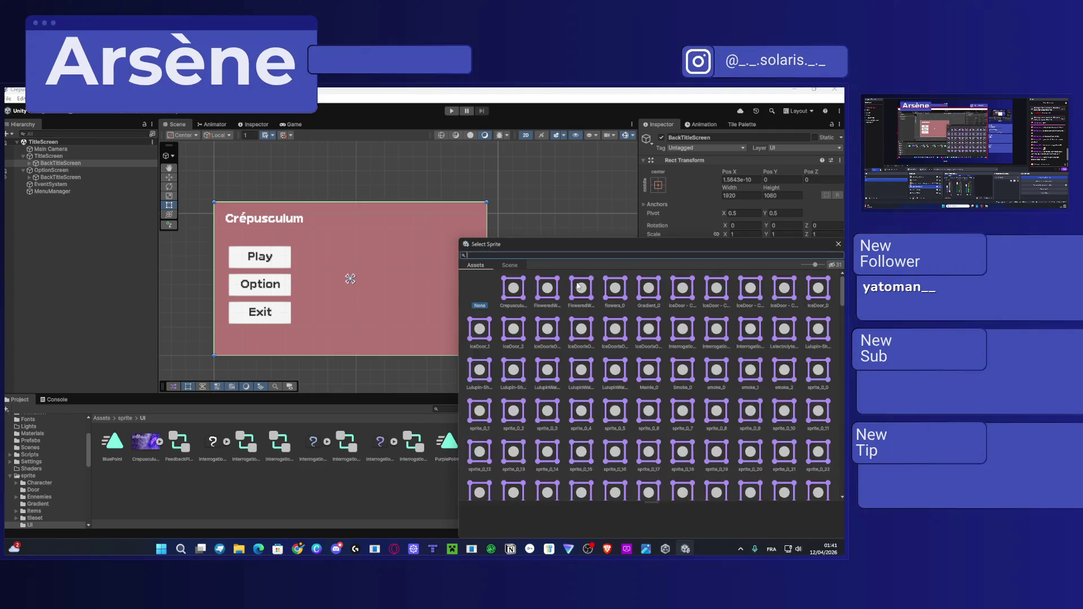
pyautogui.doubleClick(506, 291)
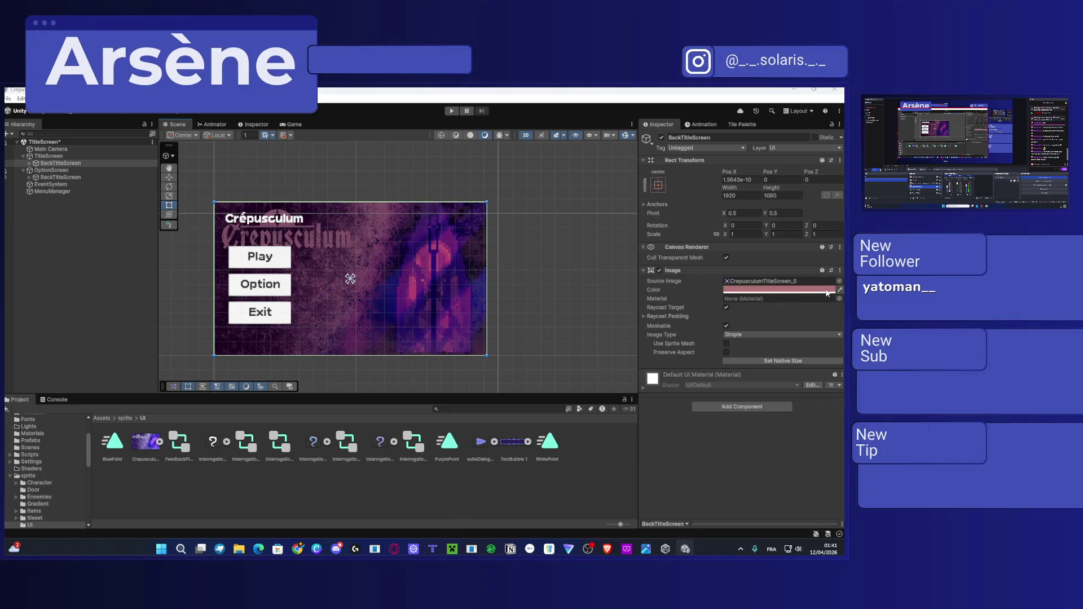
# Set the background Color to white and delete the old Crépusculum title text.
pyautogui.click(753, 289)
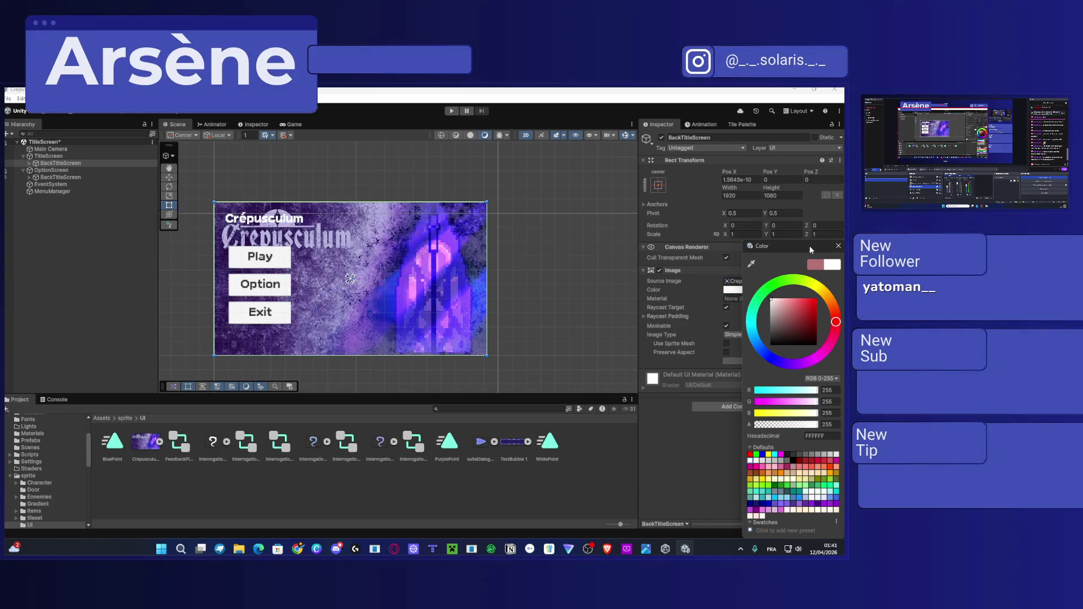
pyautogui.moveTo(810, 250); pyautogui.dragTo(607, 238)
pyautogui.click(630, 234)
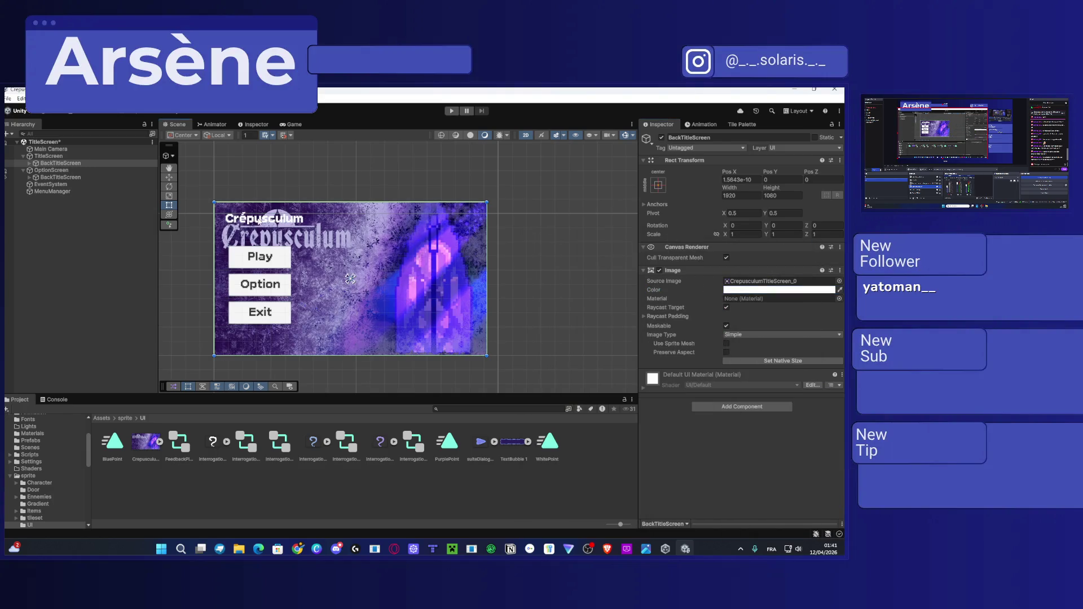
pyautogui.click(311, 235)
pyautogui.press('Delete')
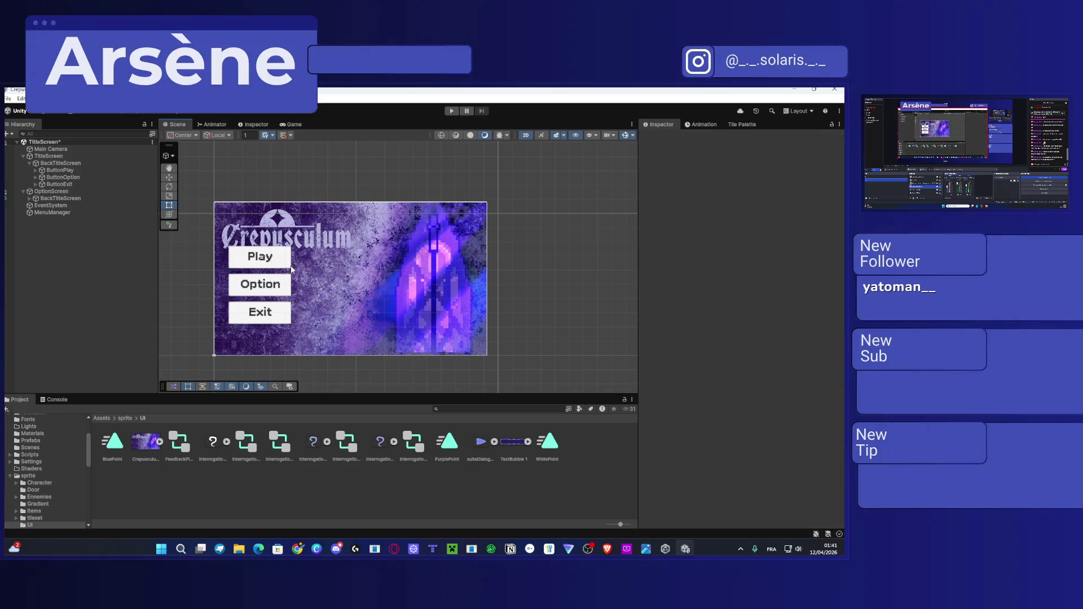
# Select ButtonPlay, ButtonOption and ButtonExit and widen them together with the Rect Tool.
pyautogui.click(249, 256)
pyautogui.keyDown('shift'); pyautogui.click(272, 288); pyautogui.keyUp('shift')
pyautogui.keyDown('shift'); pyautogui.click(274, 317); pyautogui.keyUp('shift')
pyautogui.moveTo(290, 246); pyautogui.dragTo(303, 263)
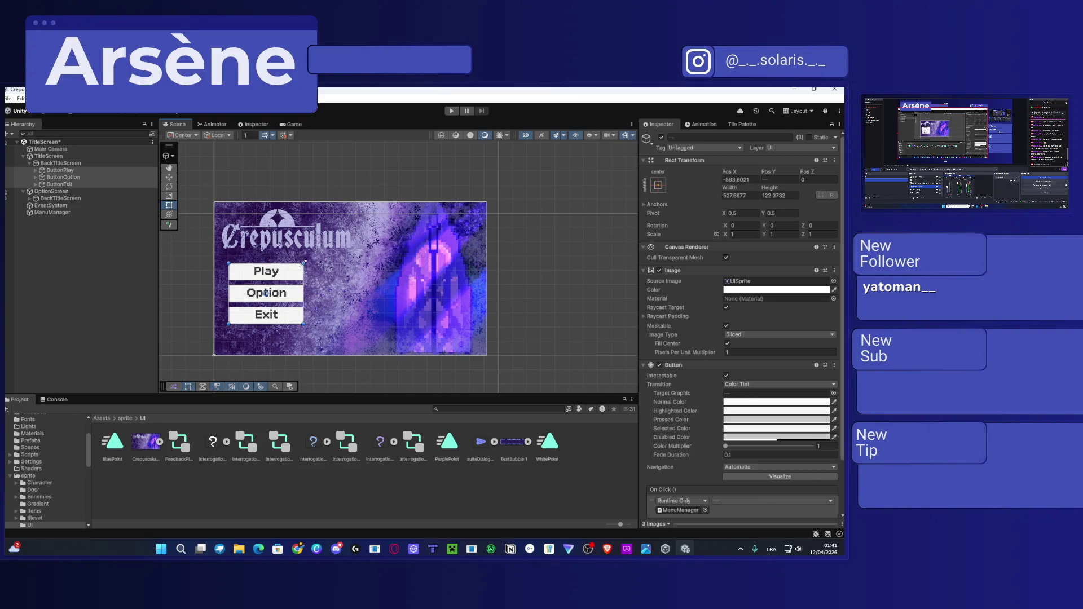
pyautogui.click(189, 276)
pyautogui.scroll(5, 304, 289)
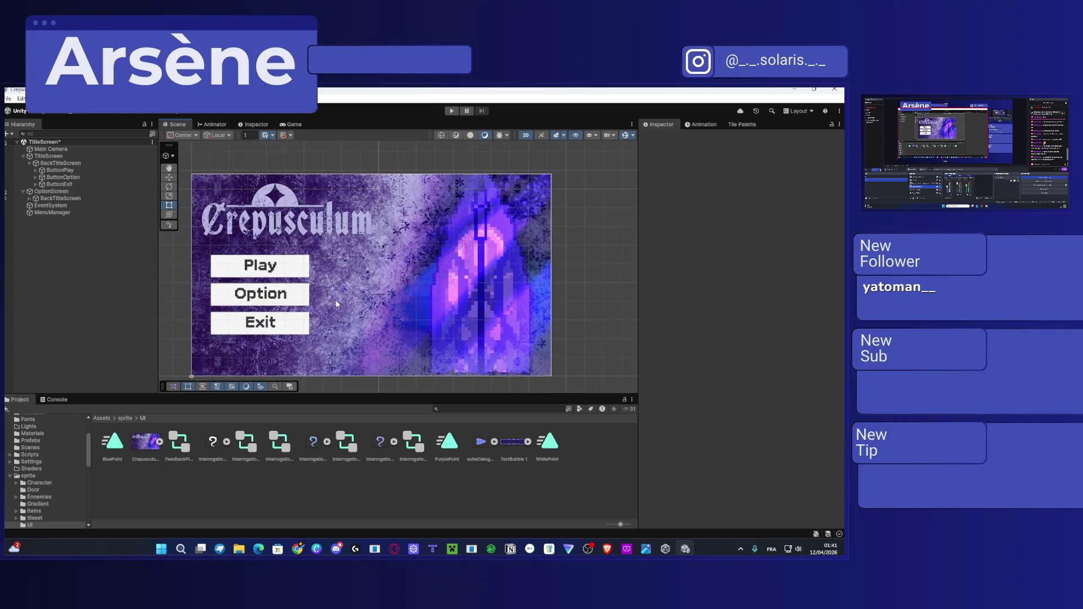
pyautogui.moveTo(406, 280)
pyautogui.mouseDown()
pyautogui.moveTo(446, 276)
pyautogui.moveTo(424, 265)
pyautogui.mouseUp()
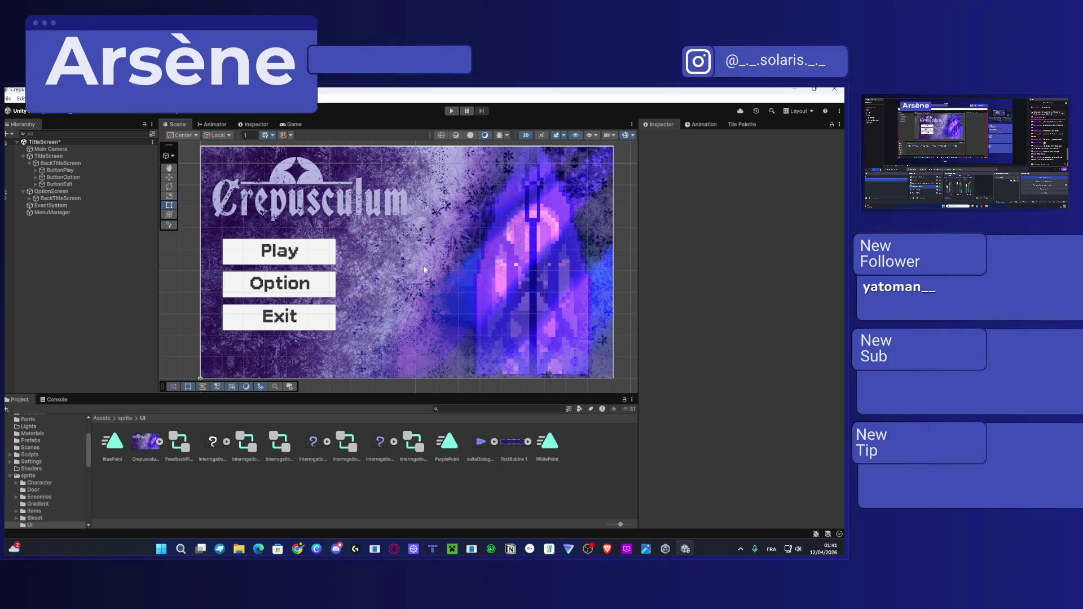
# Inspect the Option button's settings in the Inspector.
pyautogui.click(323, 251)
pyautogui.click(316, 286)
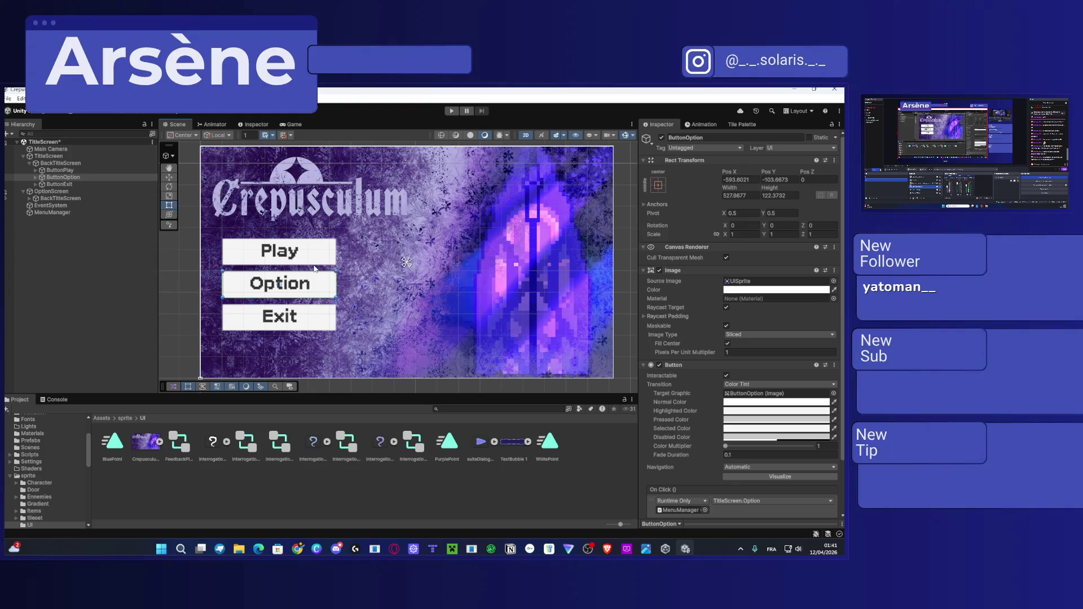
pyautogui.click(629, 249)
pyautogui.scroll(-2, 625, 246)
pyautogui.hscroll(3, 565, 246)
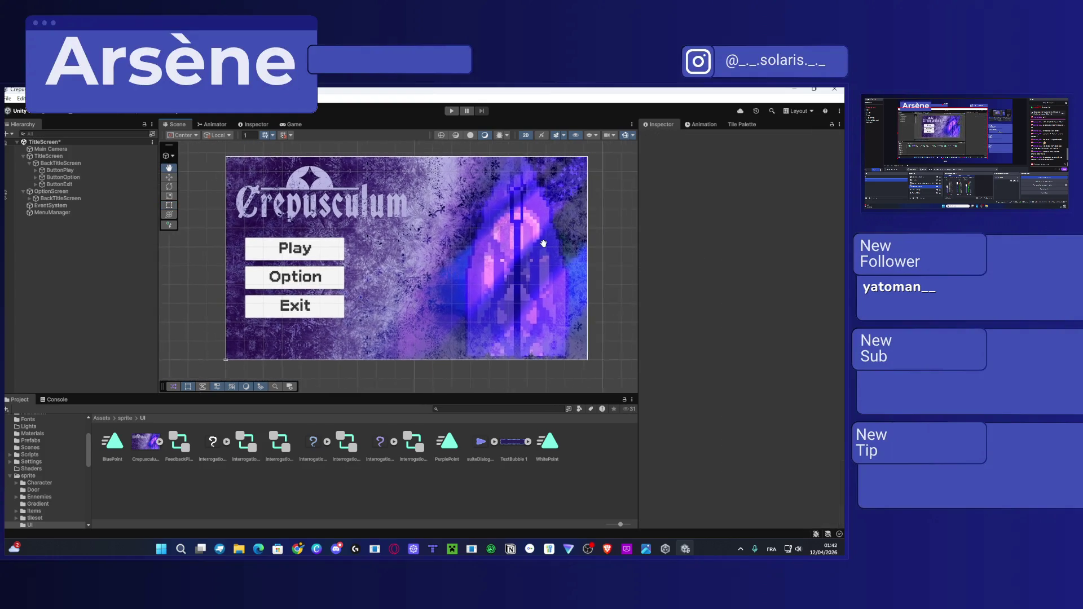
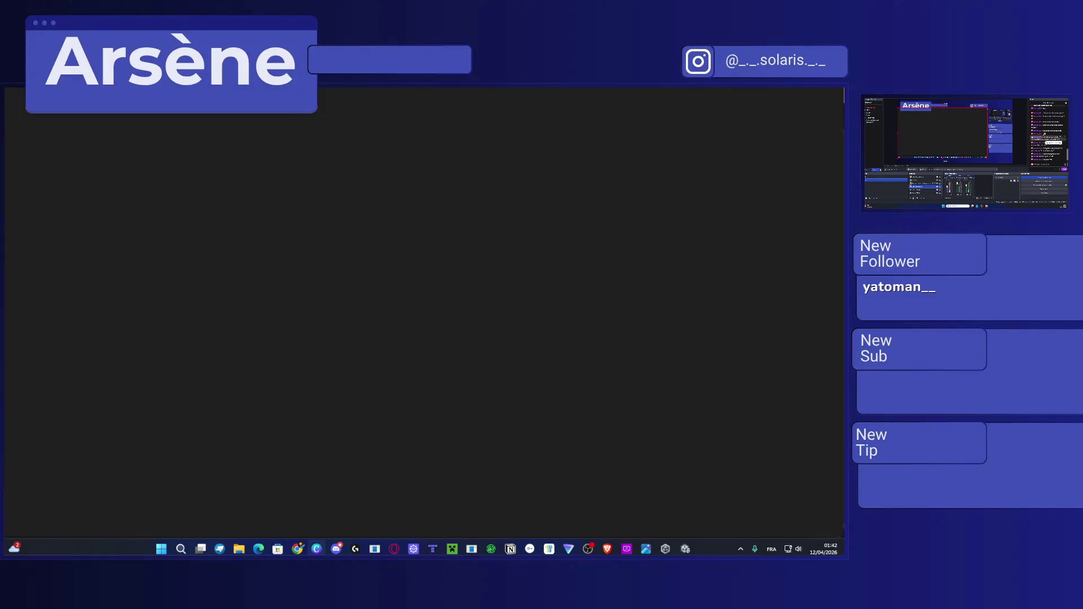
# Bring the Unity editor forward, showing the TitleScreen scene with Play, Option and Exit buttons.
pyautogui.hotkey('alt', 'Tab')
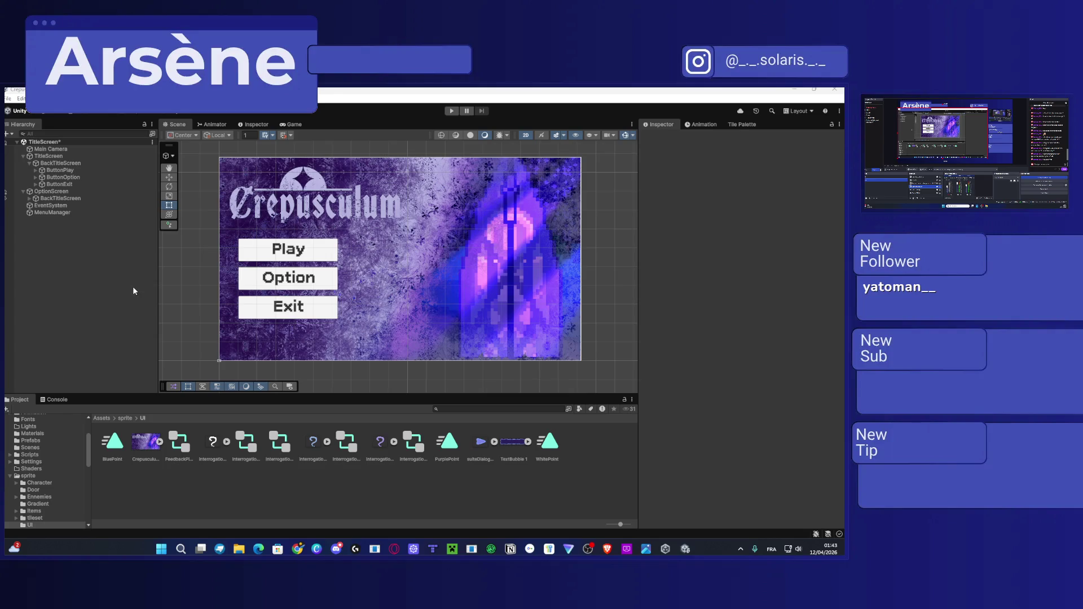
# Launch Adobe Photoshop from a Windows search for 'photo'.
pyautogui.moveTo(646, 549)
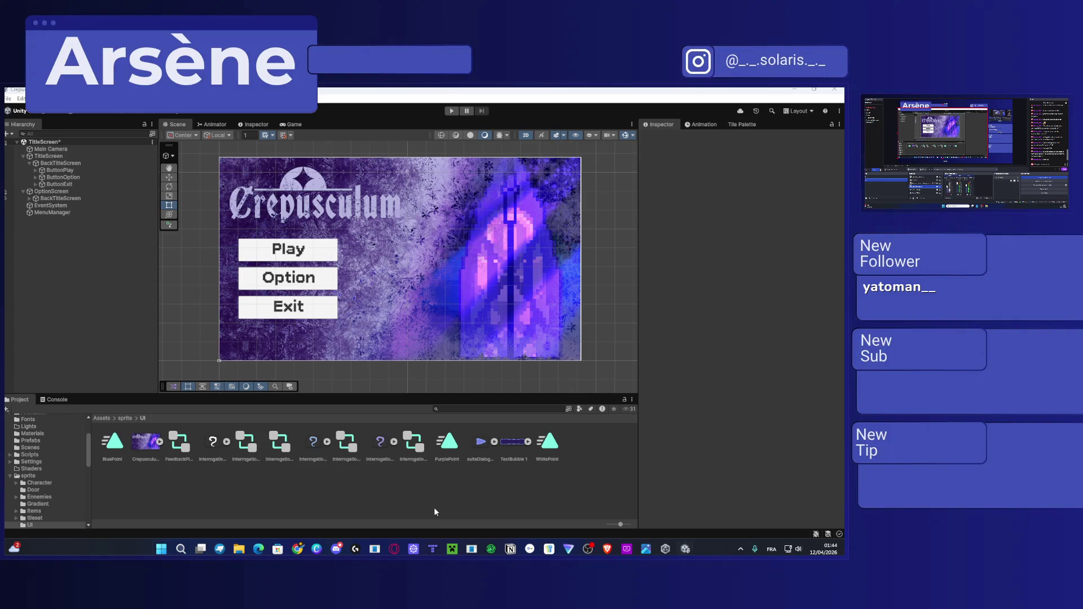
pyautogui.press('super')
pyautogui.write('photo')
pyautogui.press('Return')
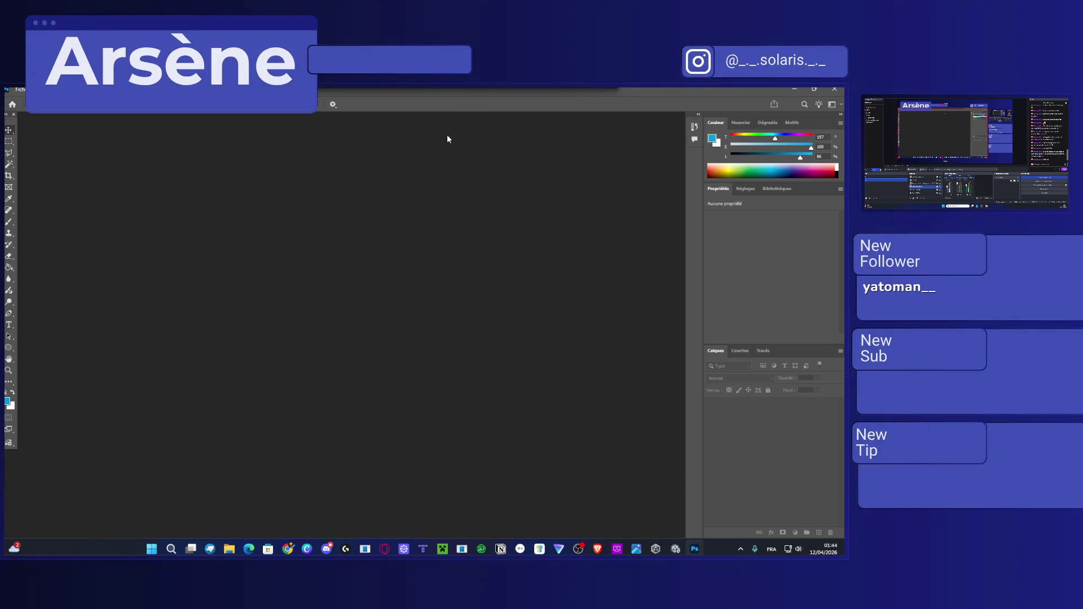
# Launch Adobe Illustrator 2026 from a Windows search for 'illus'.
pyautogui.press('super')
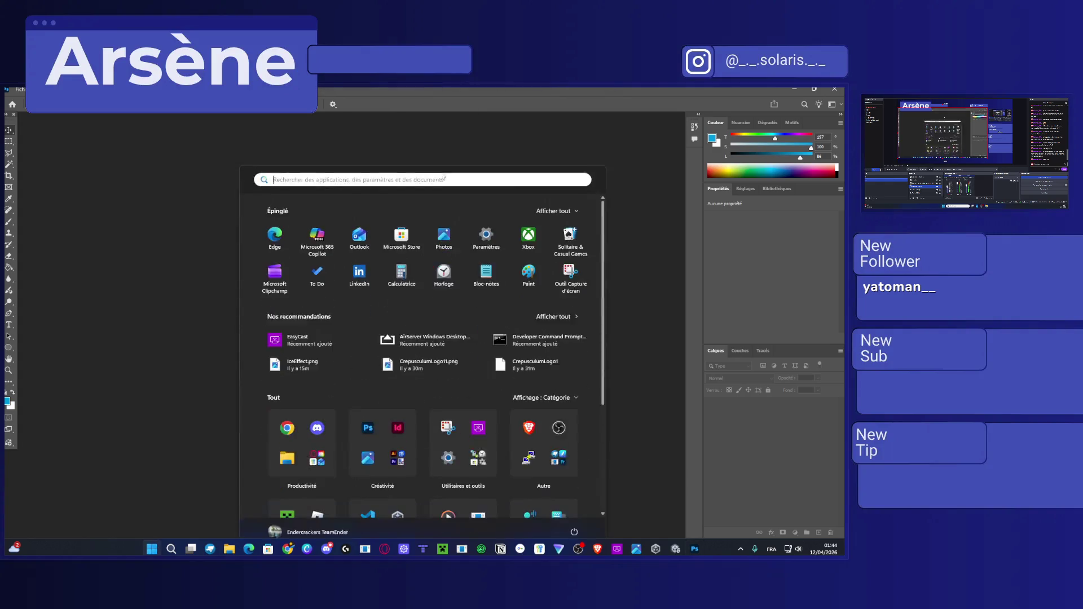
pyautogui.write('illus')
pyautogui.press('Return')
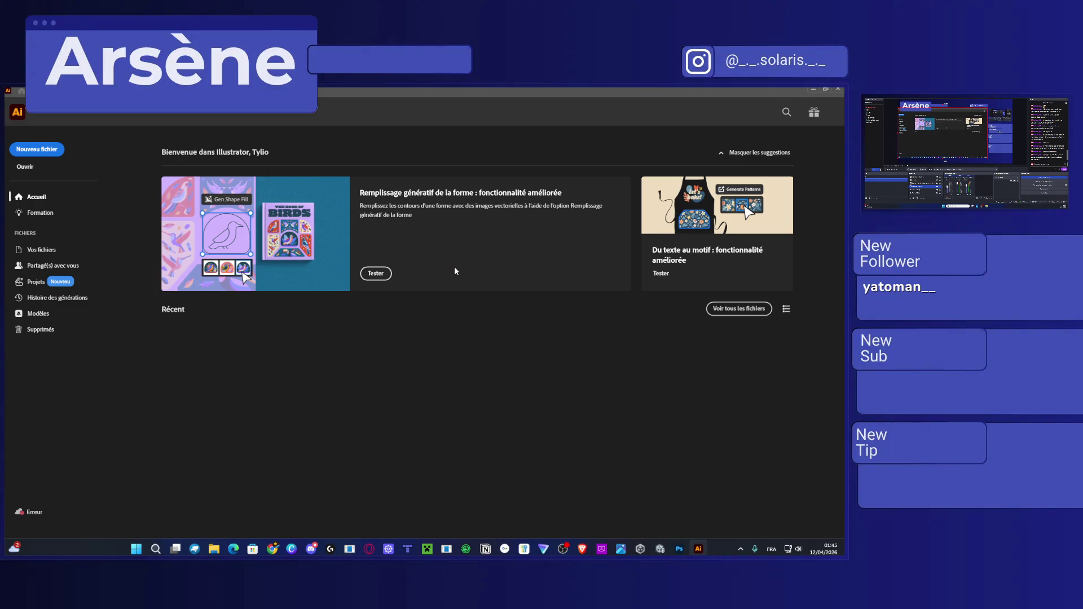
# Create a 1920 × 1080 px custom Illustrator document, then switch back to Unity.
pyautogui.scroll(-2, 282, 271)
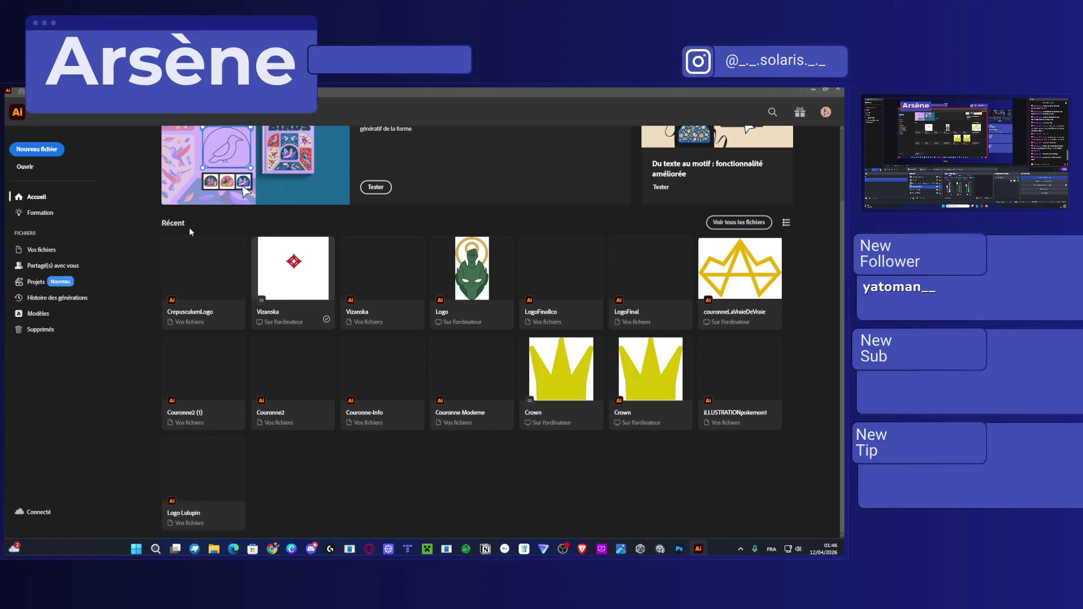
pyautogui.scroll(2, 180, 226)
pyautogui.click(36, 149)
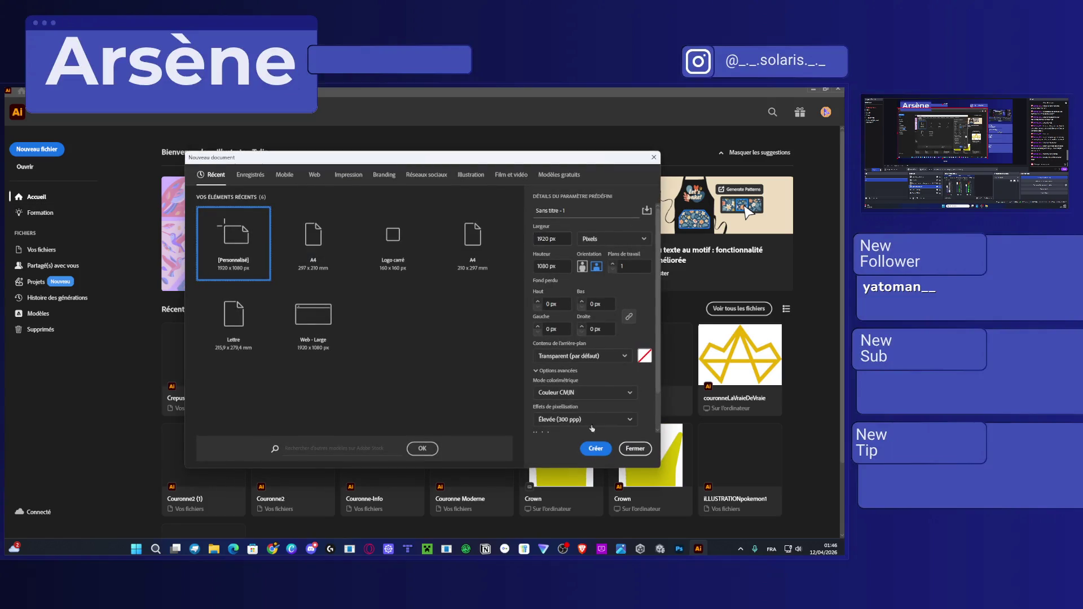
pyautogui.click(596, 448)
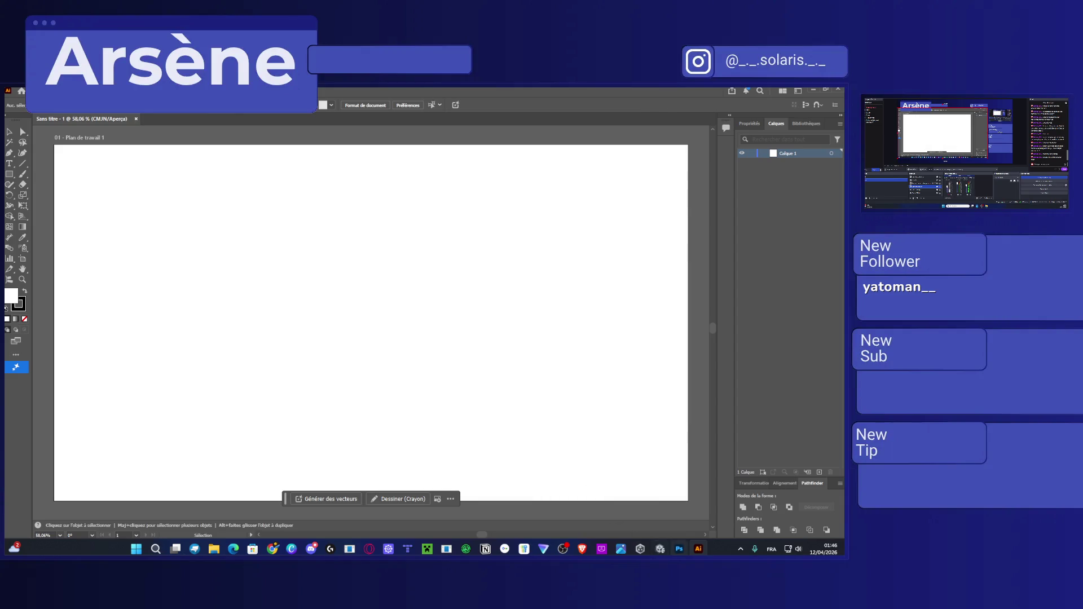
pyautogui.click(660, 548)
pyautogui.click(643, 549)
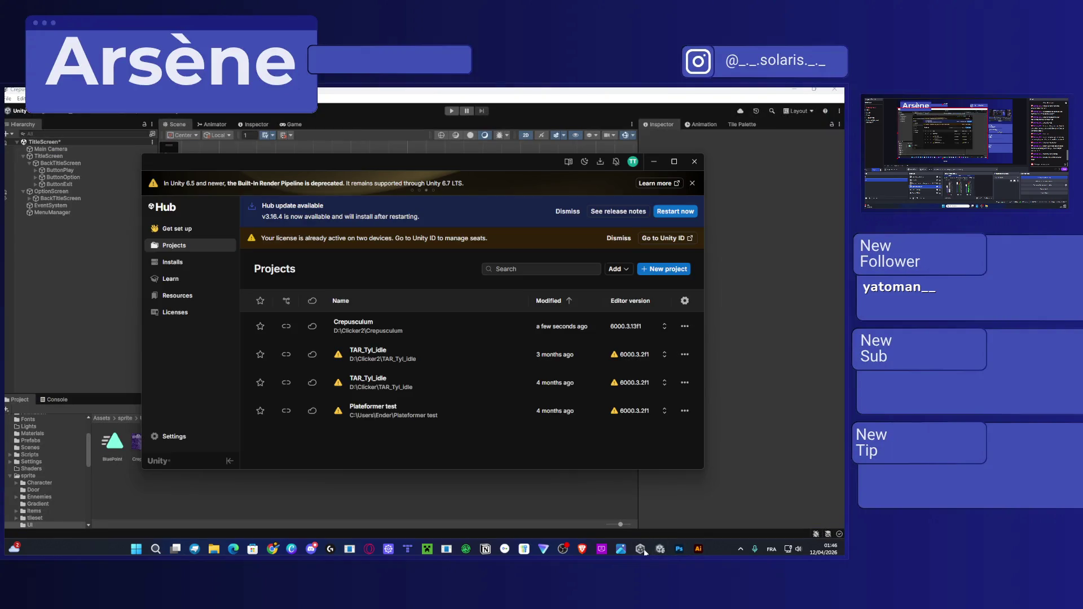
# Select the Play button's Text (TMP) object in the title scene and inspect its Font Asset.
pyautogui.click(654, 162)
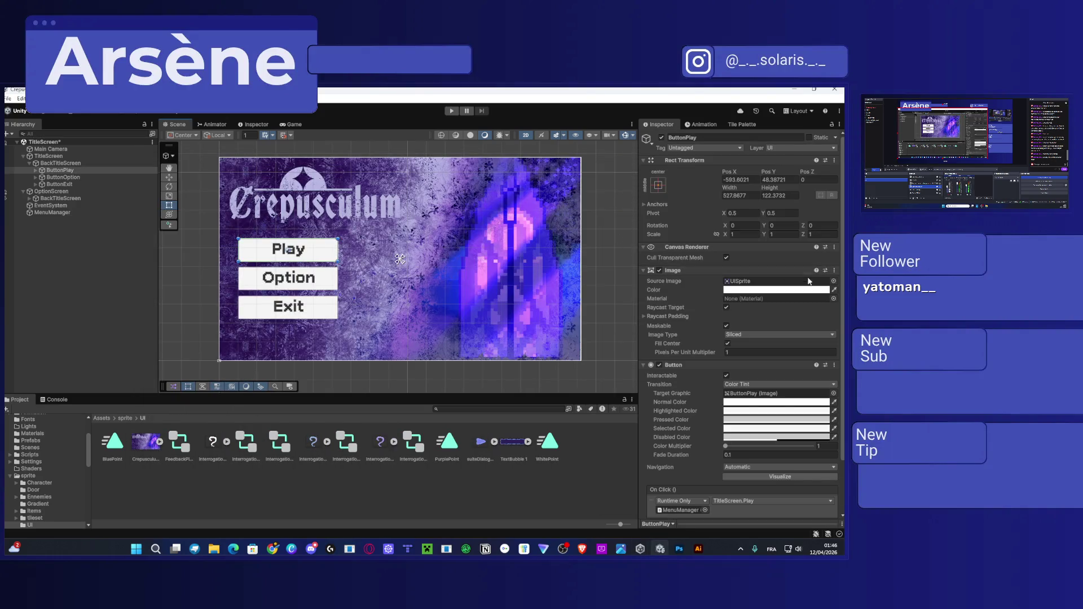
pyautogui.scroll(-2, 709, 366)
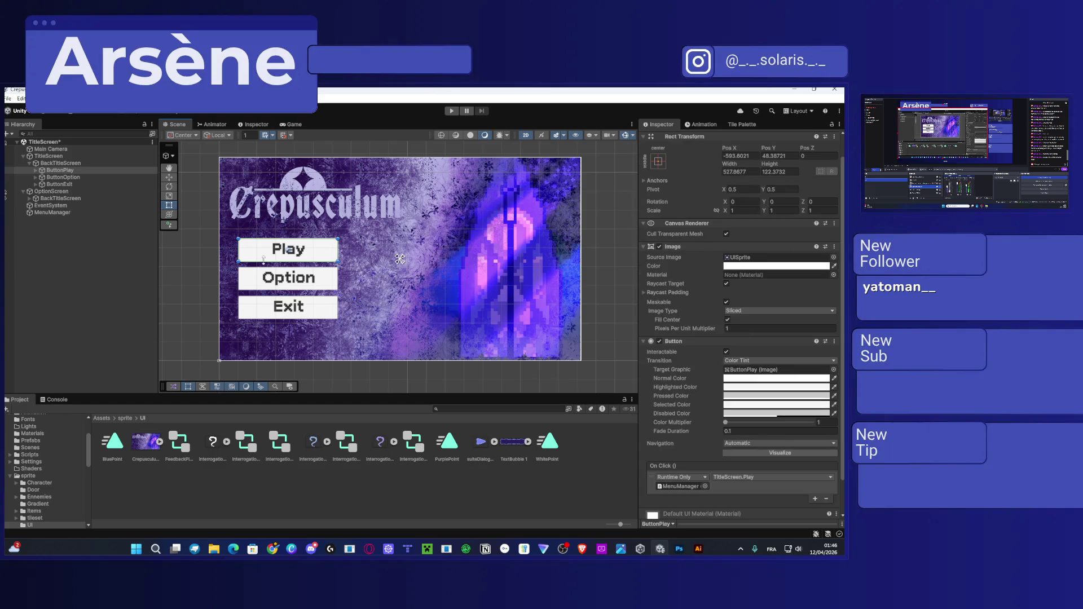
pyautogui.click(36, 170)
pyautogui.click(56, 185)
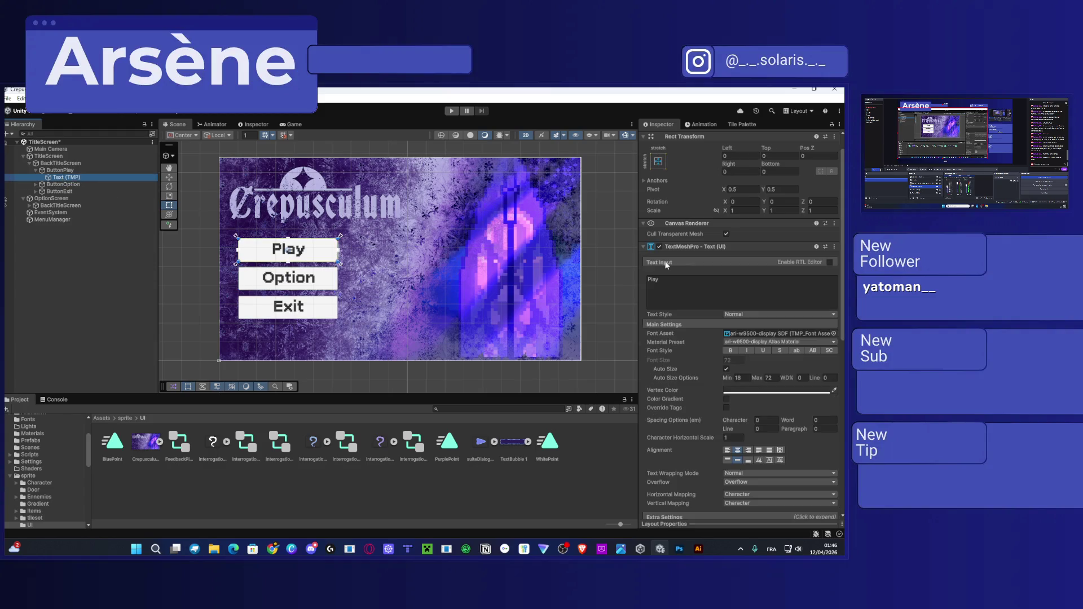
pyautogui.click(834, 310)
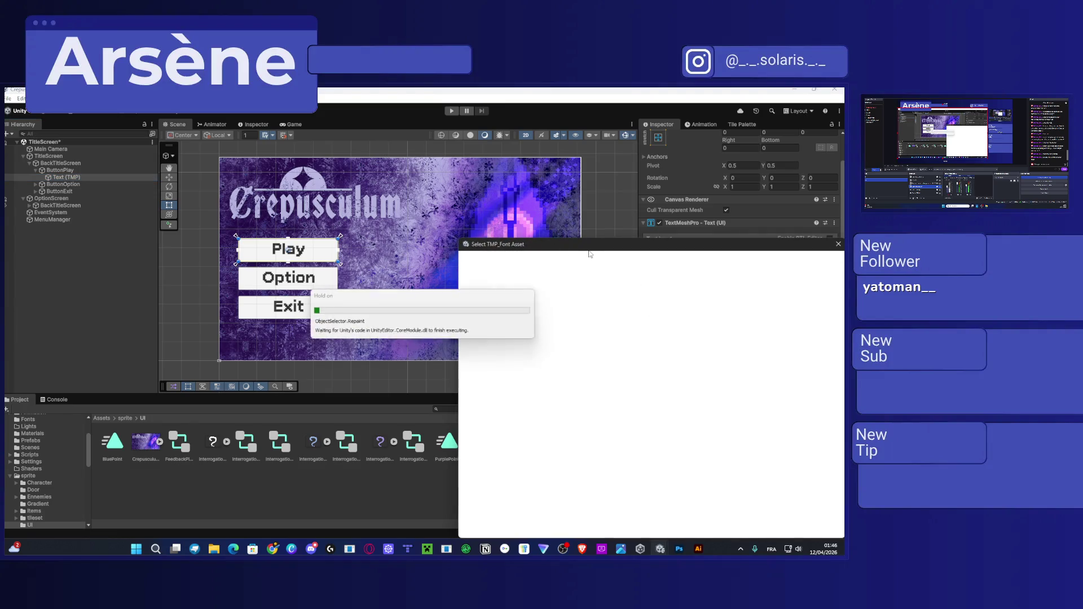
pyautogui.press('Escape')
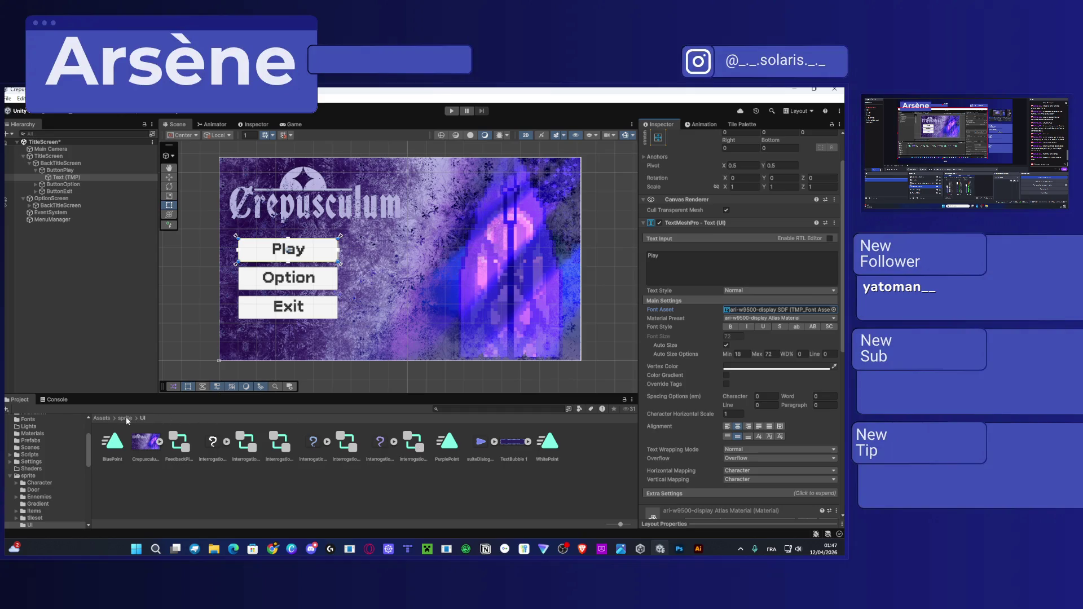
# Locate ari-w9500-display.ttf in Assets > Fonts and view its import settings.
pyautogui.click(123, 418)
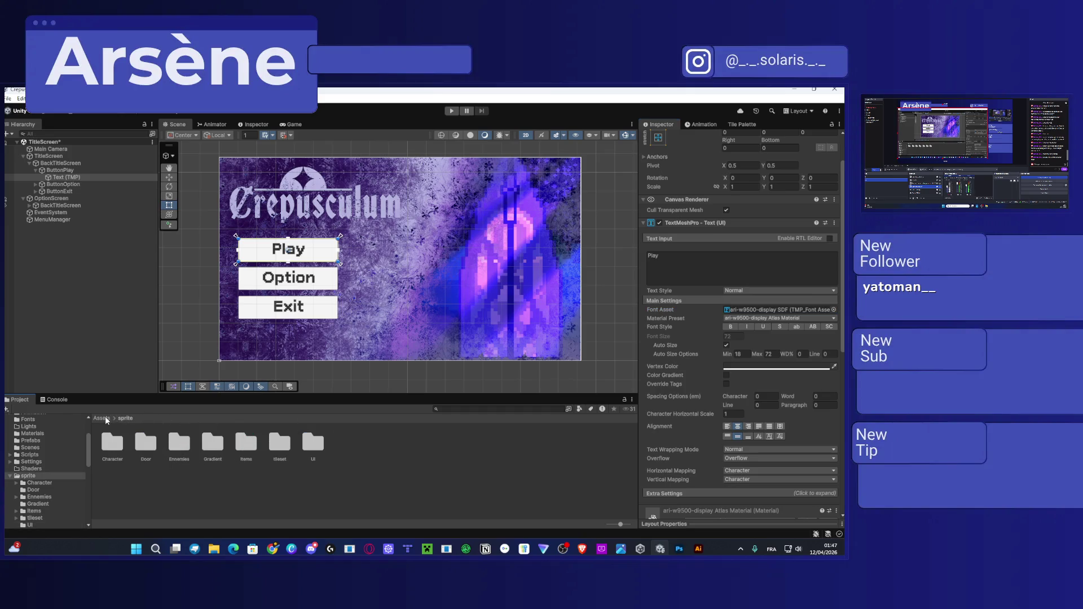
pyautogui.click(106, 419)
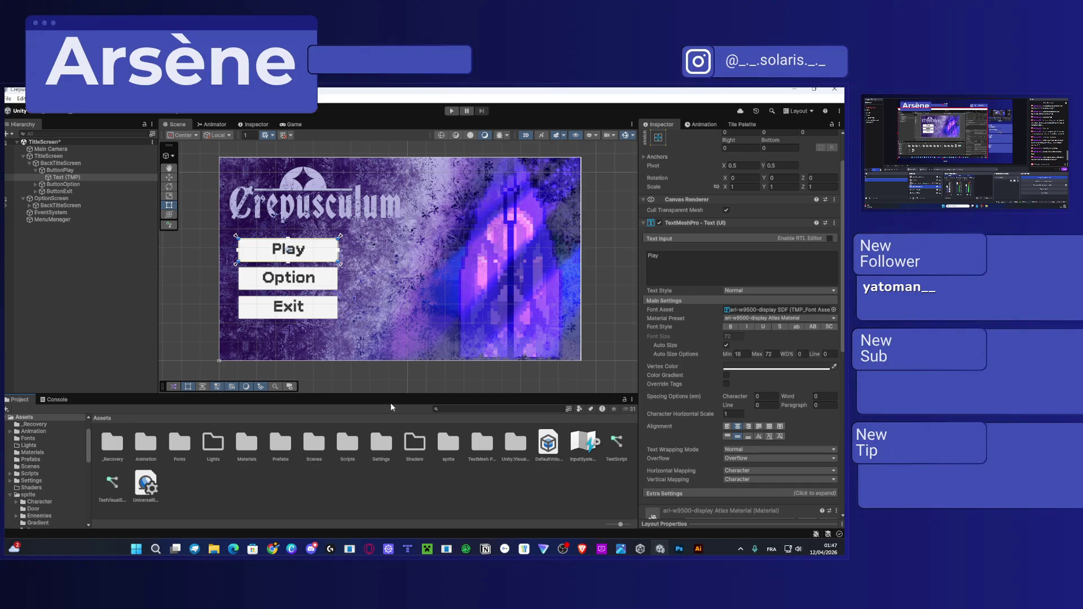
pyautogui.click(767, 319)
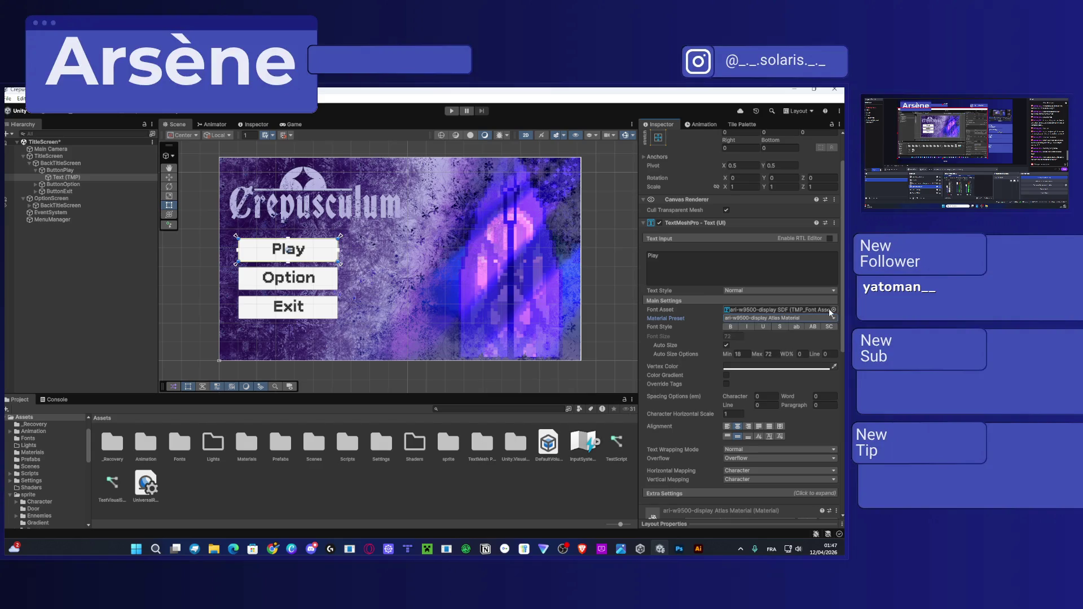
pyautogui.click(829, 310)
pyautogui.click(834, 310)
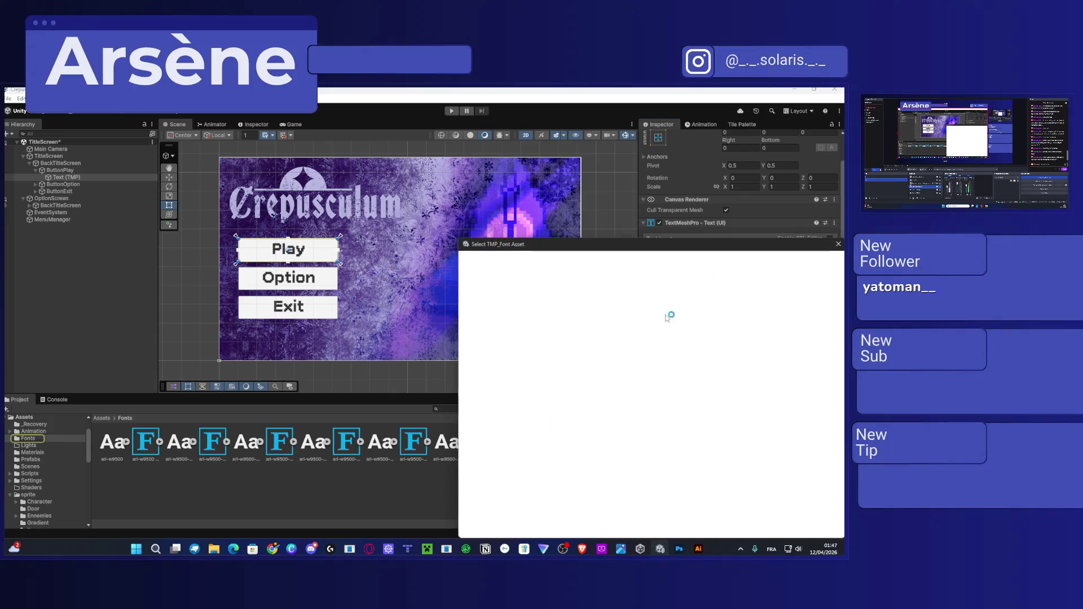
pyautogui.click(420, 497)
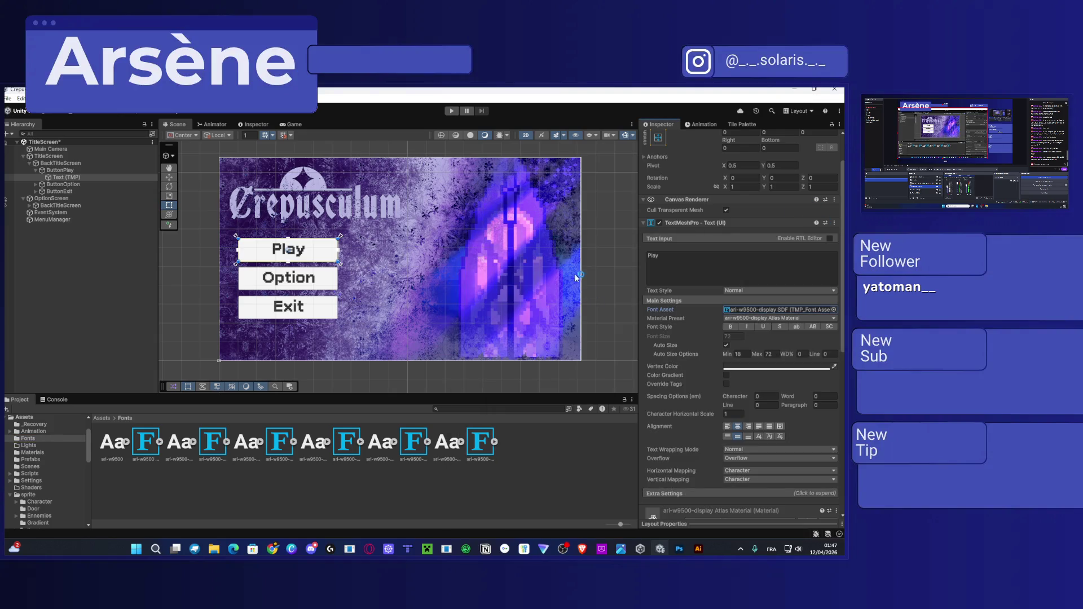
pyautogui.click(451, 441)
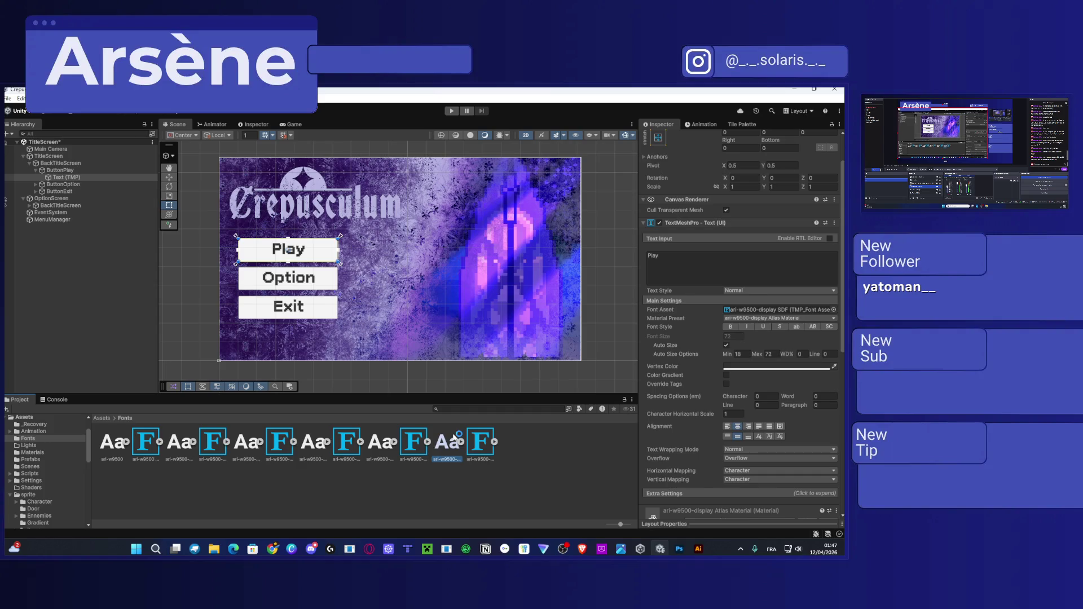
pyautogui.click(481, 450)
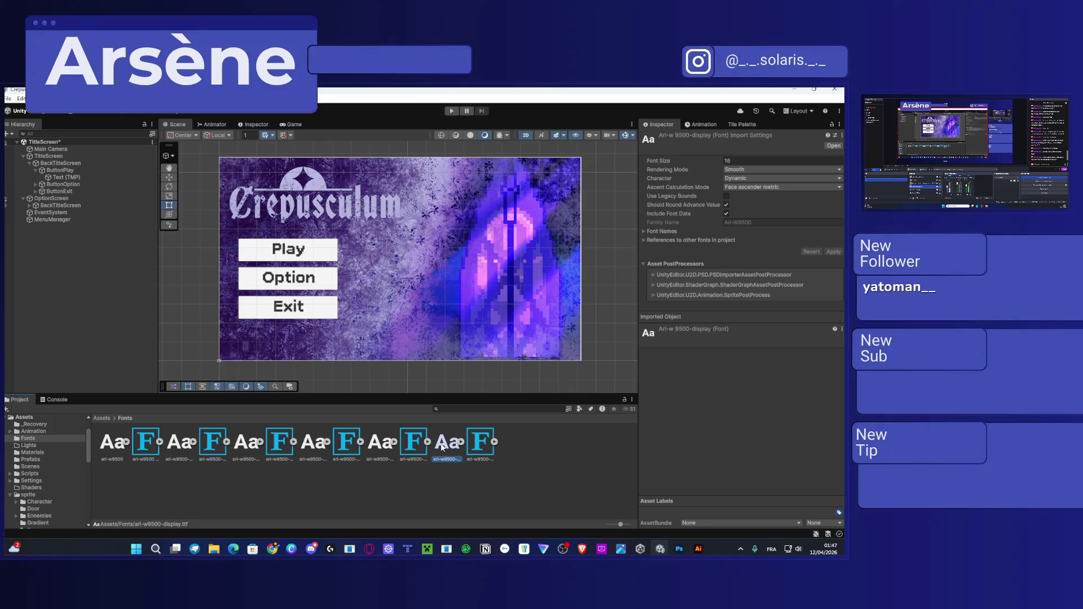
pyautogui.rightClick(443, 447)
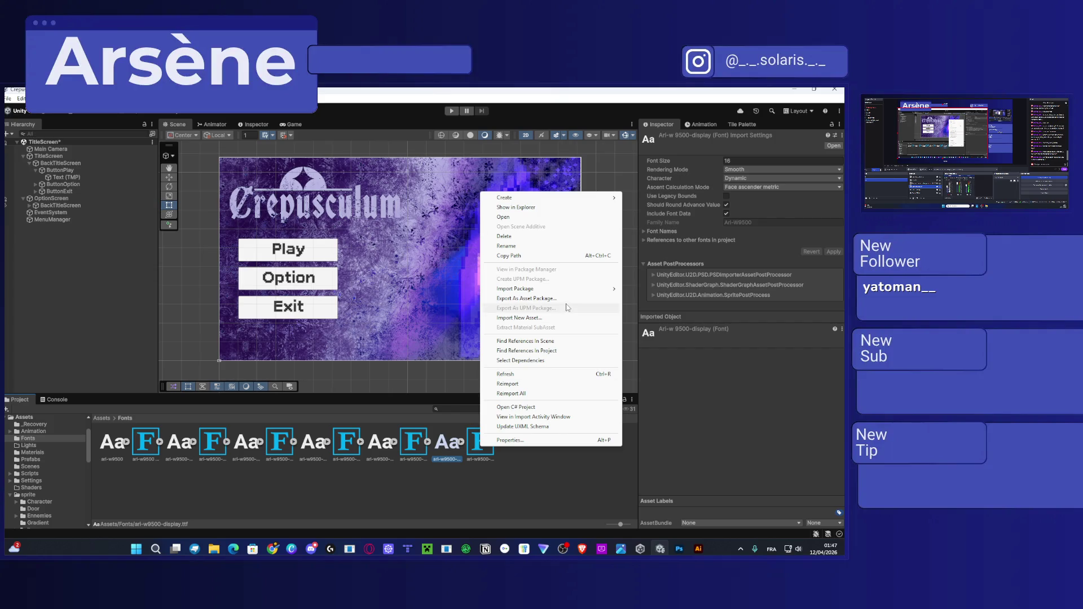
# Show the ari-w9500-display font file in File Explorer.
pyautogui.click(542, 208)
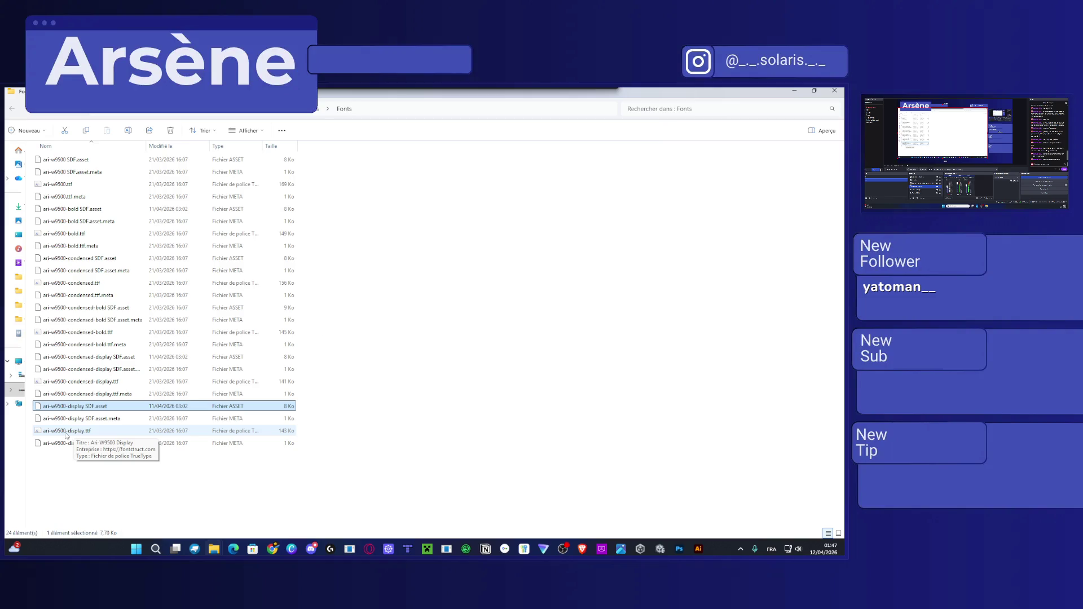
# Install the Ari-W9500 Display, Condensed Display and Condensed Bold fonts.
pyautogui.doubleClick(67, 432)
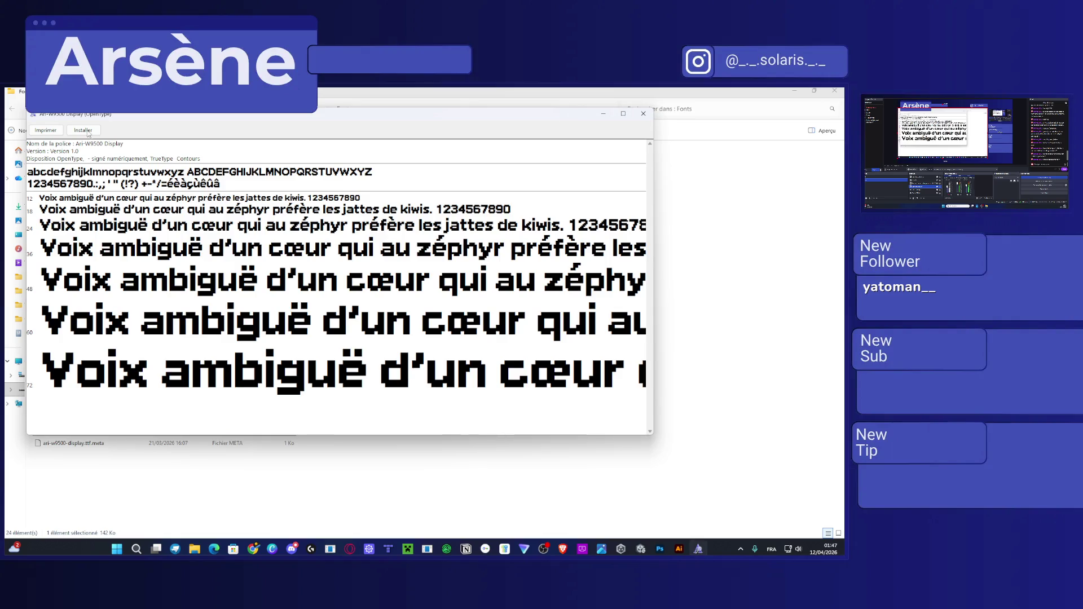
pyautogui.click(74, 131)
pyautogui.click(603, 114)
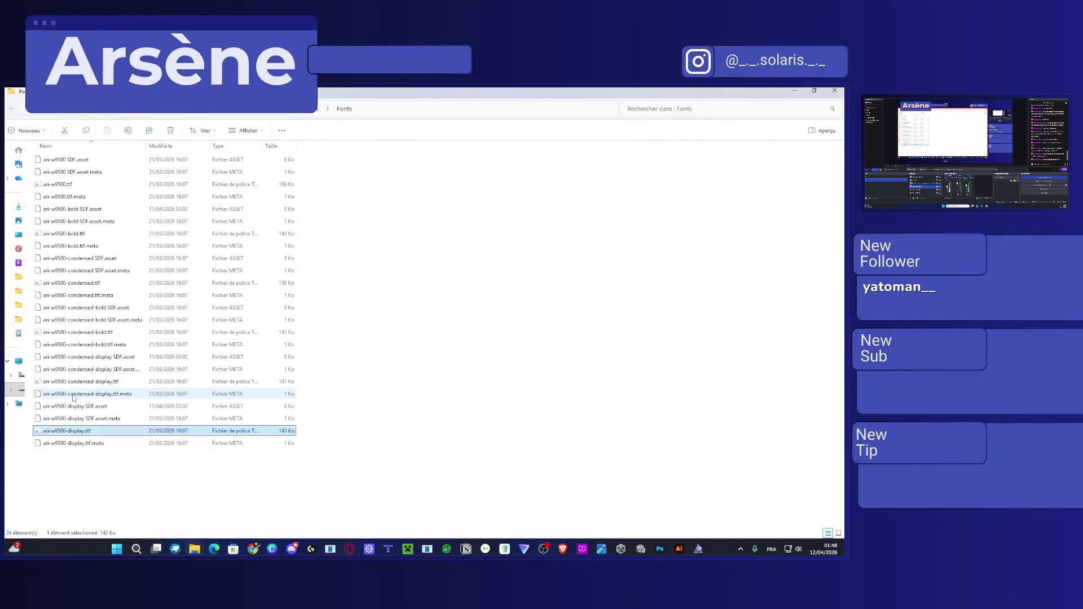
pyautogui.doubleClick(79, 382)
pyautogui.click(94, 142)
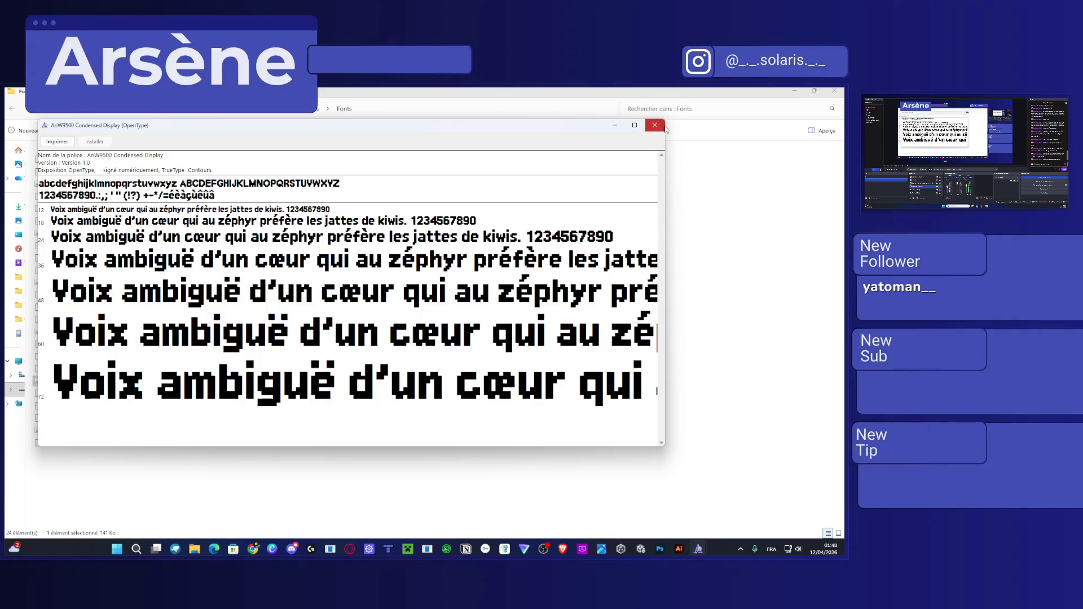
pyautogui.click(655, 126)
pyautogui.doubleClick(68, 332)
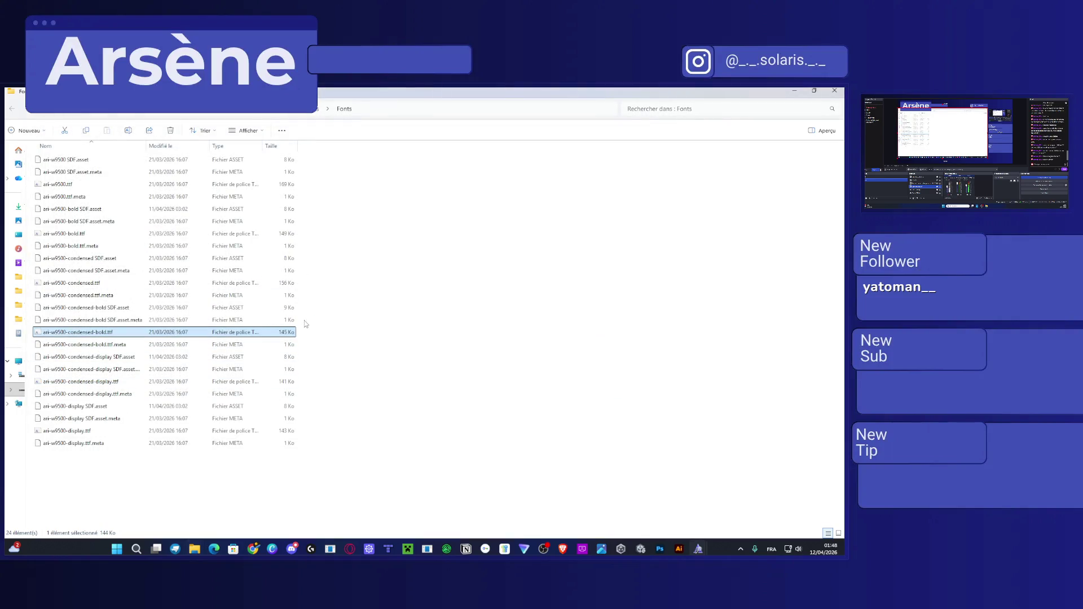
pyautogui.click(106, 153)
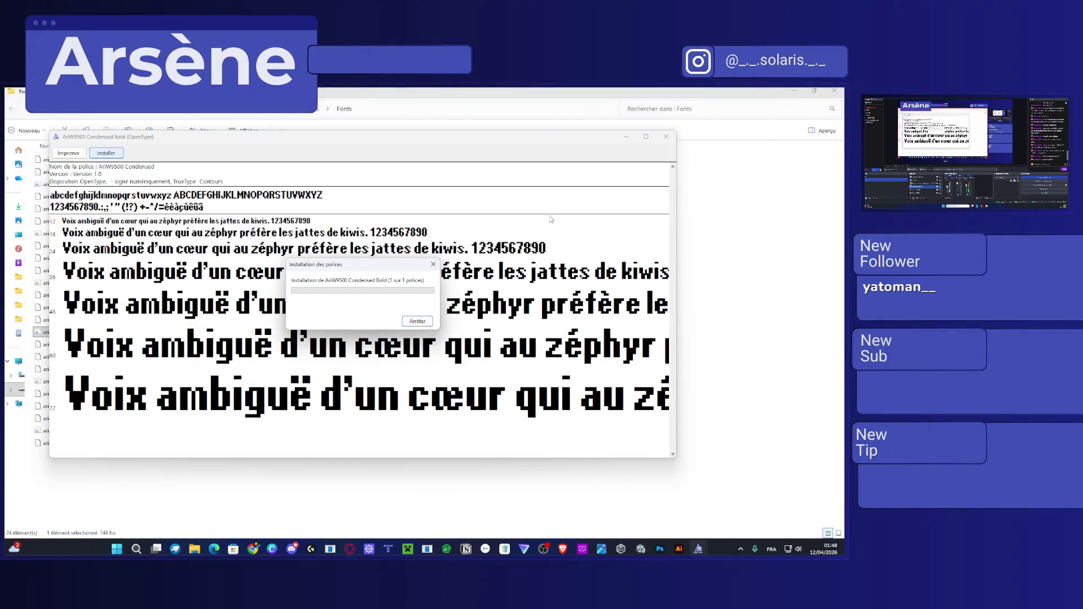
pyautogui.click(666, 137)
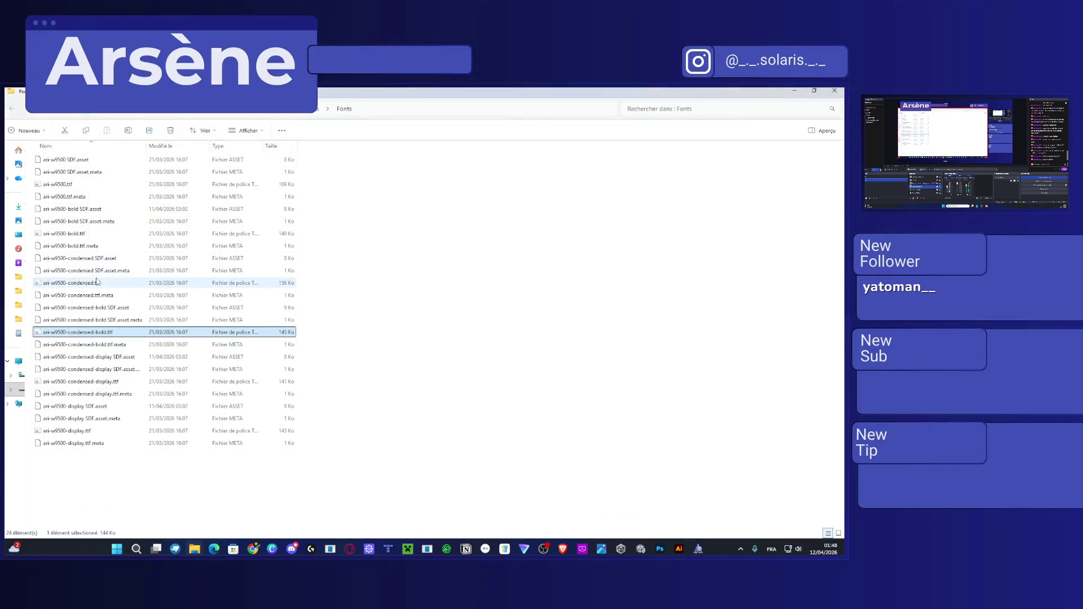
# Install the AriW9500 Condensed, Ari-W9500 Bold and Regular fonts, then close the Fonts folder.
pyautogui.doubleClick(186, 282)
pyautogui.click(118, 164)
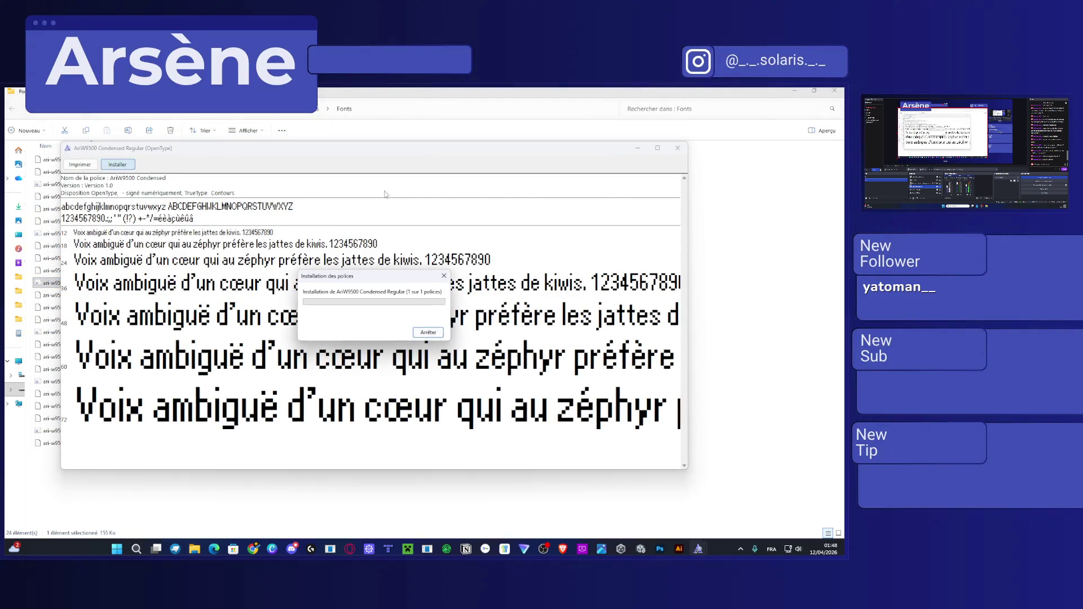
pyautogui.click(678, 148)
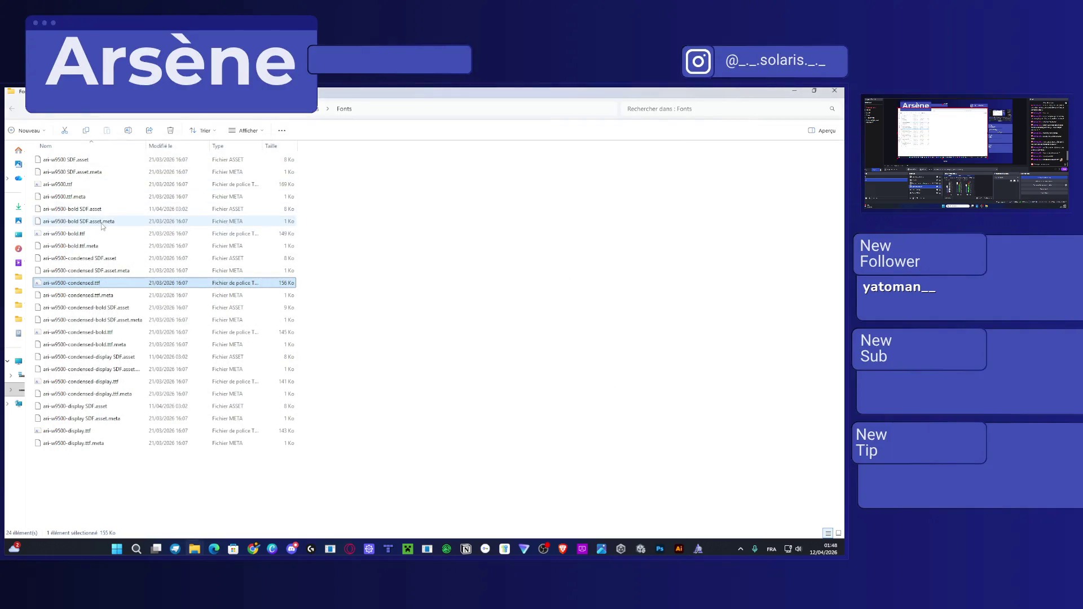
pyautogui.doubleClick(246, 233)
pyautogui.click(128, 176)
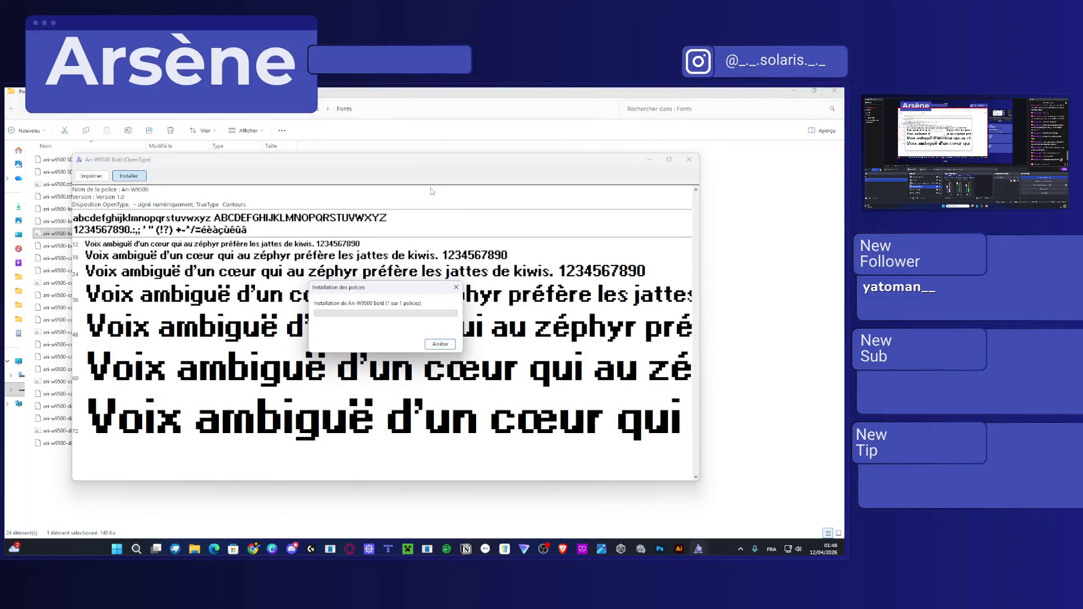
pyautogui.click(689, 160)
pyautogui.doubleClick(62, 184)
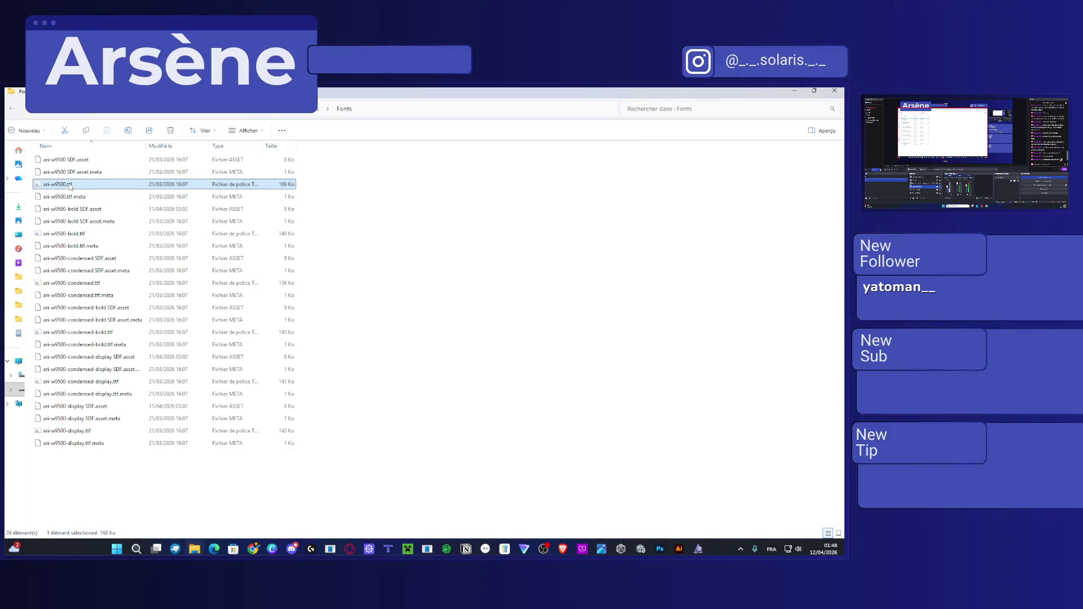
pyautogui.click(140, 187)
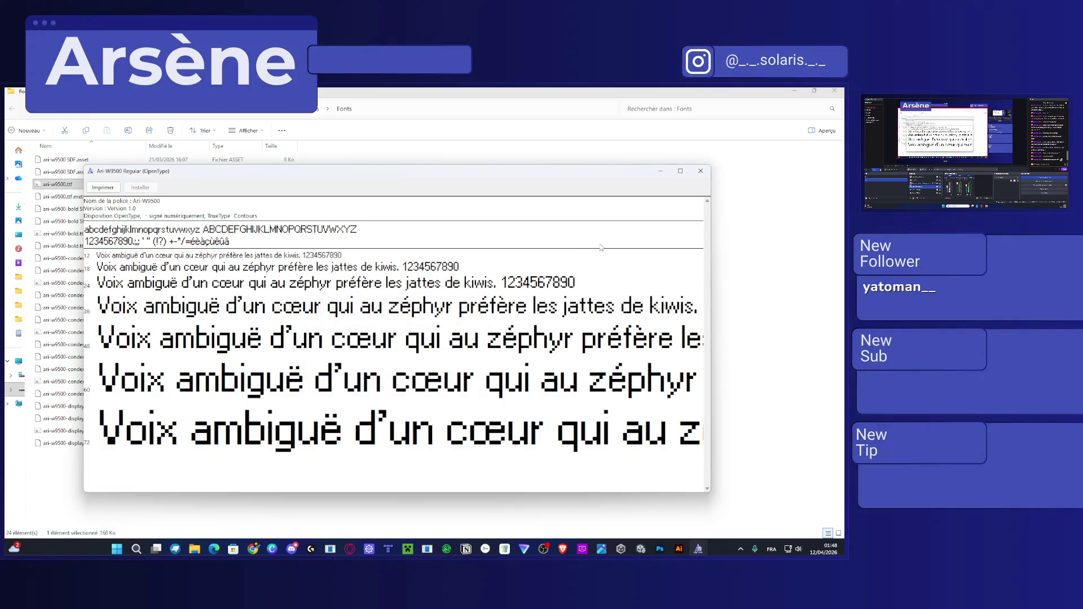
pyautogui.click(701, 171)
pyautogui.click(834, 91)
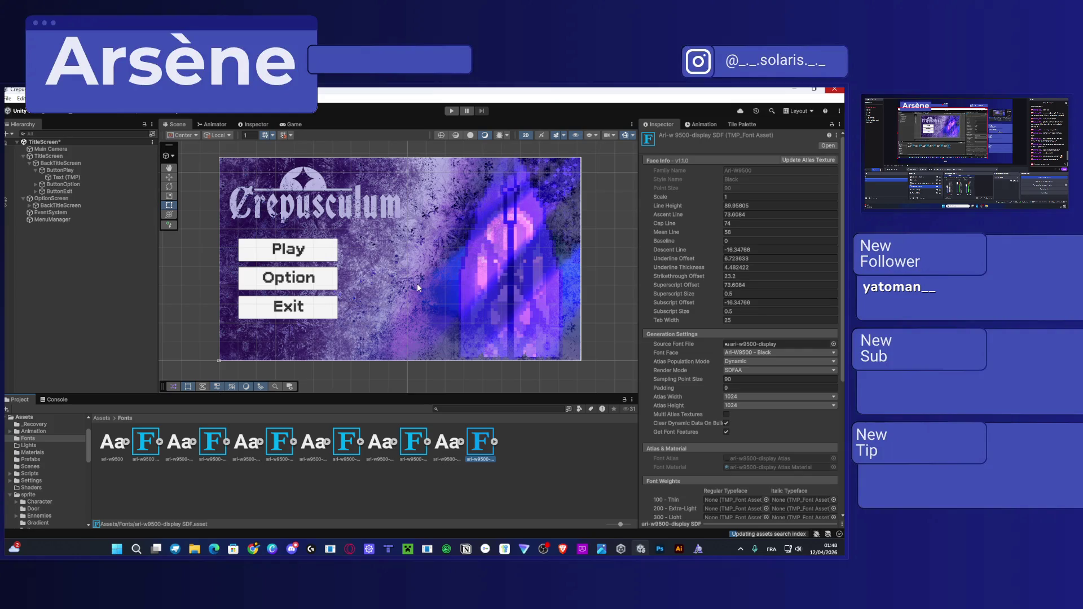
# Switch from Unity to Photoshop, then on to the blank Illustrator document.
pyautogui.click(659, 548)
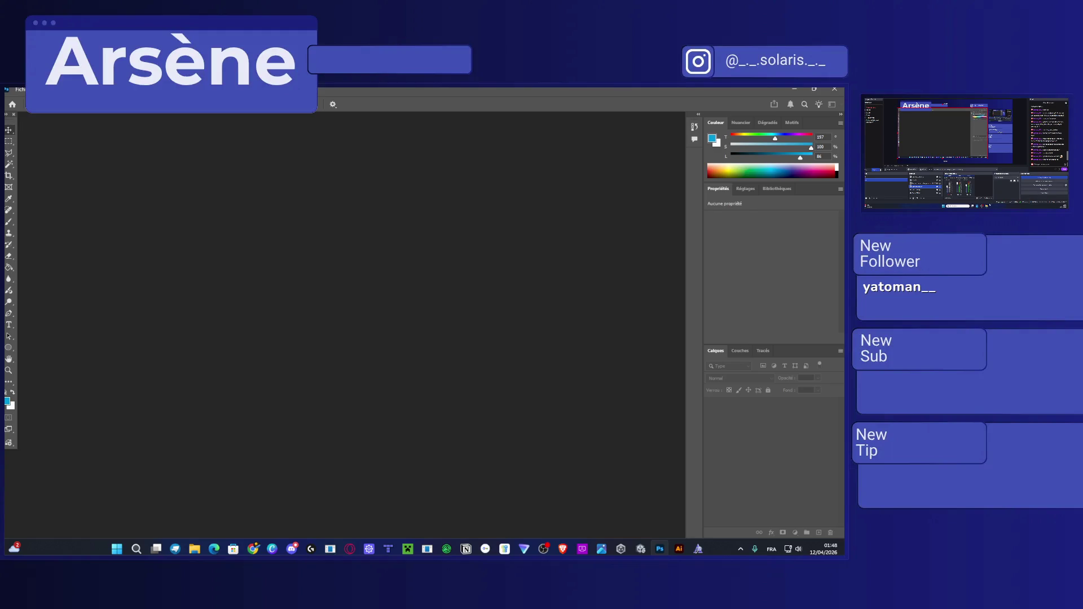
pyautogui.hotkey('alt', 'Tab')
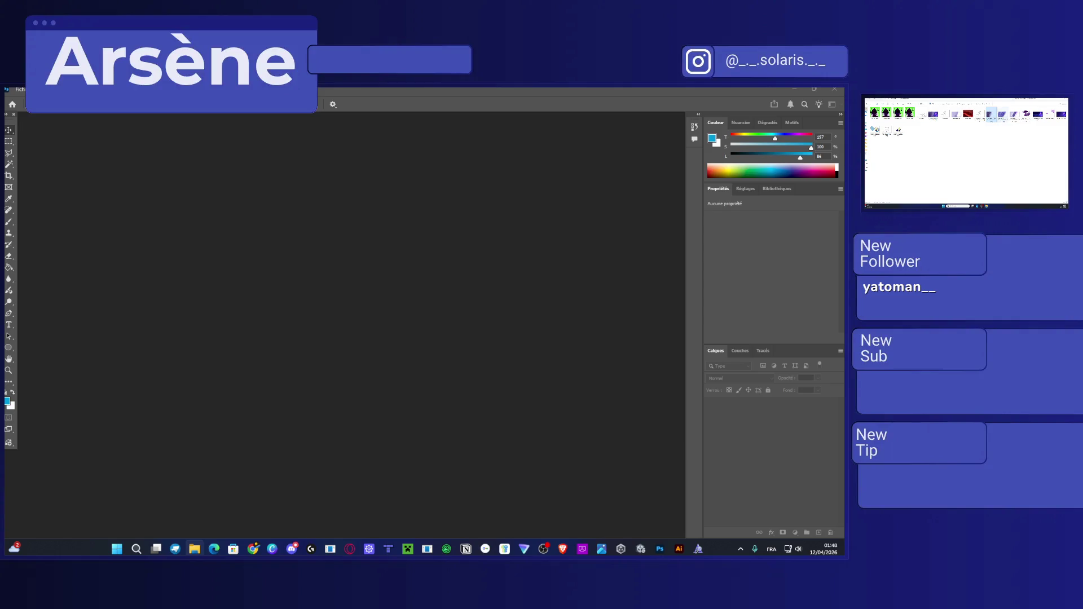
pyautogui.click(679, 548)
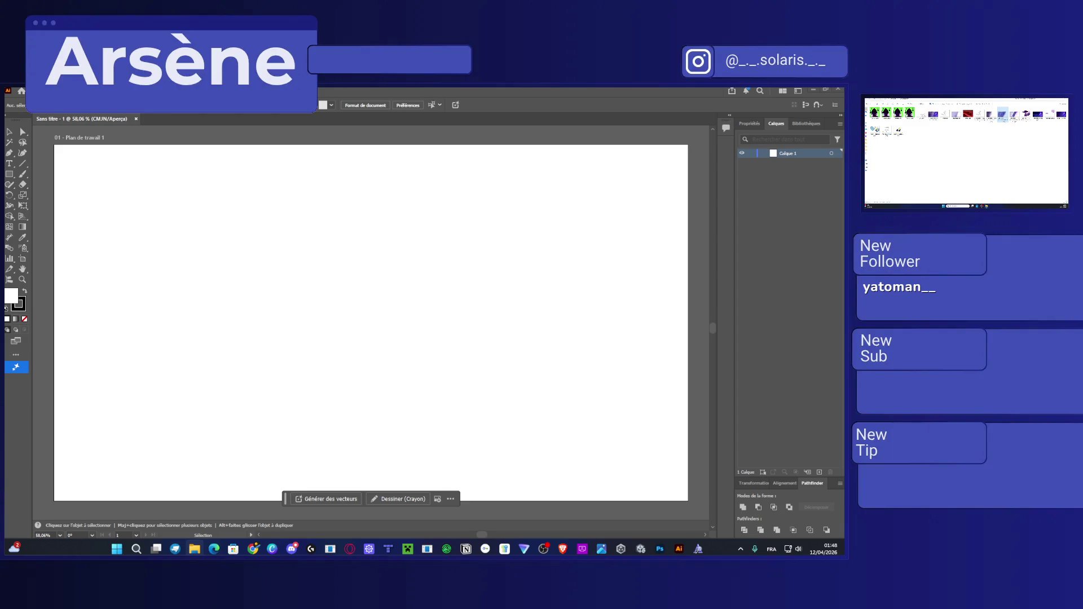
# Paste the purple texture image and position it to cover the 1920 × 1080 artboard.
pyautogui.moveTo(380, 234); pyautogui.dragTo(422, 277)
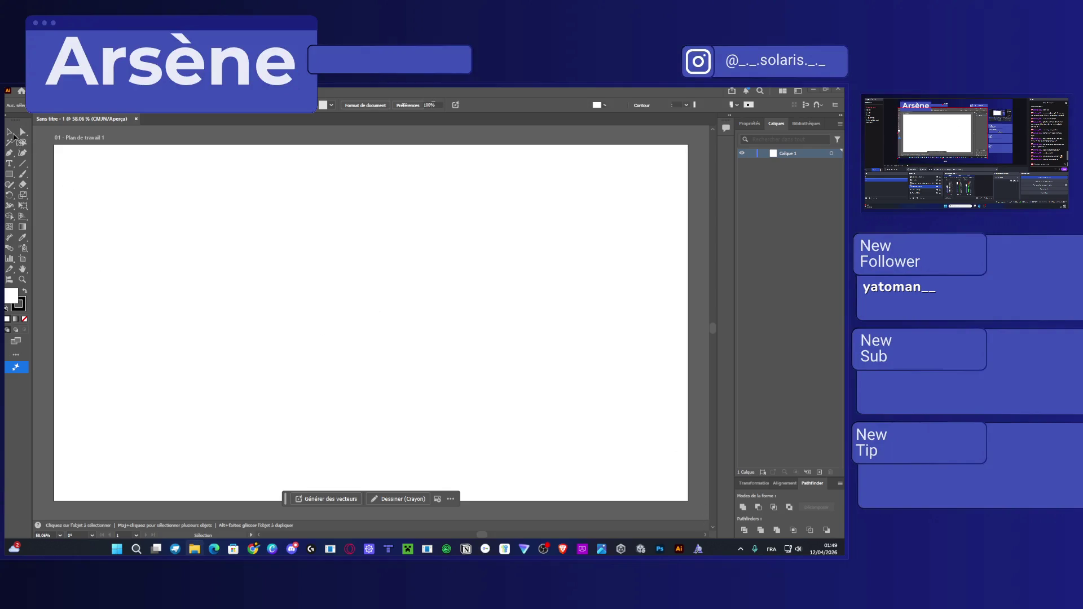
pyautogui.hotkey('ctrl', 'v')
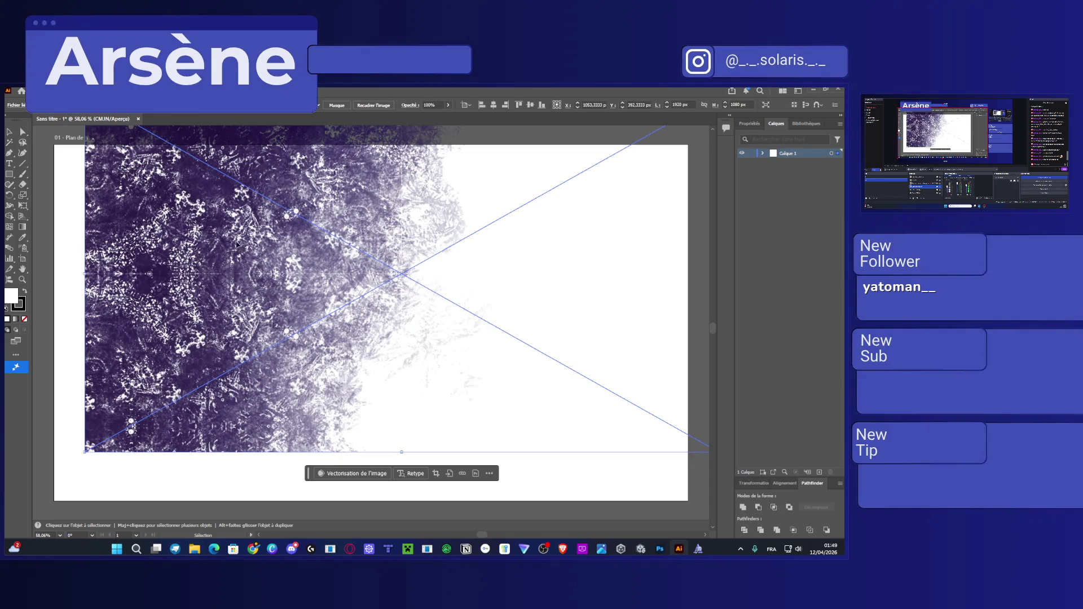
pyautogui.moveTo(219, 207); pyautogui.dragTo(190, 258)
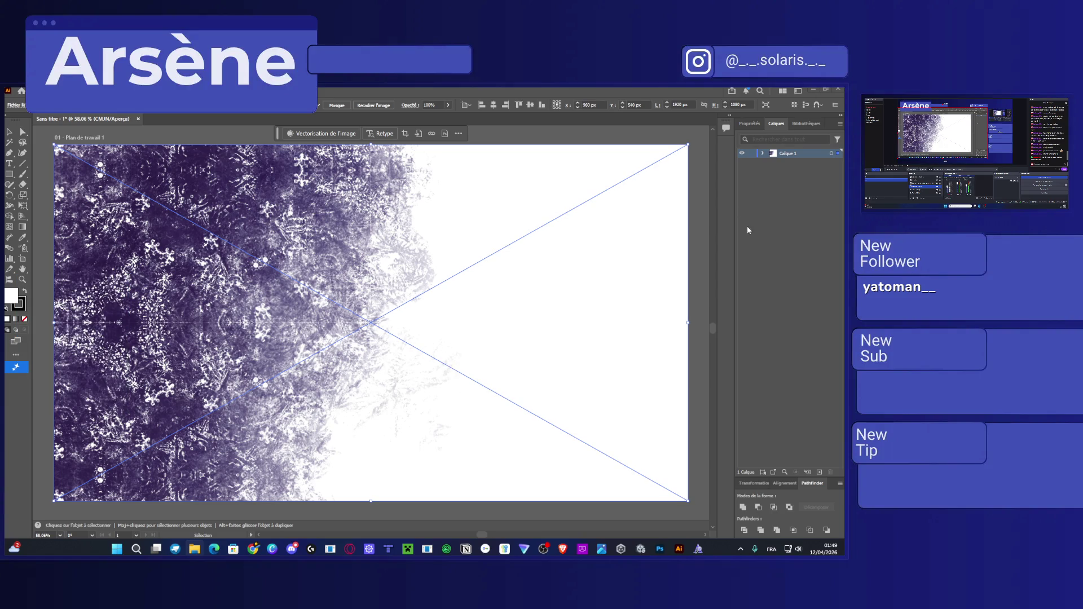
# Add one new layer above the texture and drop the green Crepusculum logo onto the artboard.
pyautogui.click(819, 472)
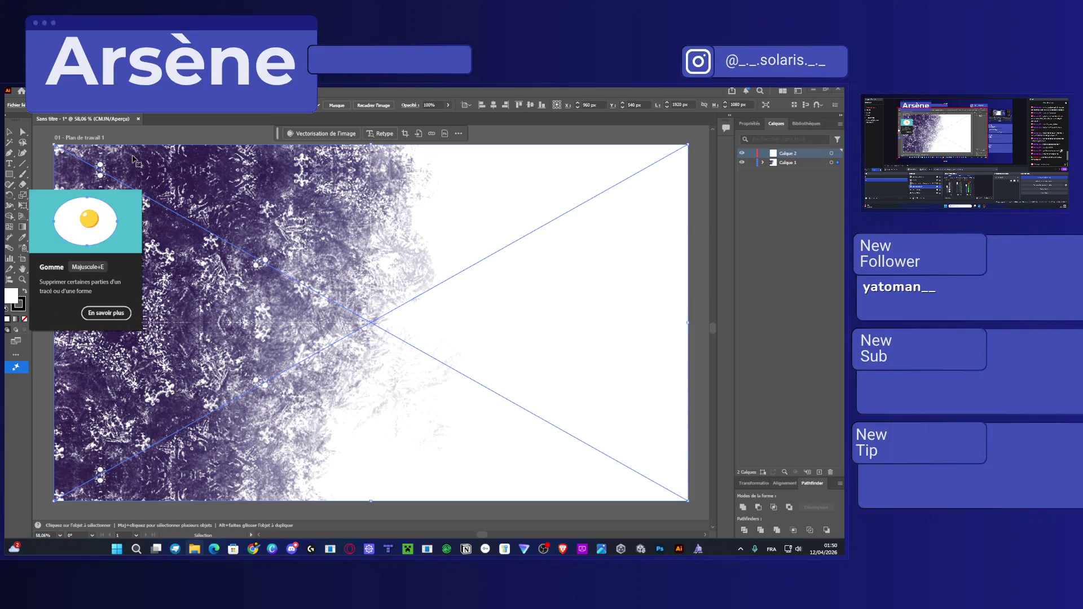
pyautogui.click(148, 135)
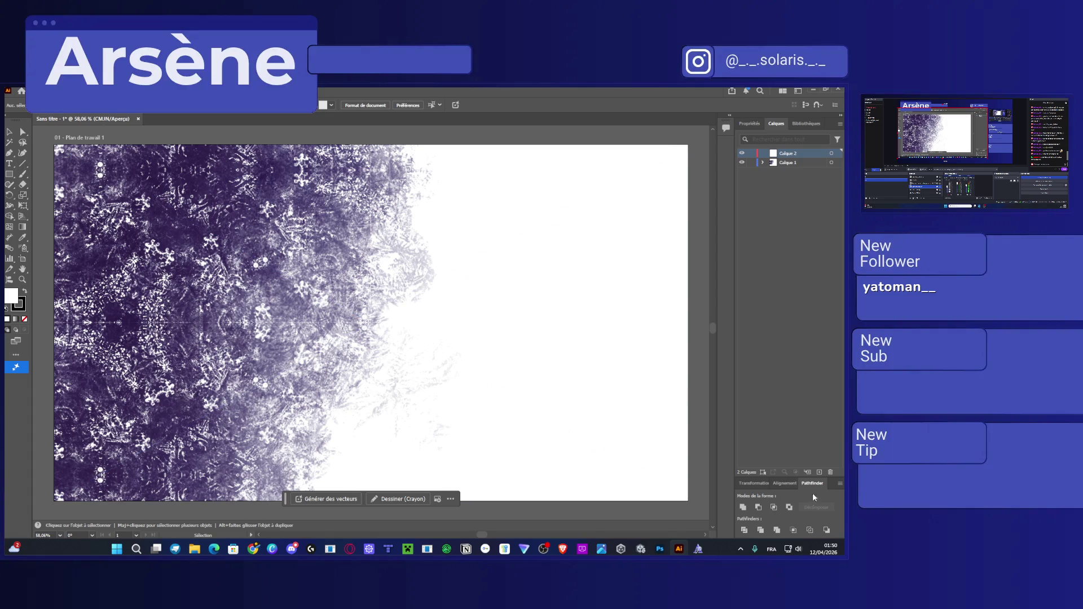
pyautogui.click(820, 472)
pyautogui.hotkey('ctrl', 'z')
pyautogui.hotkey('ctrl', 'z')
pyautogui.hotkey('alt', 'Tab')
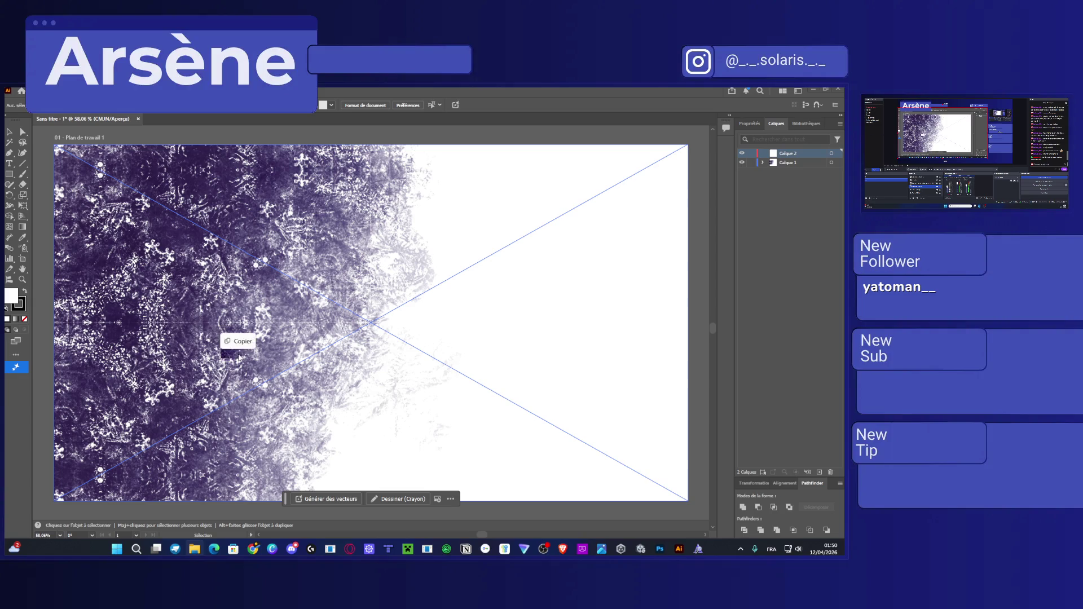
pyautogui.moveTo(237, 344); pyautogui.dragTo(371, 322)
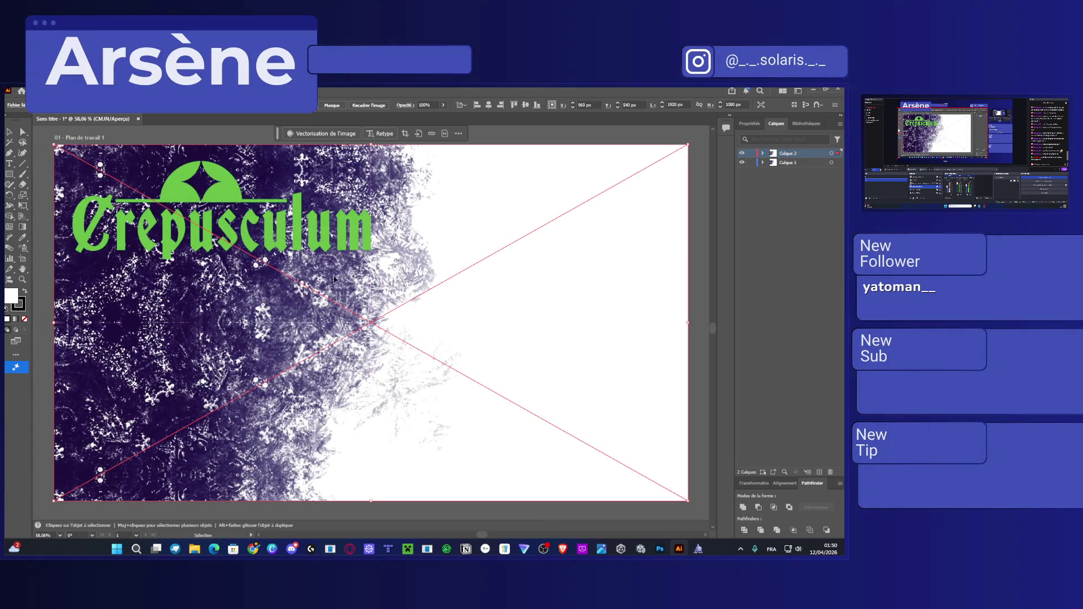
# Move the logo layer Calque 2 beneath the texture layer Calque 1.
pyautogui.click(742, 153)
pyautogui.click(741, 153)
pyautogui.click(791, 179)
pyautogui.moveTo(791, 179); pyautogui.dragTo(791, 179)
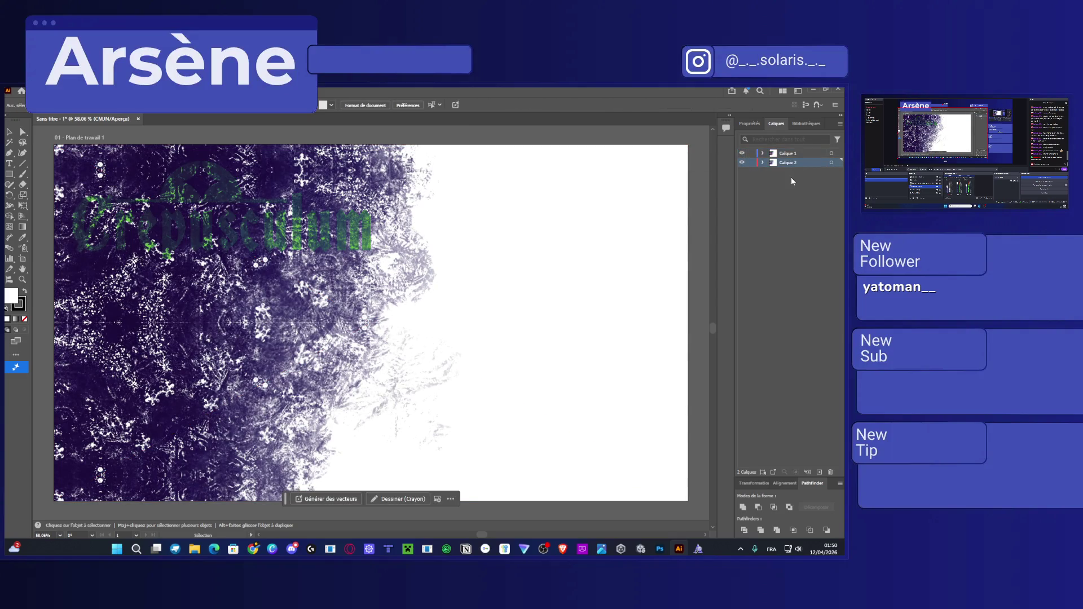
# Select the artwork and start drawing a text area over the logo with the Type tool.
pyautogui.hotkey('ctrl', 'a')
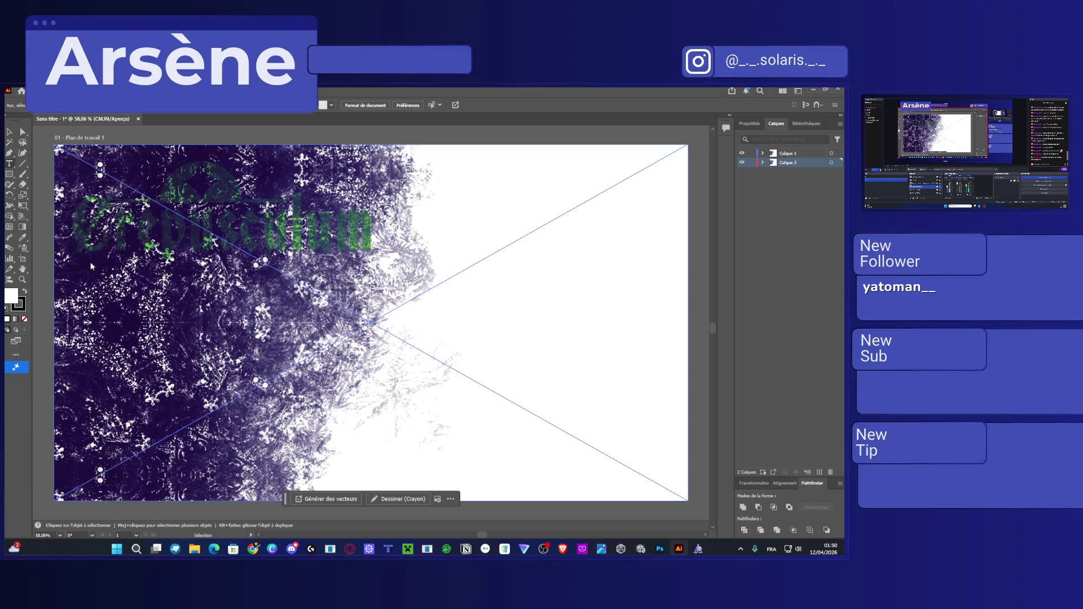
pyautogui.click(9, 165)
pyautogui.moveTo(70, 252)
pyautogui.mouseDown()
pyautogui.moveTo(367, 176)
pyautogui.moveTo(375, 196)
pyautogui.mouseUp()
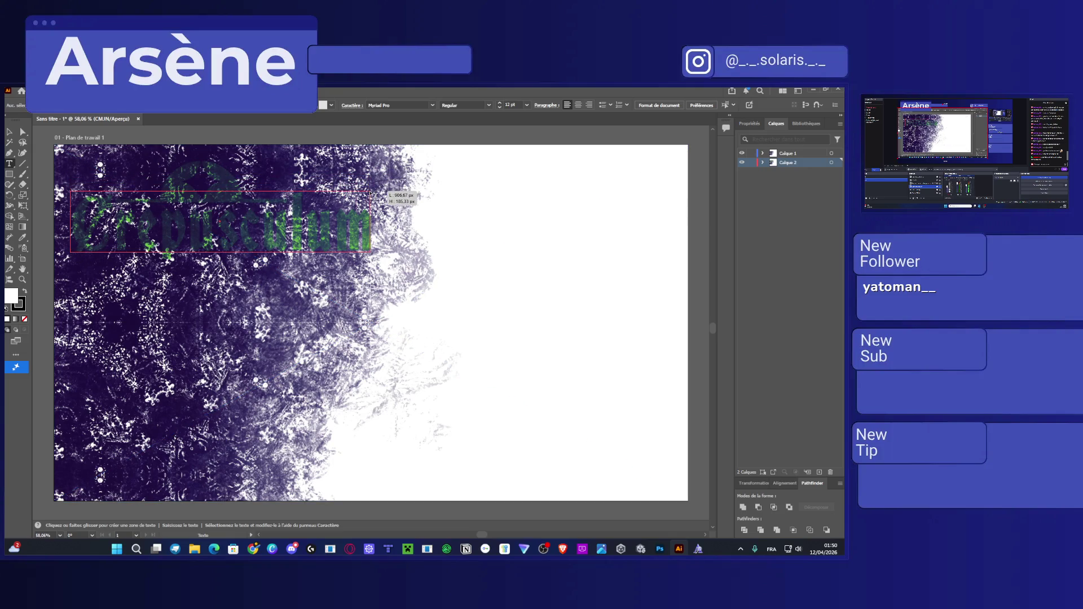
# Create a text area at the top left, clear the placeholder, and set 72 pt size.
pyautogui.moveTo(376, 195); pyautogui.dragTo(370, 192)
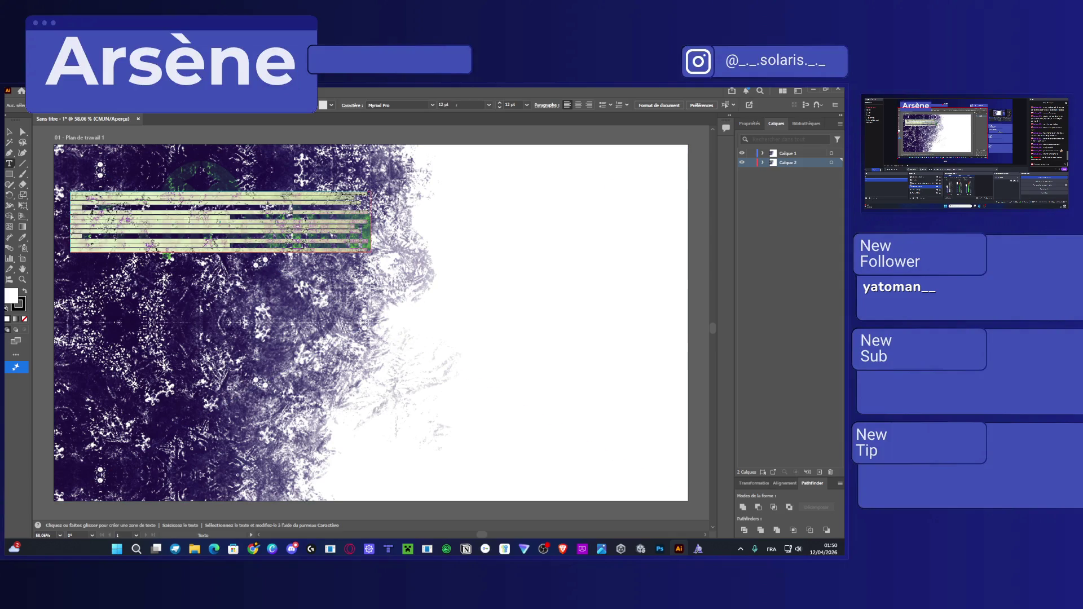
pyautogui.press('BackSpace')
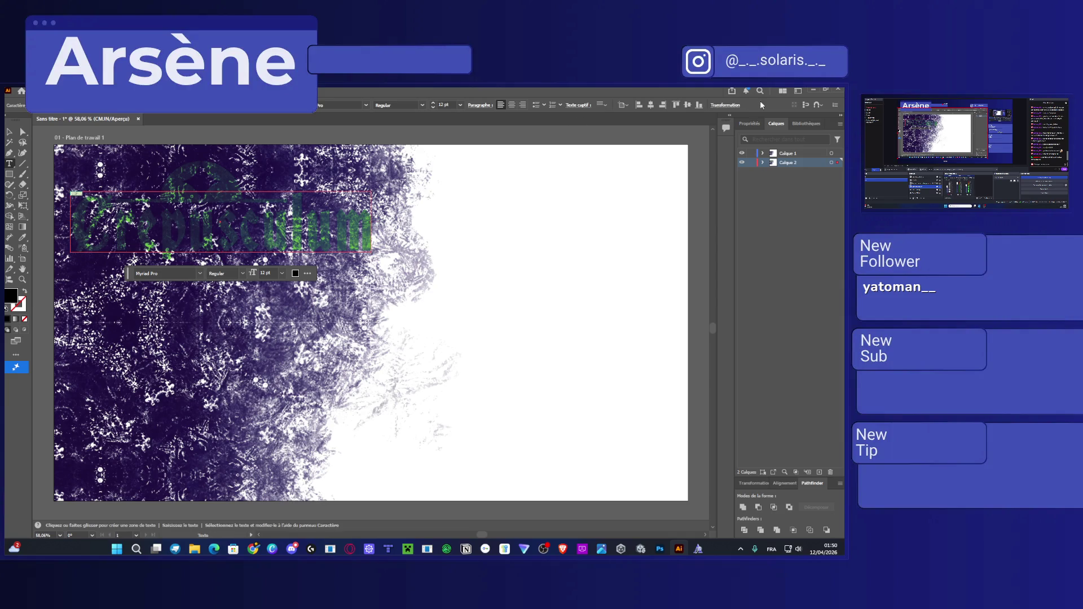
pyautogui.click(754, 123)
pyautogui.click(780, 318)
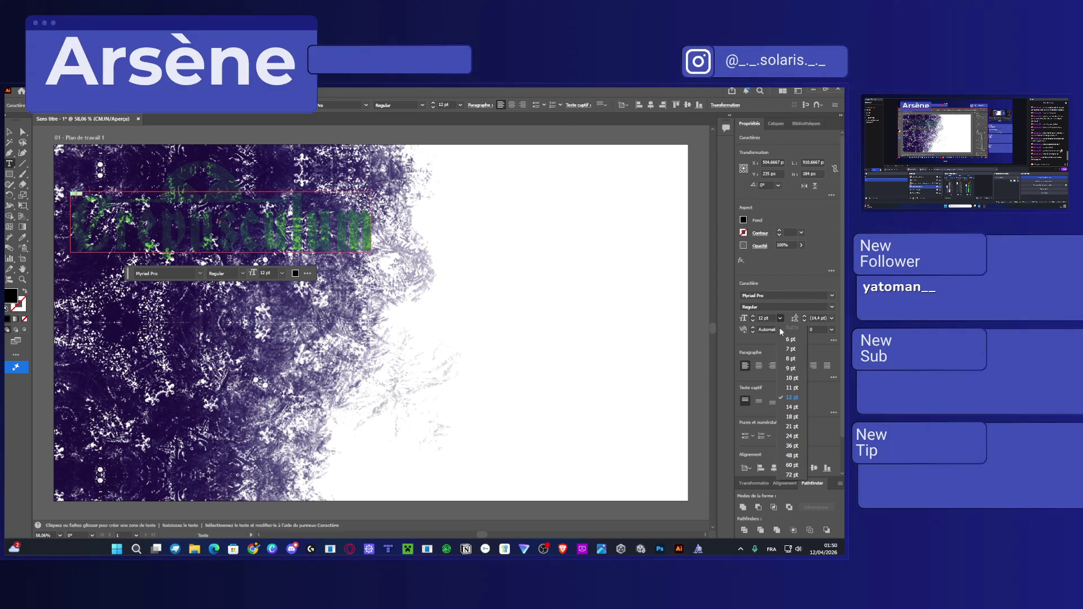
pyautogui.click(793, 475)
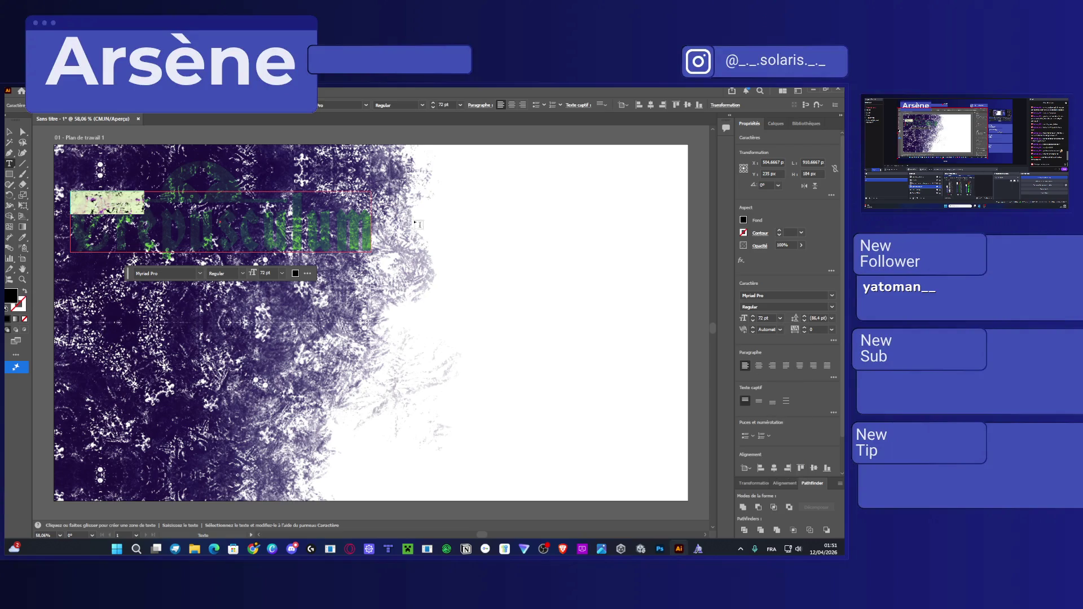
pyautogui.click(9, 133)
# Move the text object into the top layer, Calque 1, in the Layers panel.
pyautogui.click(670, 223)
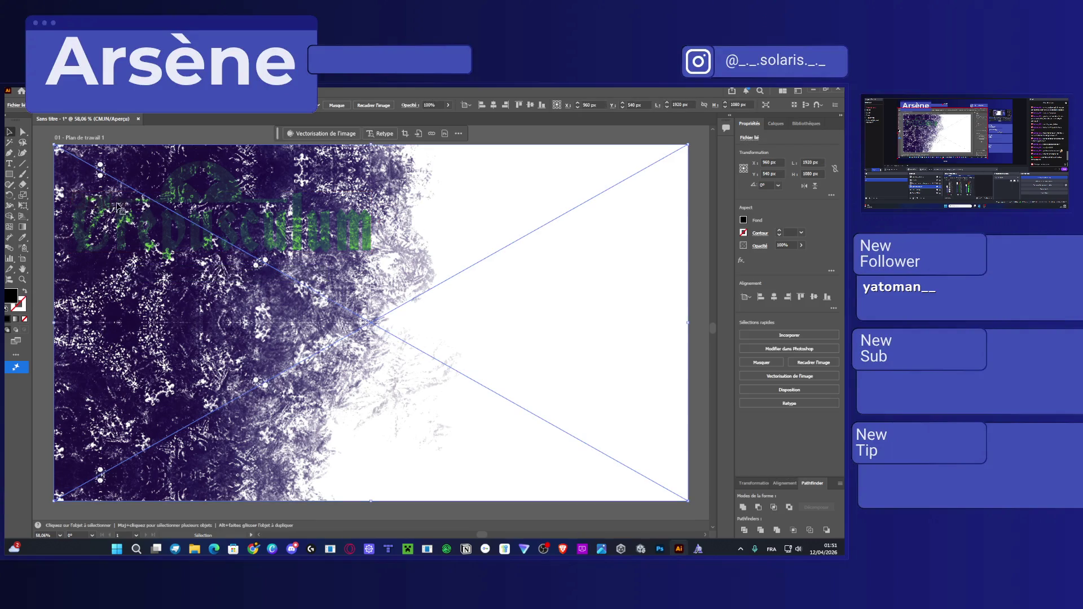
pyautogui.click(777, 123)
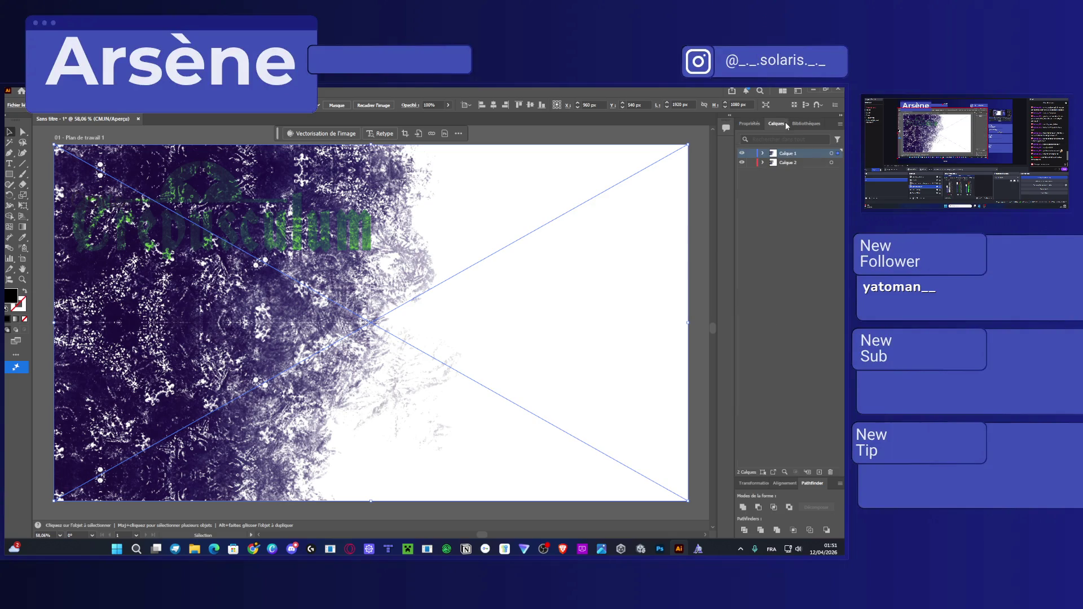
pyautogui.click(763, 154)
pyautogui.click(762, 172)
pyautogui.moveTo(797, 181); pyautogui.dragTo(800, 160)
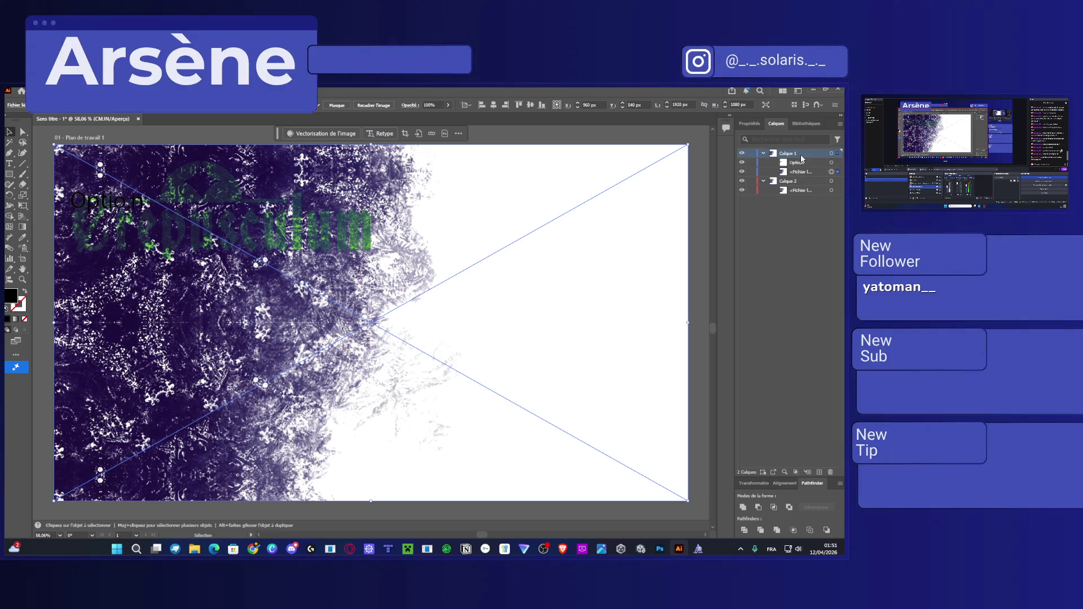
# Correct the title to read 'Option' and raise its font size to 201 pt.
pyautogui.doubleClick(134, 201)
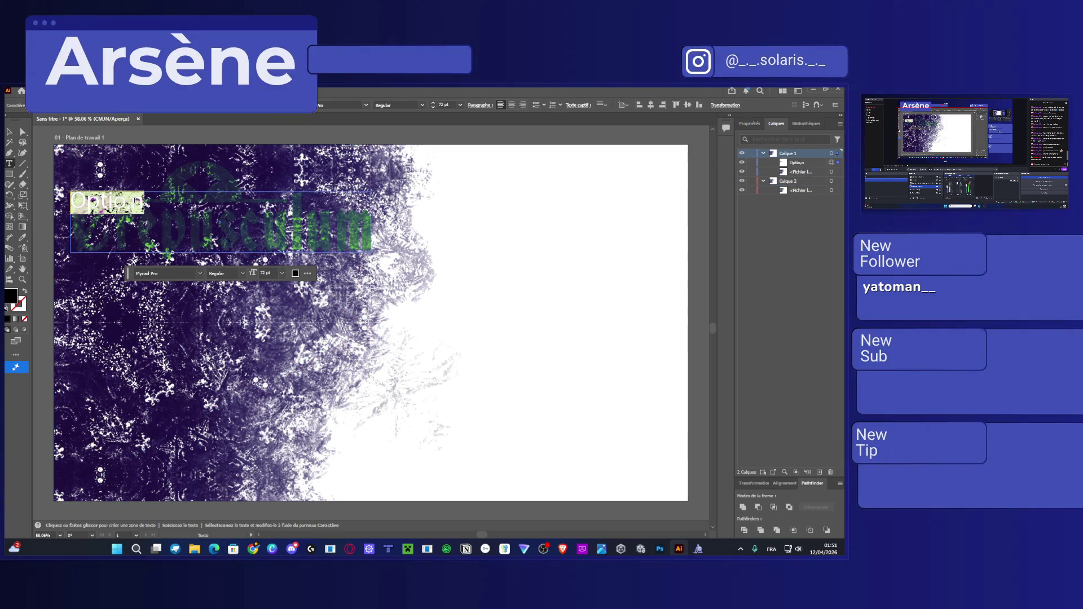
pyautogui.press('BackSpace')
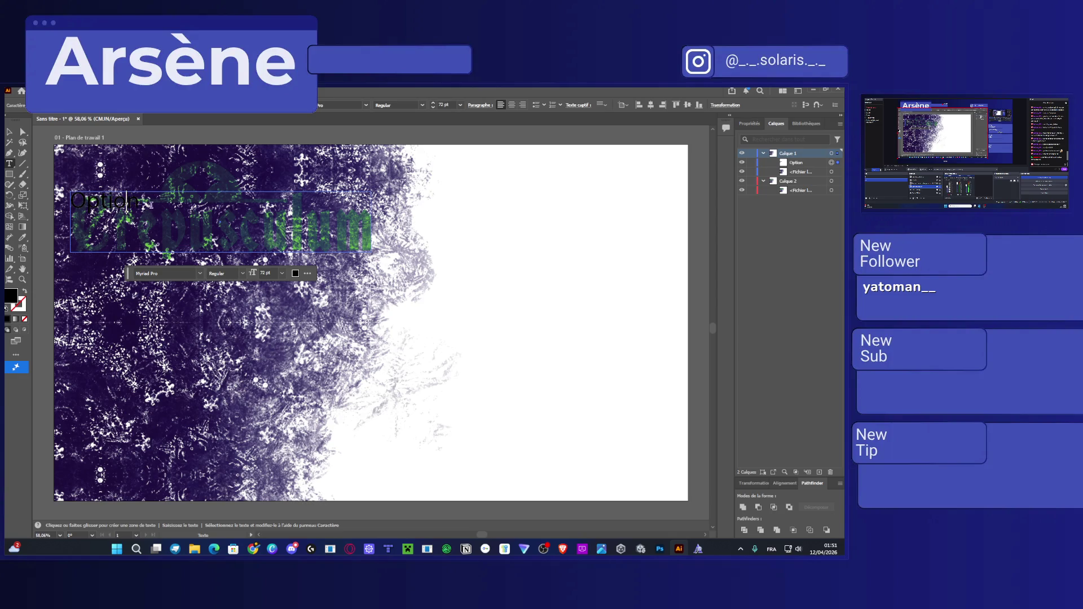
pyautogui.doubleClick(150, 204)
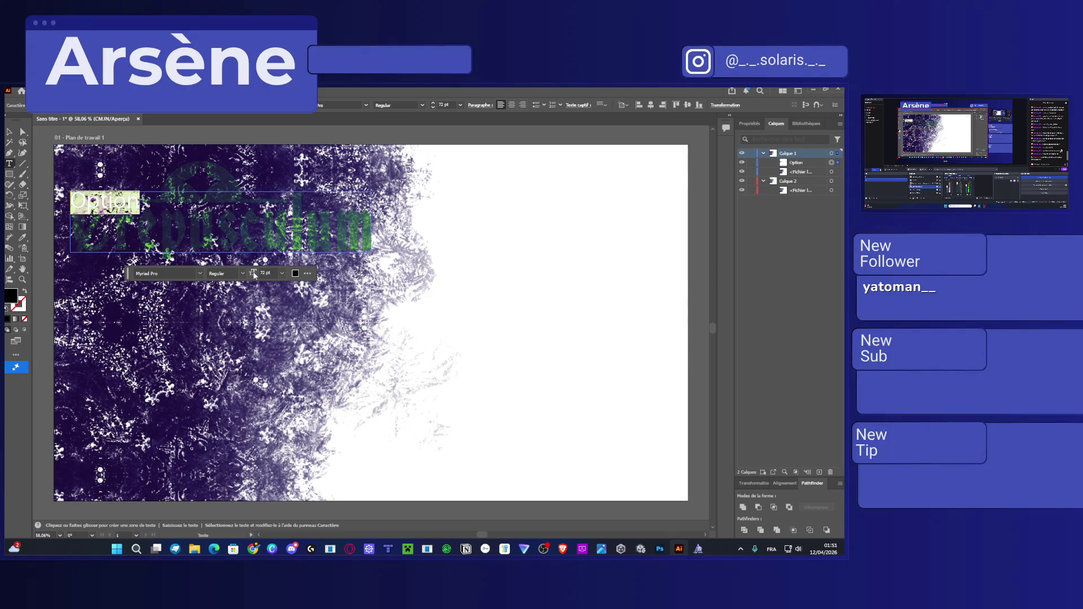
pyautogui.click(749, 123)
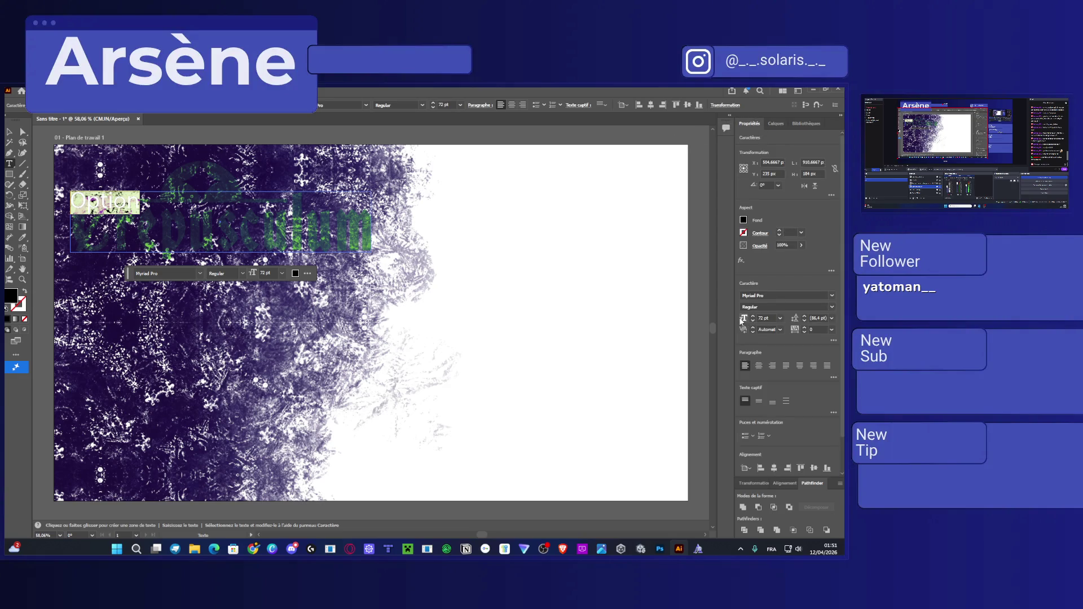
pyautogui.scroll(6, 765, 318)
pyautogui.scroll(6, 768, 318)
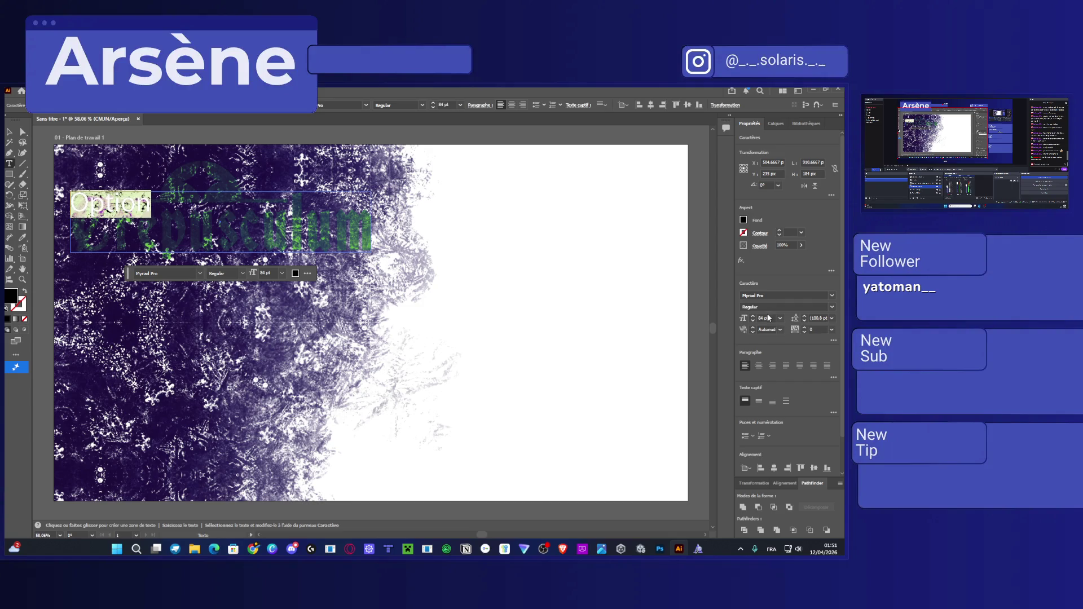
pyautogui.scroll(5, 765, 318)
pyautogui.scroll(5, 761, 319)
pyautogui.scroll(10, 757, 319)
pyautogui.scroll(10, 757, 319)
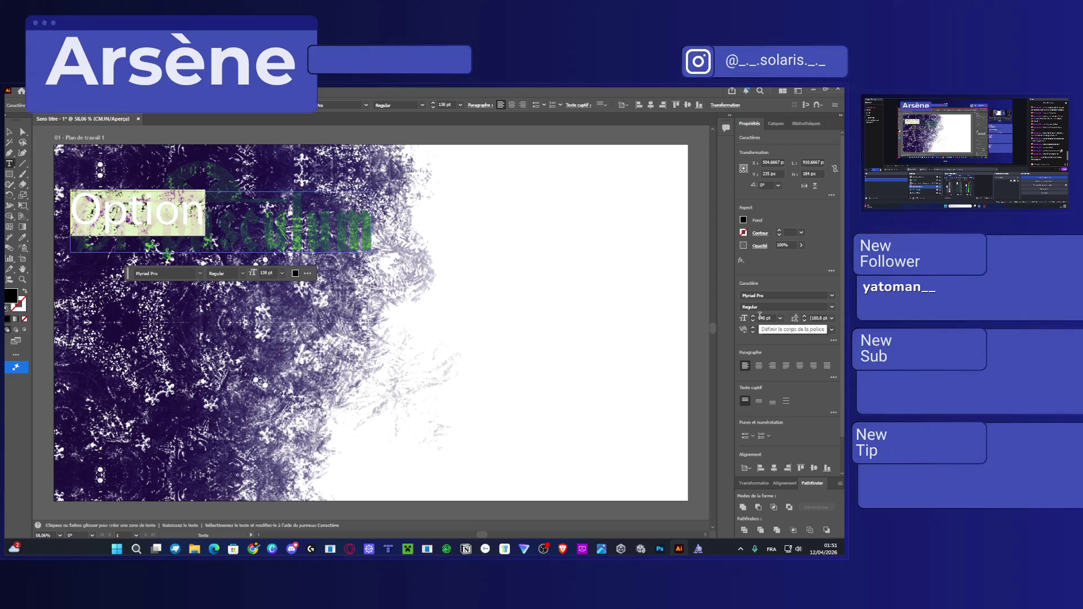
pyautogui.scroll(10, 758, 318)
pyautogui.scroll(10, 760, 317)
pyautogui.scroll(2, 760, 316)
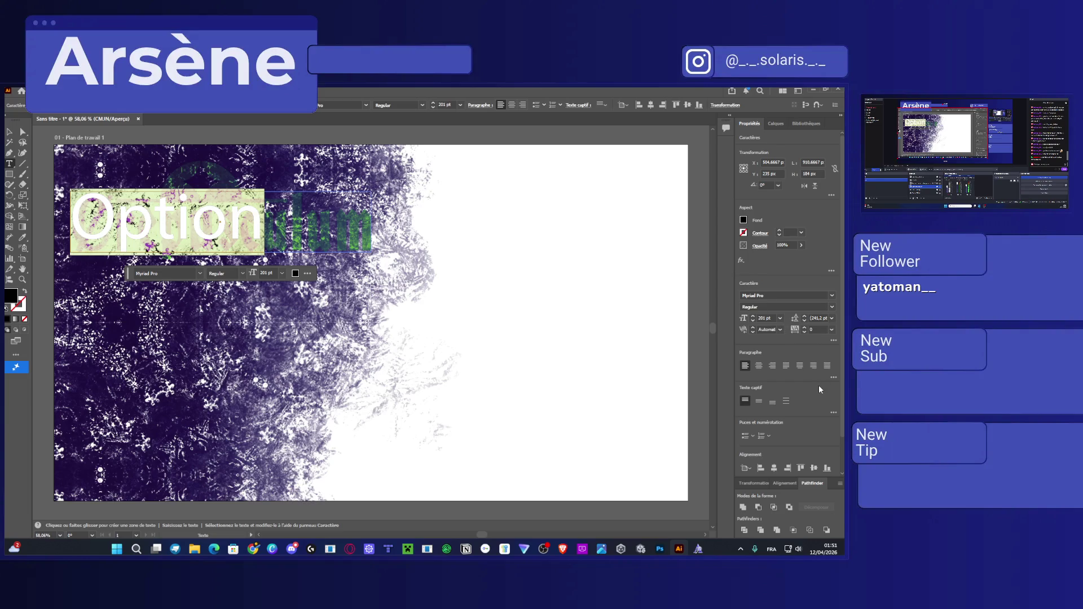
# Try the Ari-W9500 Condensed font on the Option title.
pyautogui.click(829, 295)
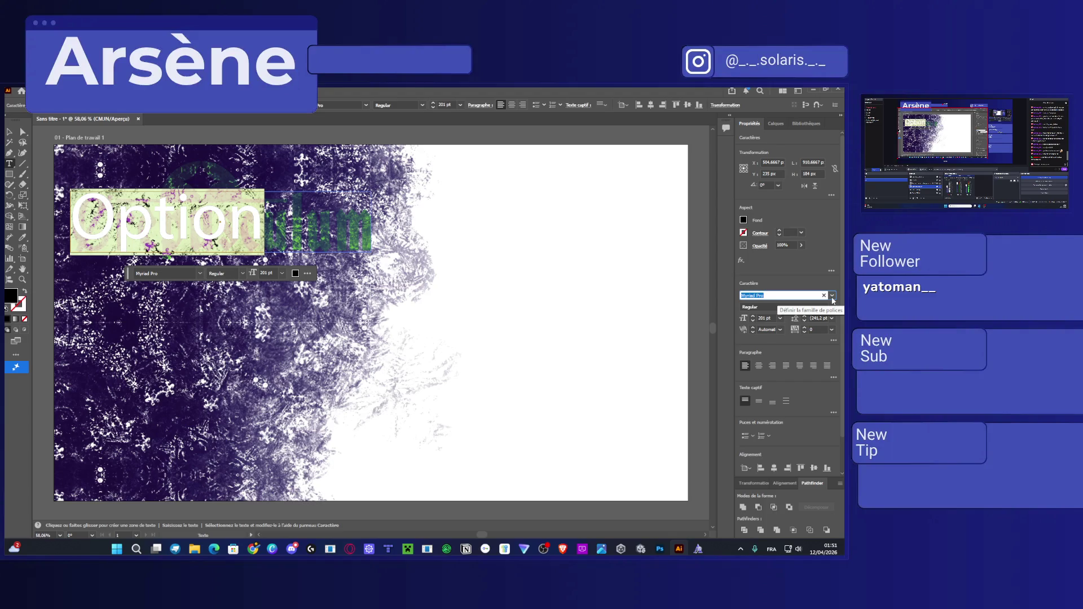
pyautogui.click(832, 296)
pyautogui.write('ari')
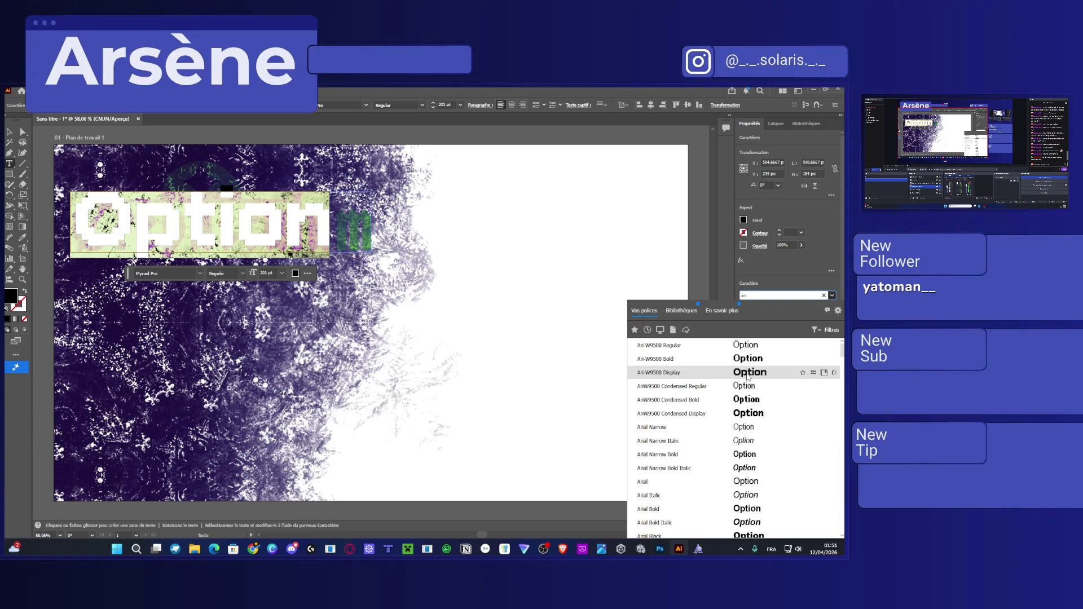
pyautogui.click(755, 413)
pyautogui.press('Escape')
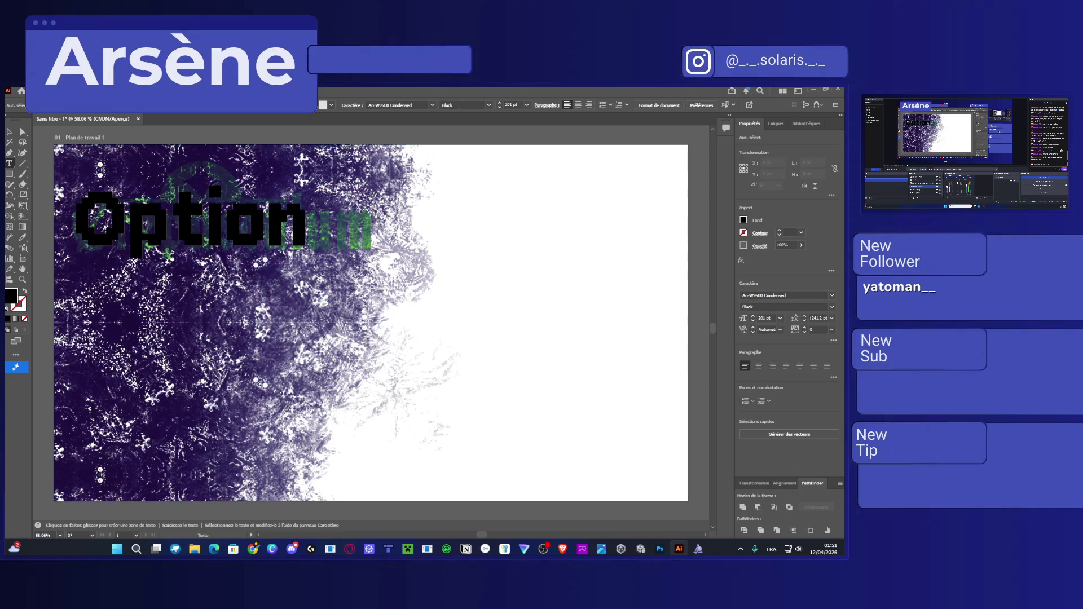
# Switch the Option title's font to Bradley DJR.
pyautogui.click(246, 236)
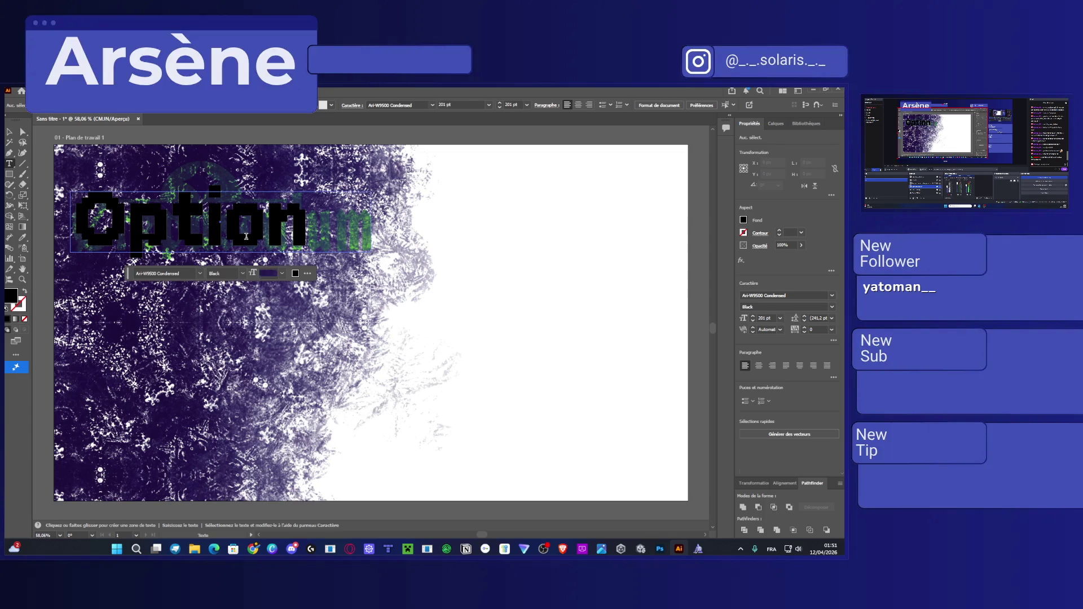
pyautogui.click(833, 296)
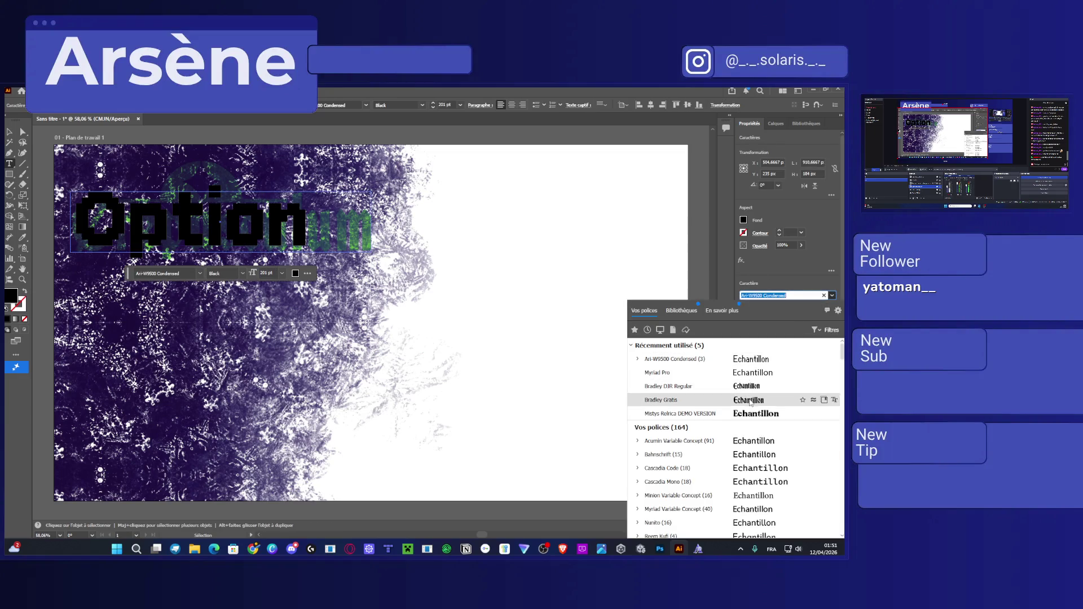
pyautogui.press('Escape')
pyautogui.hotkey('ctrl', 'a')
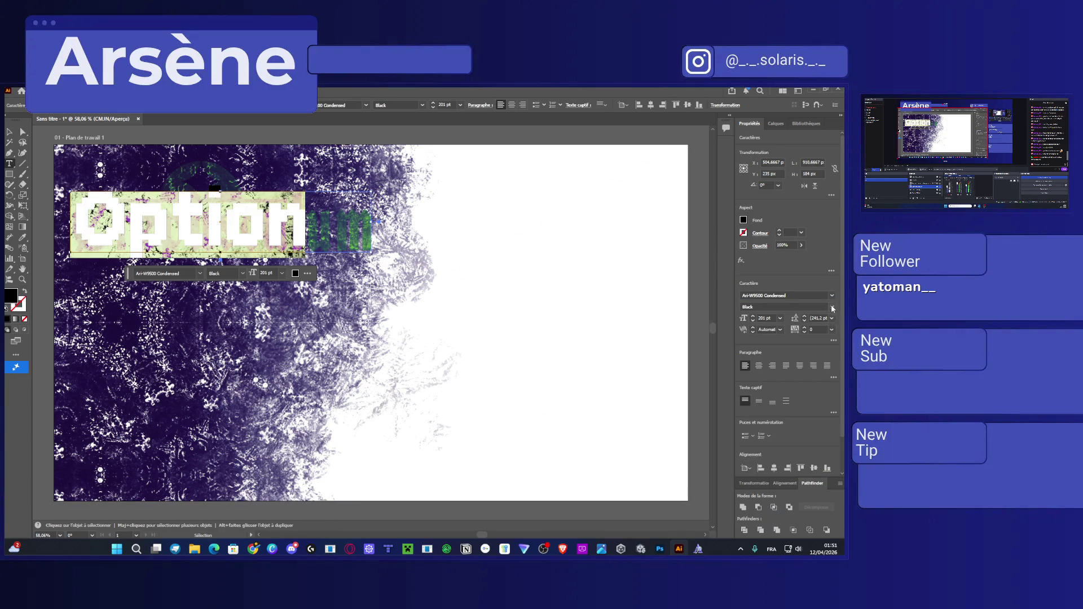
pyautogui.click(833, 308)
pyautogui.press('Down')
pyautogui.press('Return')
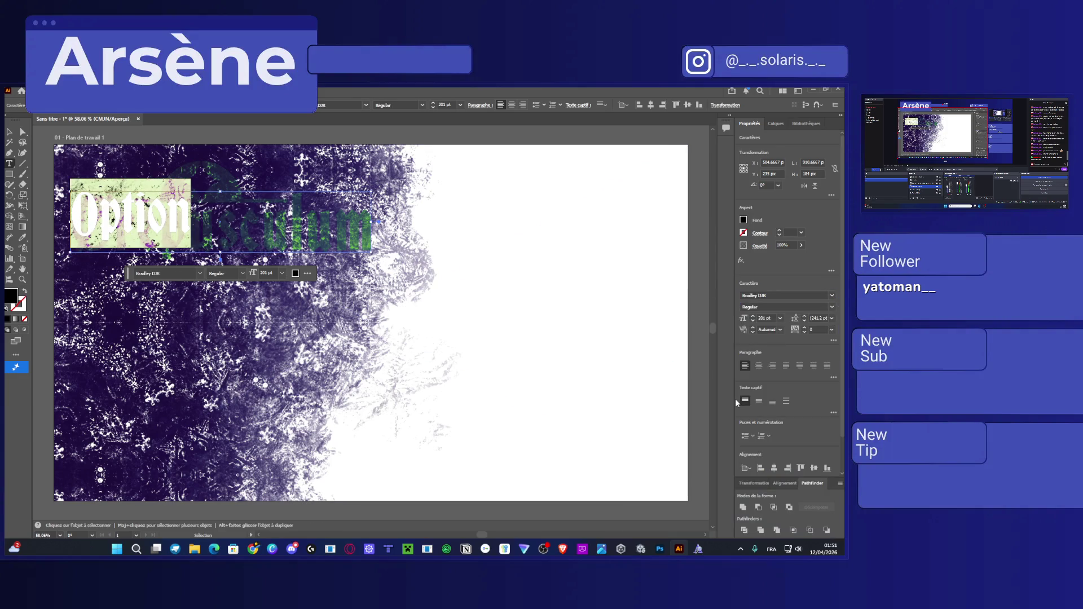
# Briefly add and remove an 's' after Option, glancing at Unity in between.
pyautogui.click(261, 226)
pyautogui.write('s')
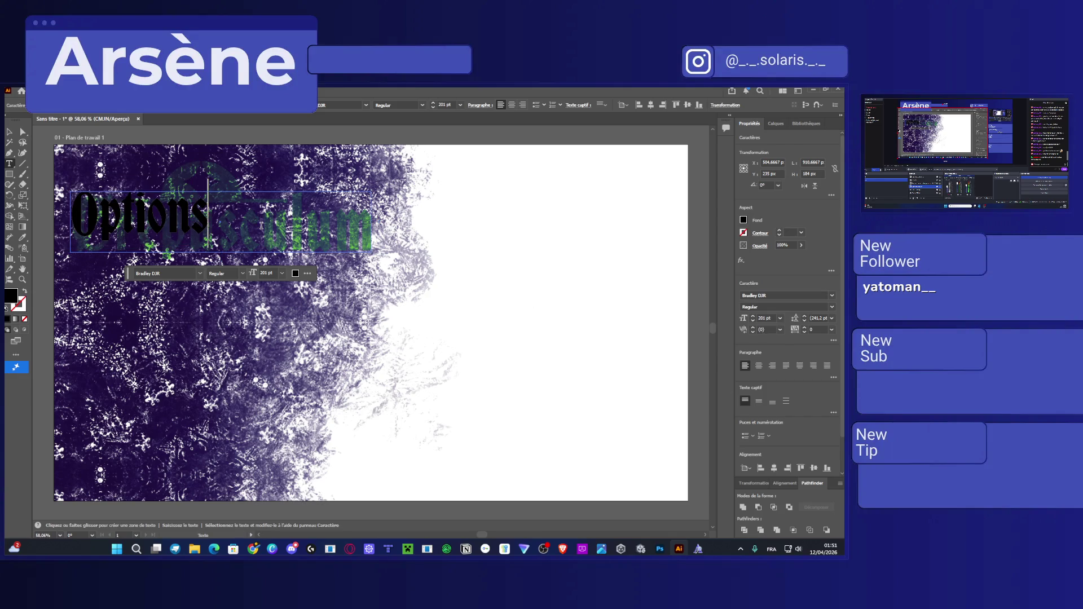
pyautogui.click(641, 549)
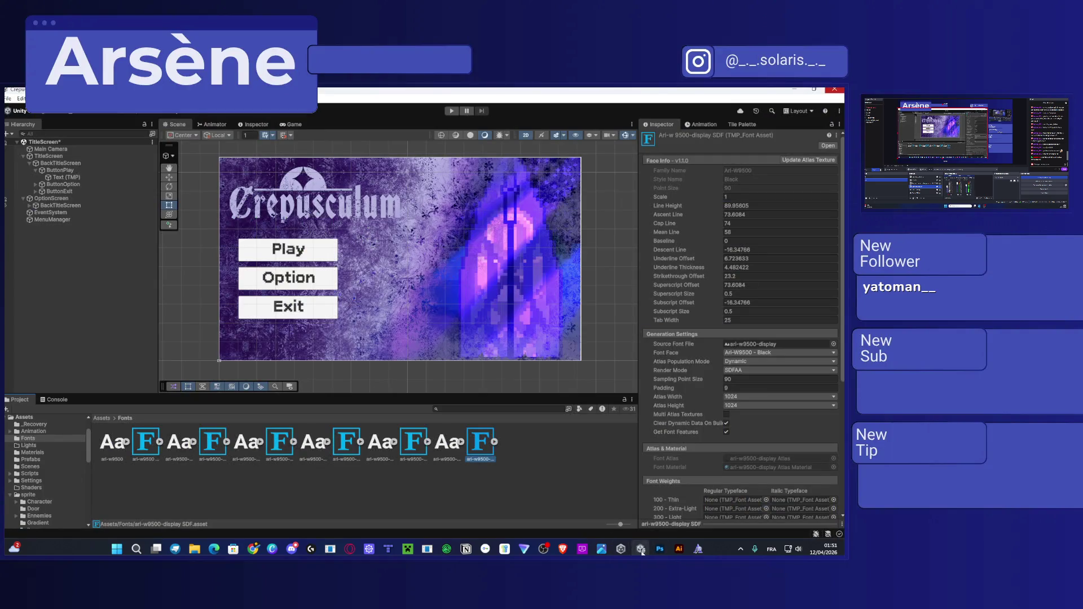
pyautogui.click(643, 550)
pyautogui.press('BackSpace')
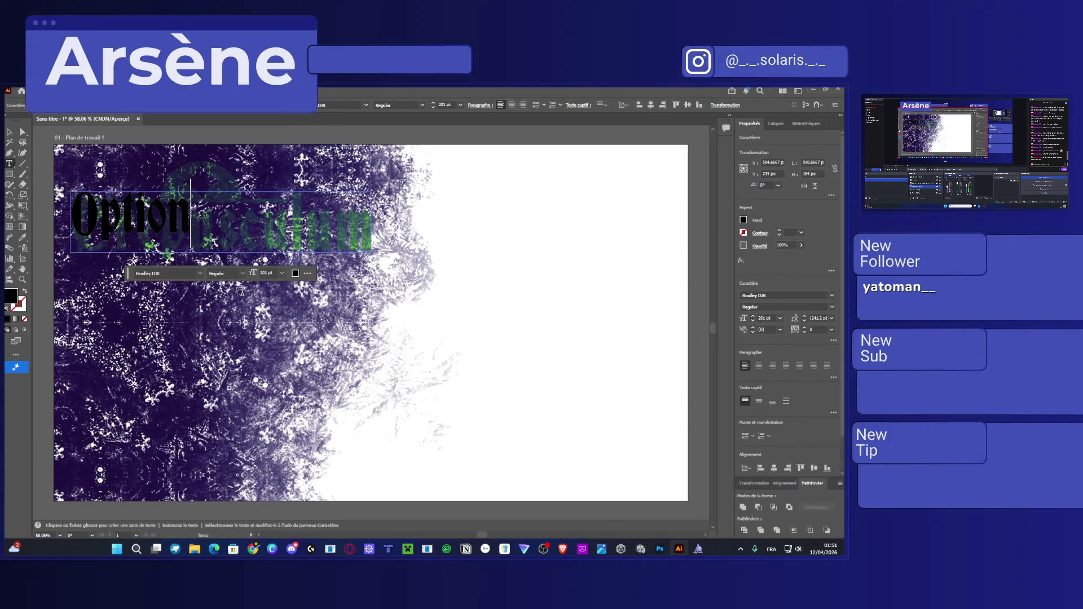
pyautogui.press('Escape')
pyautogui.press('a')
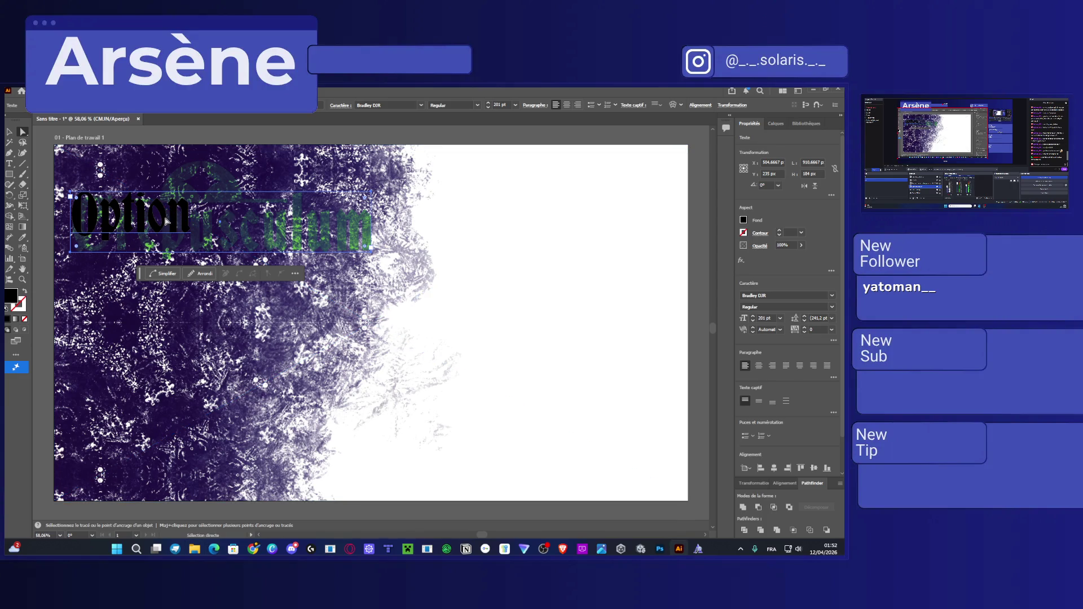
# Fill the Option text with green from the swatches.
pyautogui.doubleClick(182, 223)
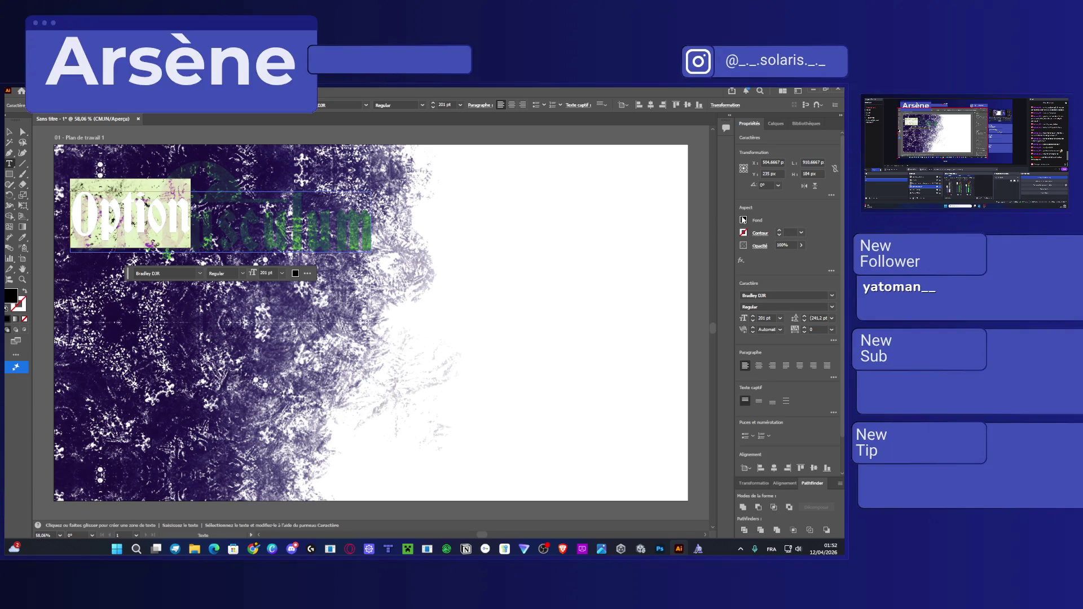
pyautogui.click(648, 260)
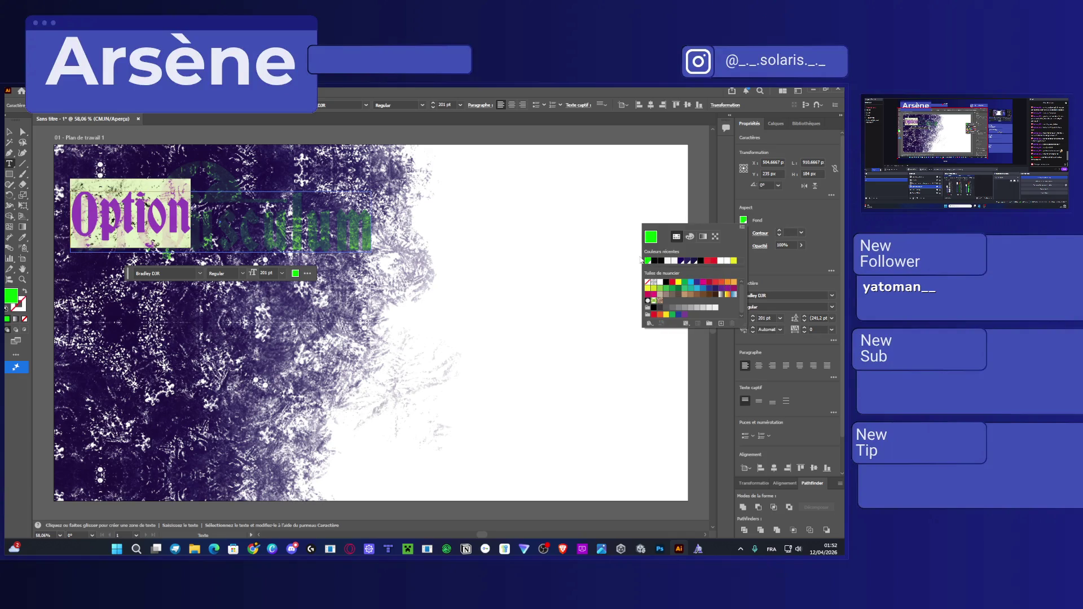
pyautogui.keyDown('ctrl'); pyautogui.click(569, 211); pyautogui.keyUp('ctrl')
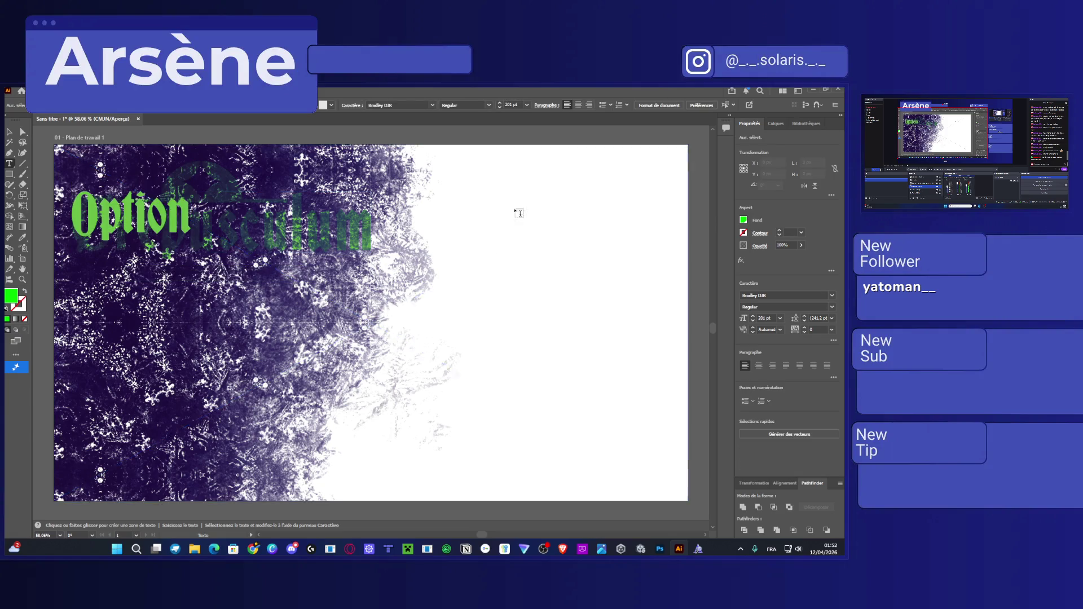
# Select the Option text object and raise its font size to 251 pt.
pyautogui.press('v')
pyautogui.click(145, 208)
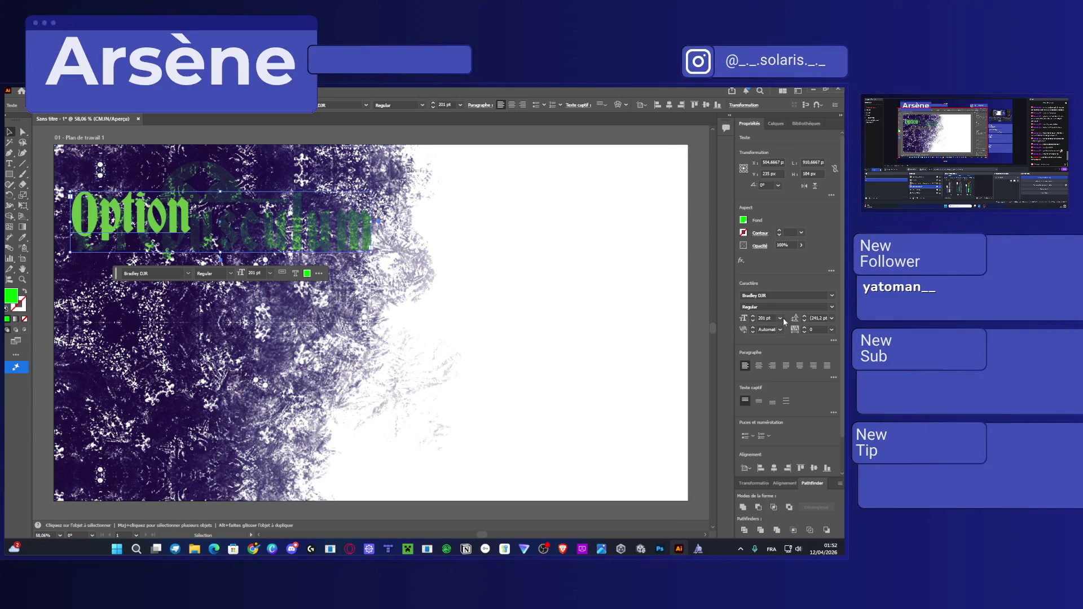
pyautogui.scroll(7, 762, 319)
pyautogui.scroll(7, 761, 319)
pyautogui.scroll(7, 761, 319)
pyautogui.scroll(8, 761, 318)
pyautogui.scroll(6, 761, 319)
pyautogui.scroll(6, 761, 319)
pyautogui.scroll(6, 761, 318)
pyautogui.scroll(6, 761, 319)
pyautogui.scroll(-2, 762, 320)
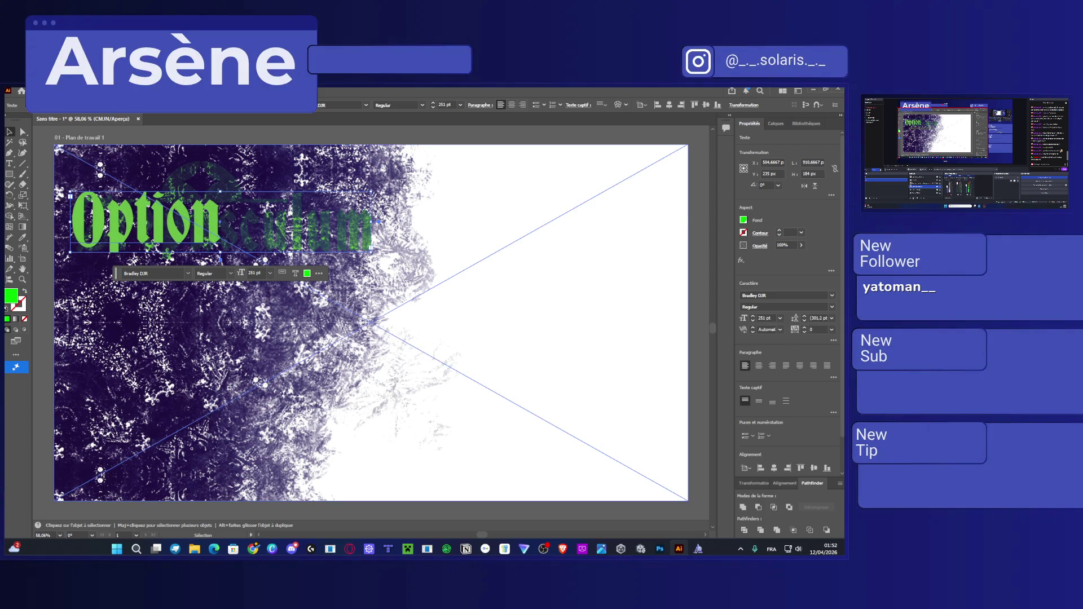
# Alt-drag a duplicate of Option to the right and try Ari-W9500 Condensed on it.
pyautogui.click(188, 274)
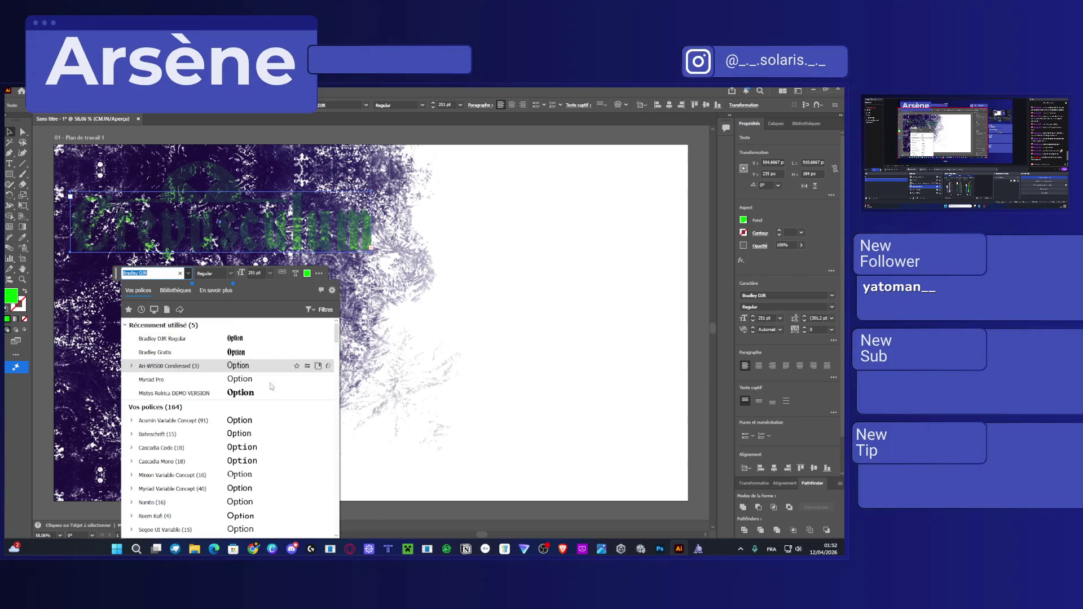
pyautogui.write('ari')
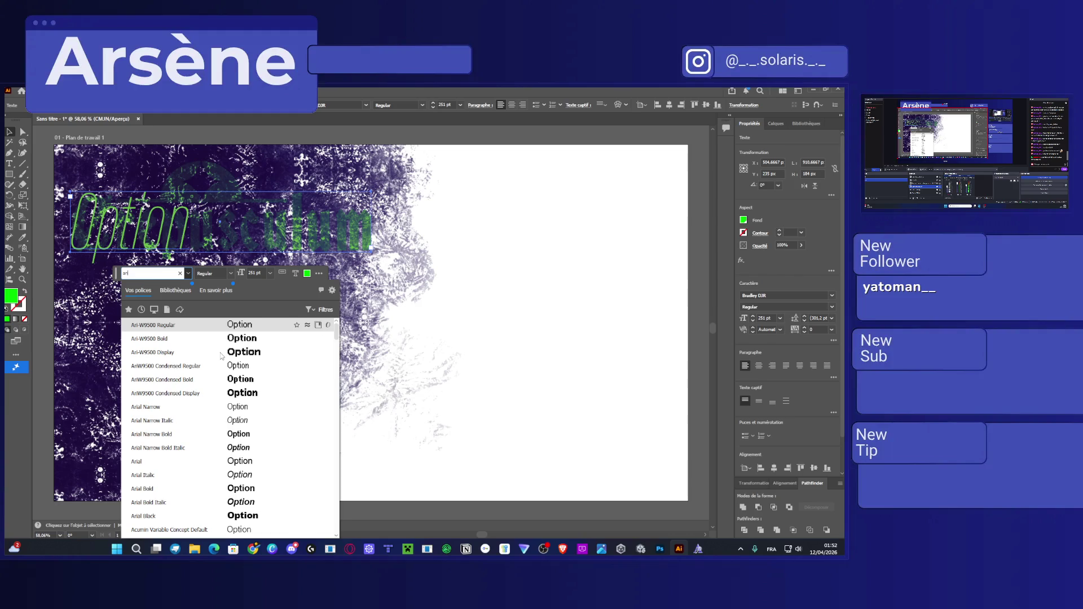
pyautogui.click(379, 286)
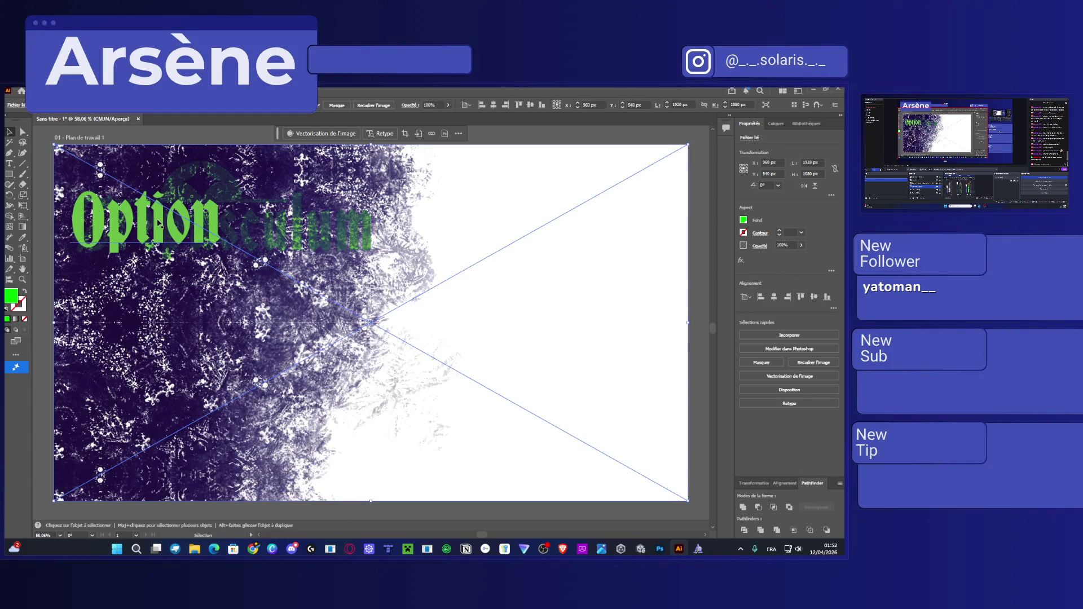
pyautogui.moveTo(165, 219)
pyautogui.mouseDown()
pyautogui.moveTo(316, 320)
pyautogui.moveTo(314, 246)
pyautogui.mouseUp()
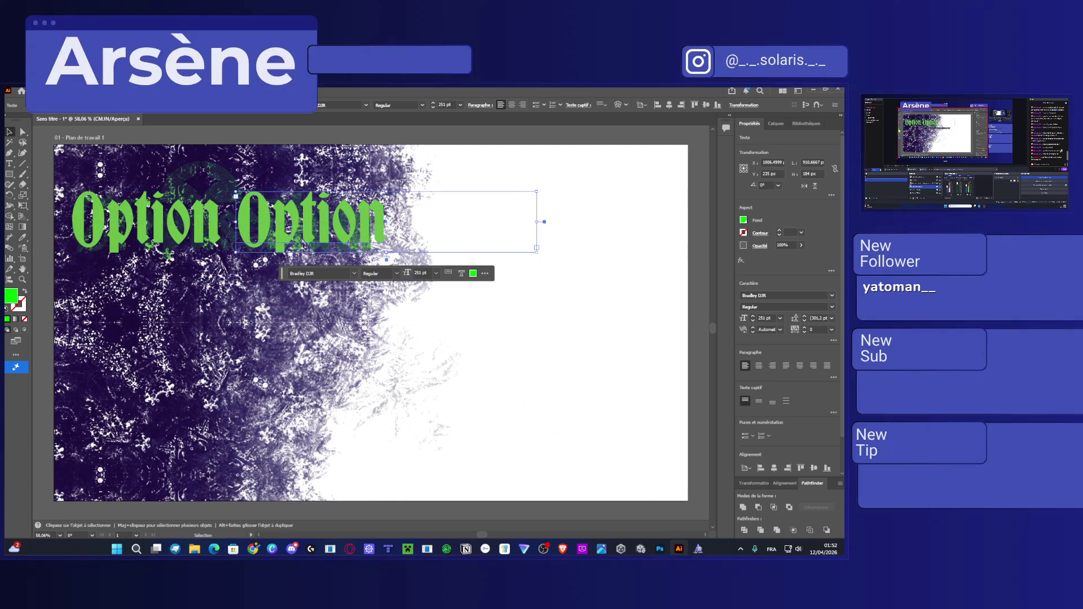
pyautogui.click(765, 294)
pyautogui.write('ari')
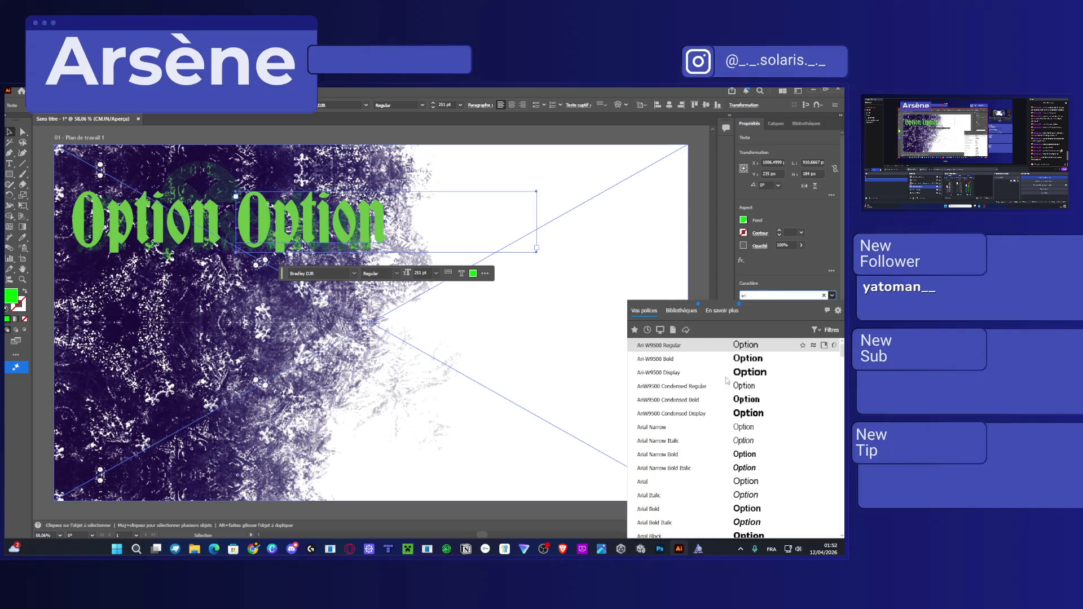
pyautogui.click(748, 423)
# Nudge the background image slightly right and move the second Option to the artboard's right half.
pyautogui.click(539, 242)
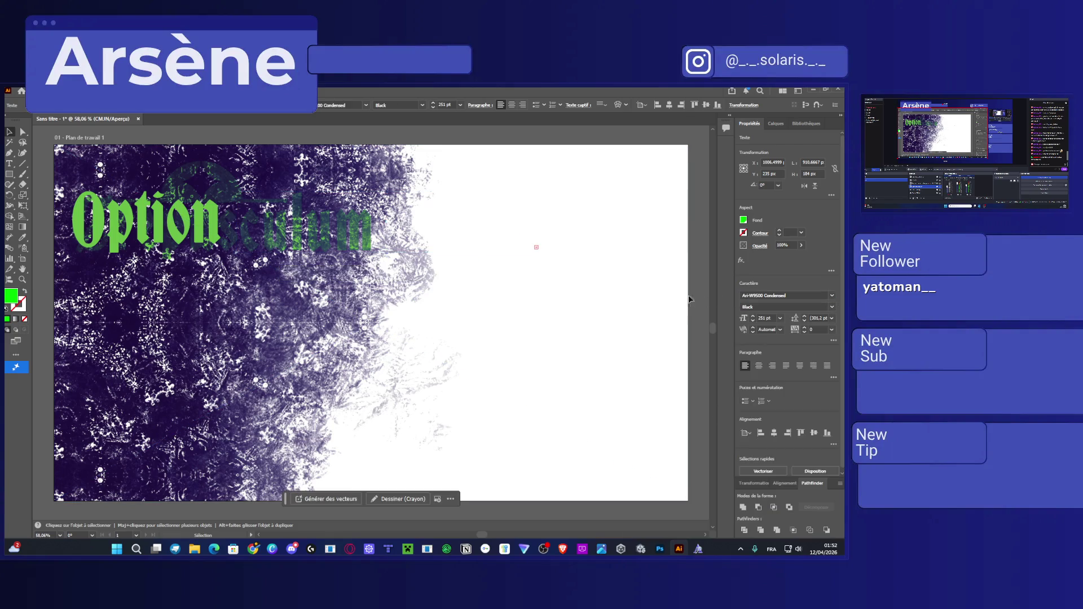
pyautogui.press('a')
pyautogui.click(348, 242)
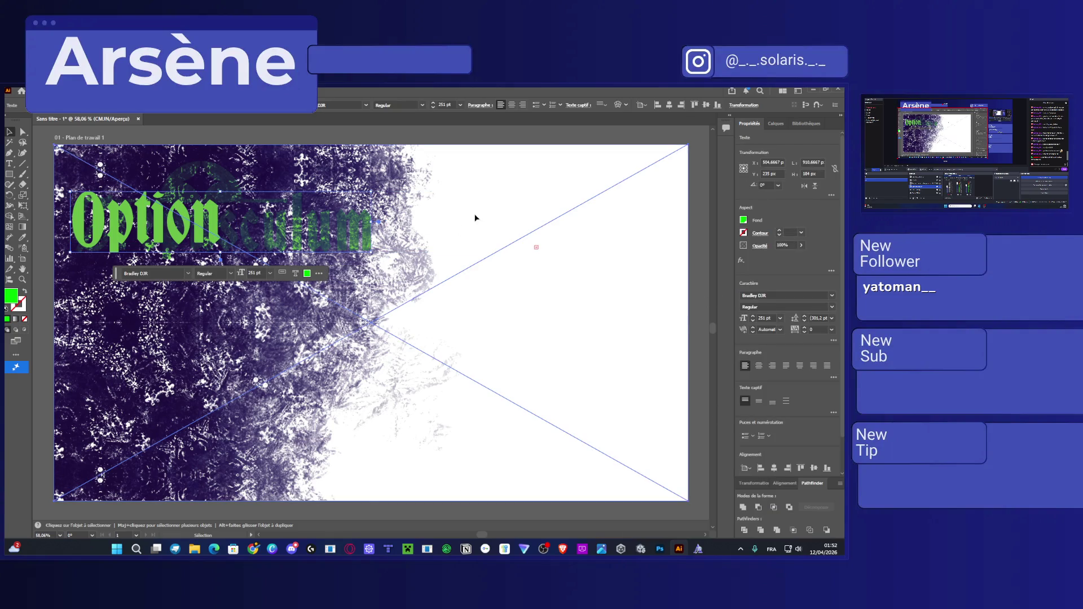
pyautogui.press('v')
pyautogui.moveTo(359, 221); pyautogui.dragTo(404, 229)
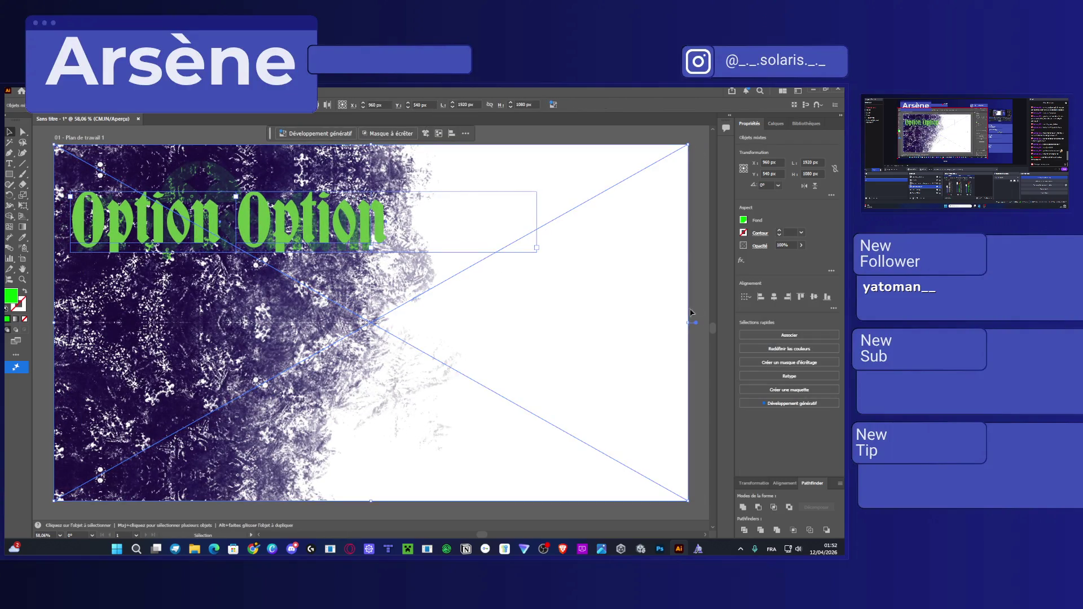
pyautogui.hotkey('ctrl', 'a')
pyautogui.click(414, 233)
pyautogui.moveTo(391, 227)
pyautogui.mouseDown()
pyautogui.moveTo(445, 230)
pyautogui.moveTo(395, 228)
pyautogui.mouseUp()
pyautogui.moveTo(316, 223); pyautogui.dragTo(536, 240)
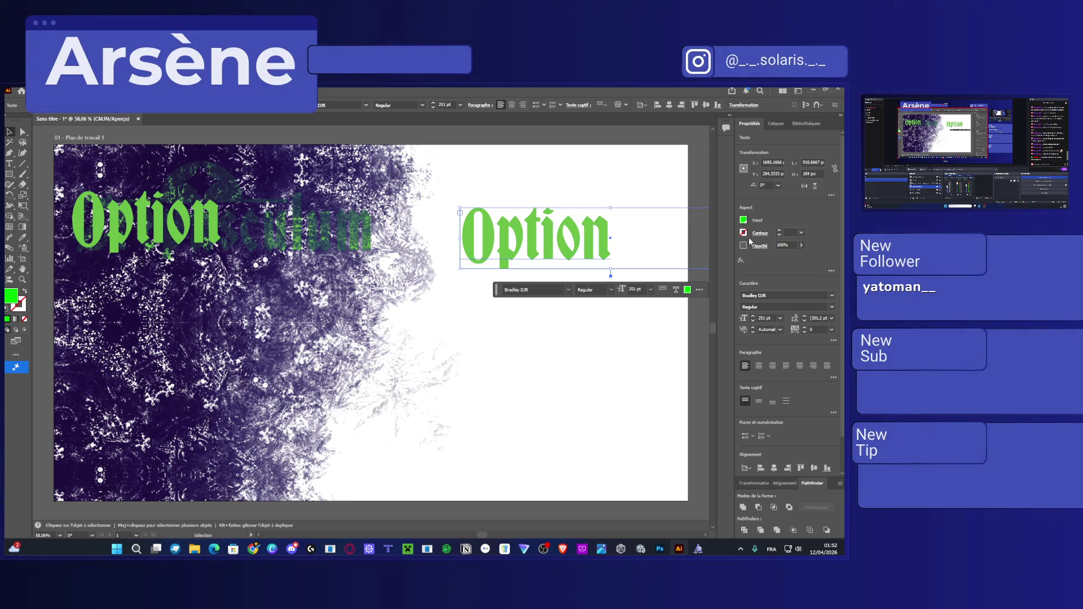
# Make the copy 200 pt Ari-W9500 Condensed Black and stack it over the original title.
pyautogui.click(767, 295)
pyautogui.write('ari')
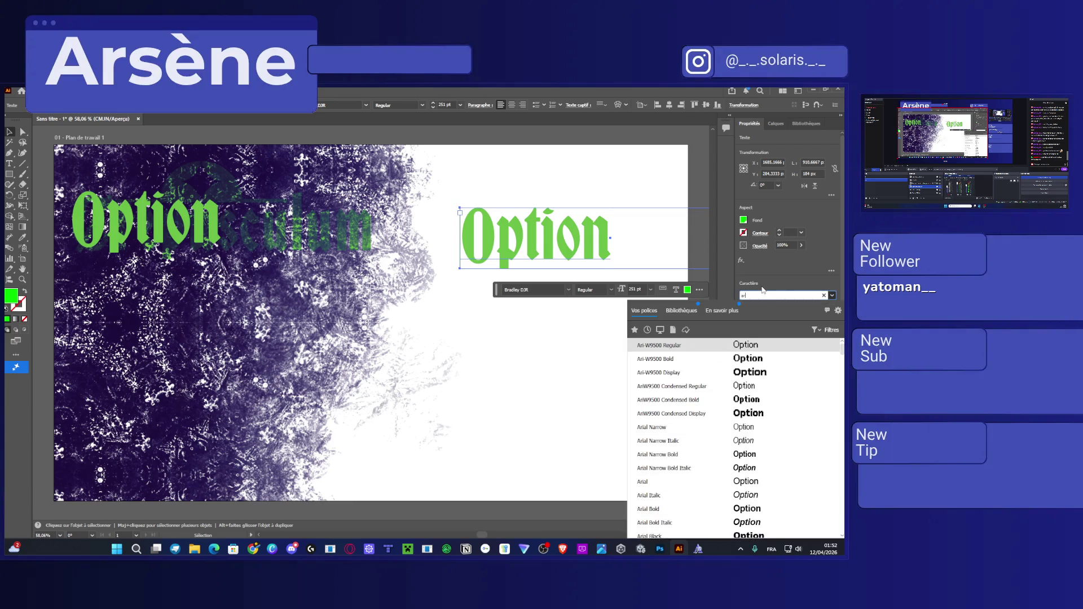
pyautogui.click(677, 414)
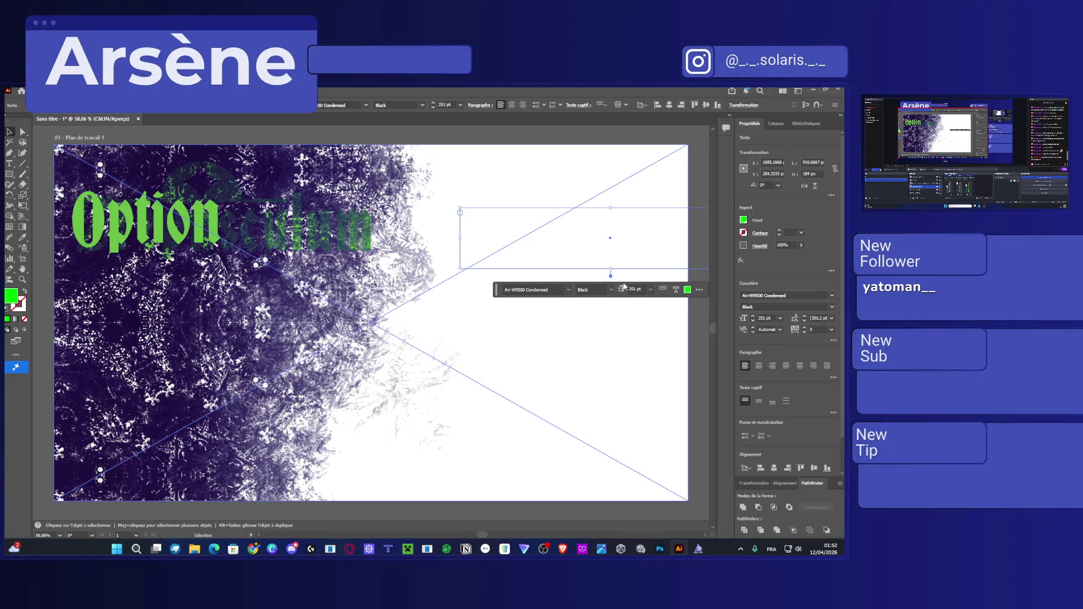
pyautogui.click(600, 419)
pyautogui.moveTo(563, 251); pyautogui.dragTo(323, 236)
pyautogui.click(762, 318)
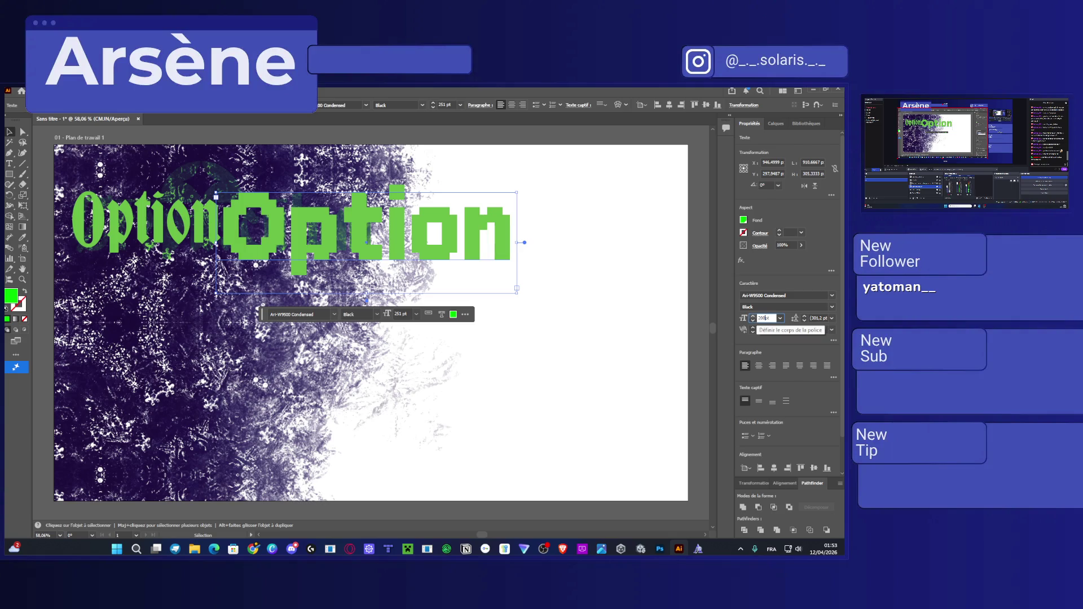
pyautogui.press('Return')
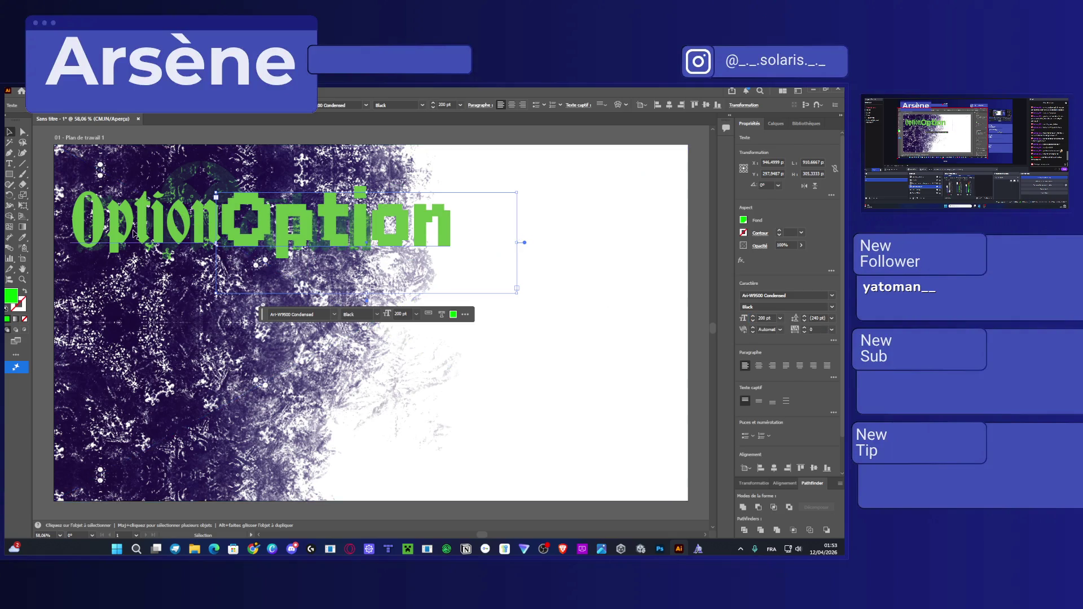
pyautogui.moveTo(266, 214)
pyautogui.mouseDown()
pyautogui.moveTo(124, 219)
pyautogui.moveTo(198, 222)
pyautogui.mouseUp()
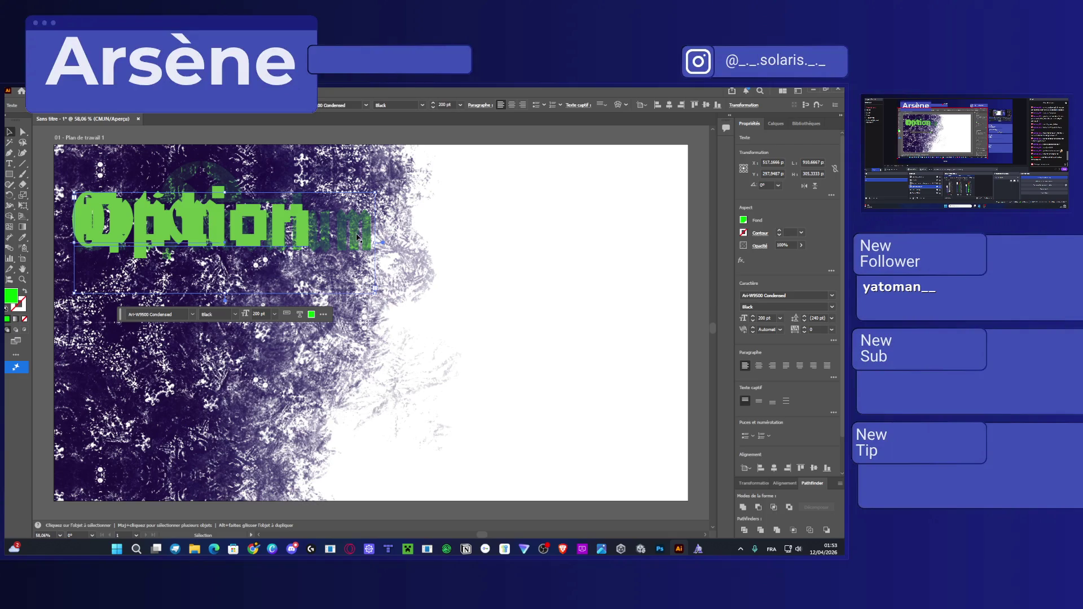
# Hide the pixel Option text in the Layers panel.
pyautogui.click(776, 123)
pyautogui.click(741, 172)
pyautogui.click(741, 172)
pyautogui.click(742, 163)
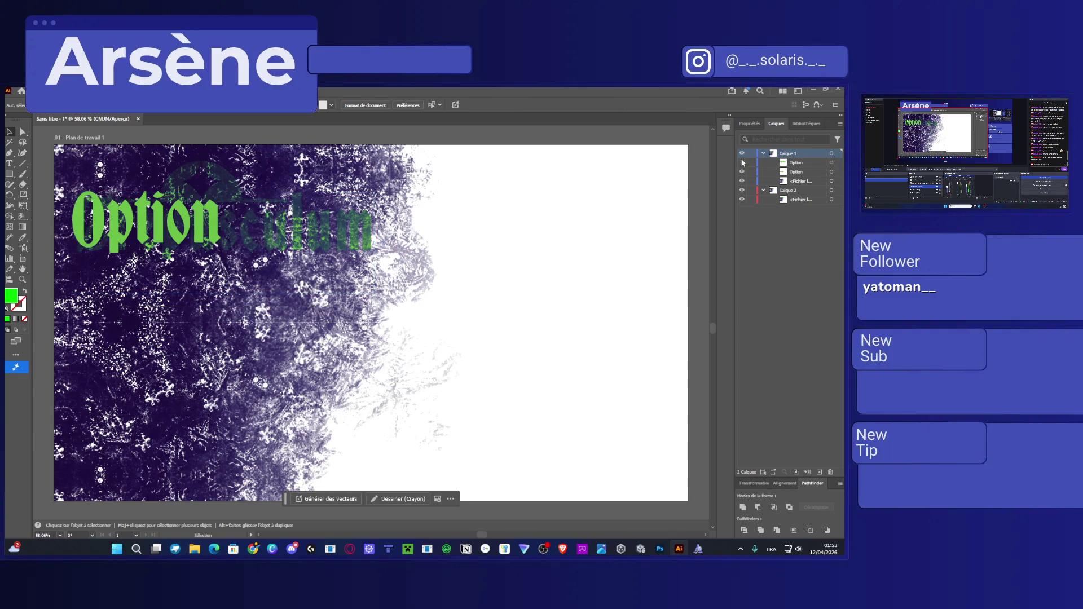
# Show the pixel Option text again and shrink it to 182 pt.
pyautogui.click(742, 163)
pyautogui.click(749, 124)
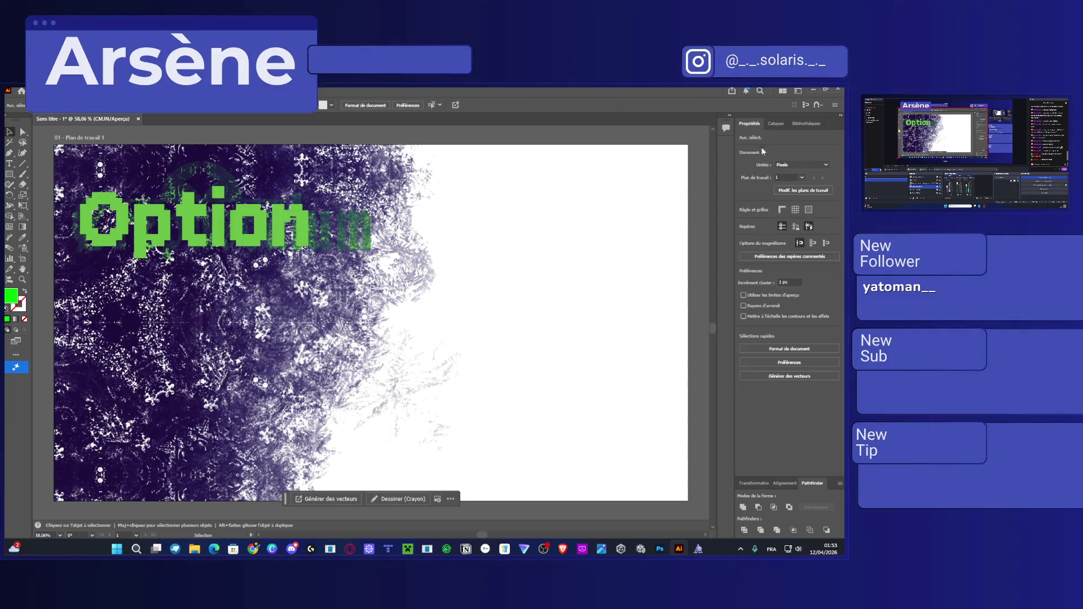
pyautogui.click(194, 208)
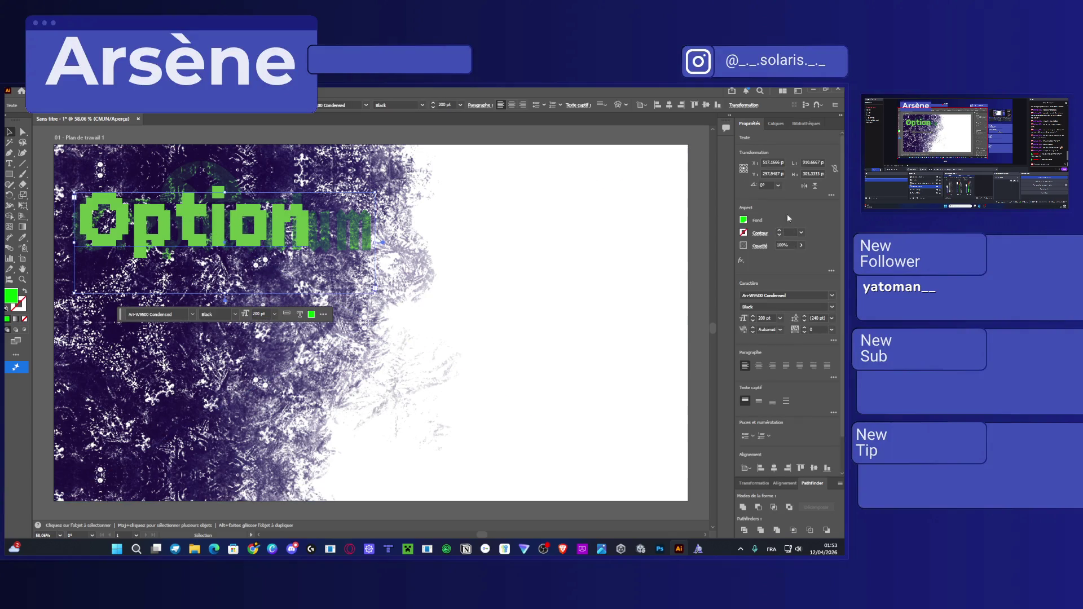
pyautogui.scroll(-4, 765, 318)
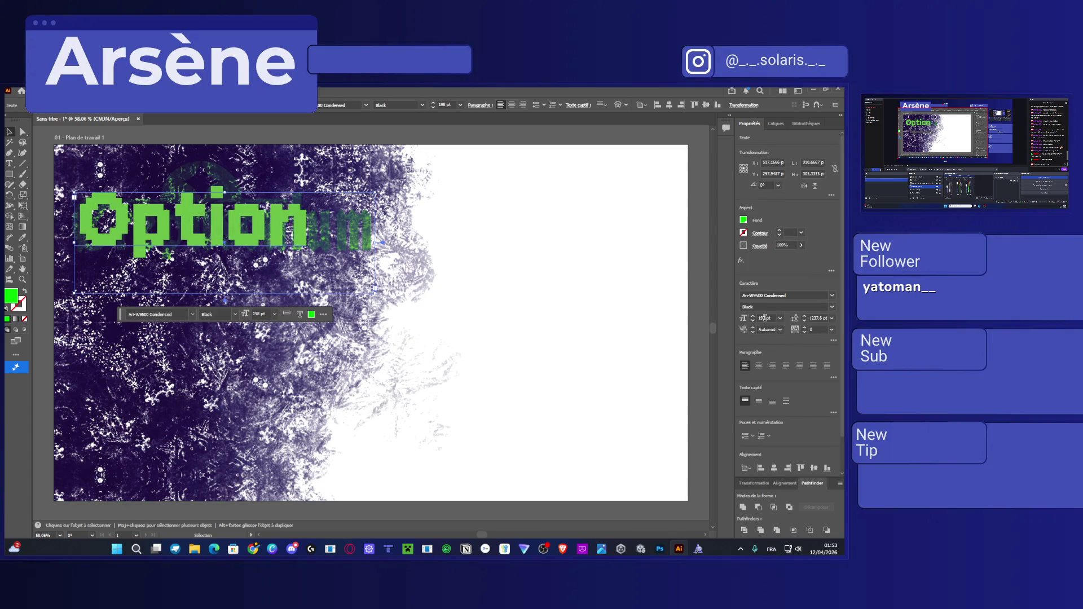
pyautogui.scroll(-6, 765, 318)
pyautogui.scroll(-8, 765, 318)
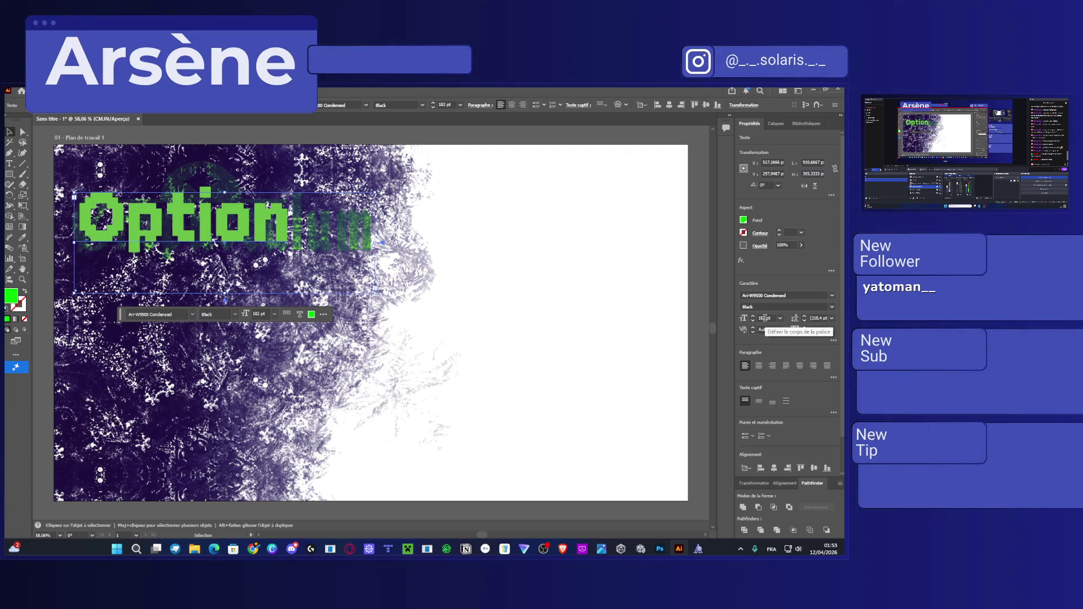
# Set the Option title's font to Ari-W9500 Bold.
pyautogui.click(833, 296)
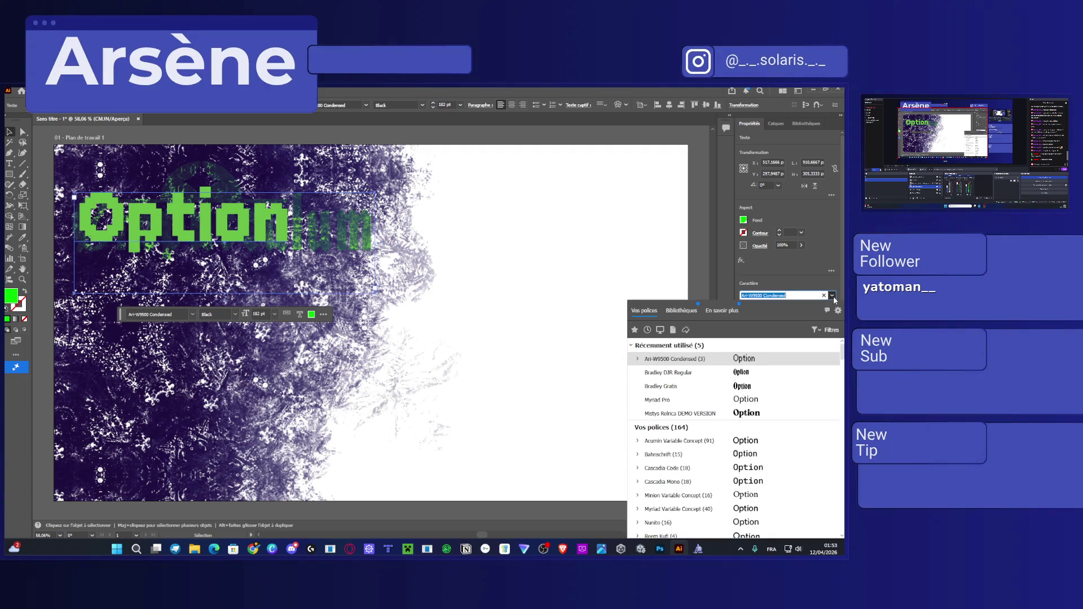
pyautogui.write('ari')
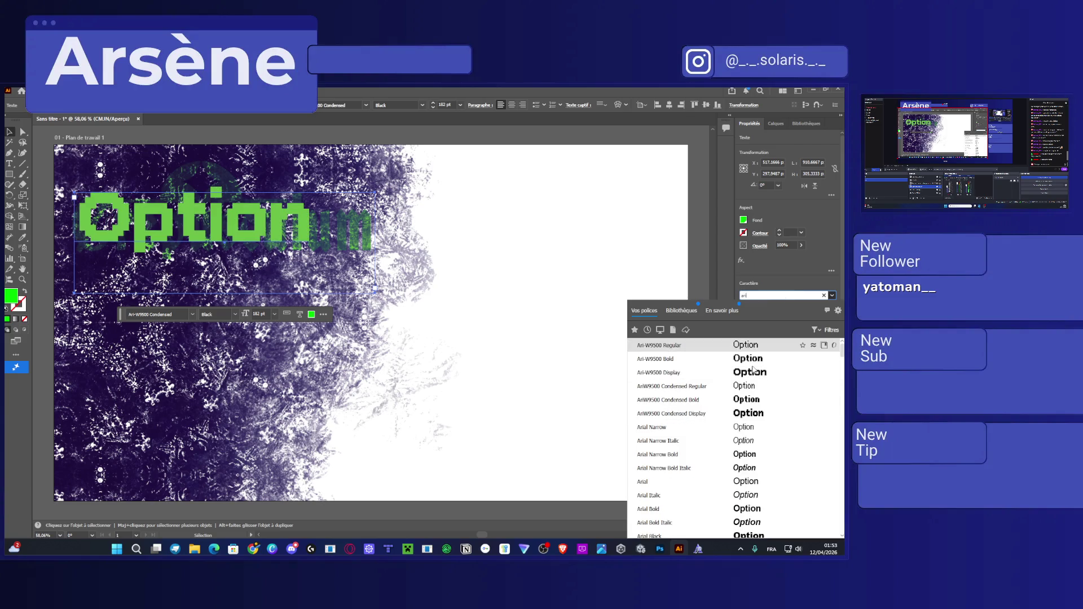
pyautogui.click(750, 358)
# Deselect the title and start saving the document with Ctrl+S.
pyautogui.press('a')
pyautogui.click(626, 283)
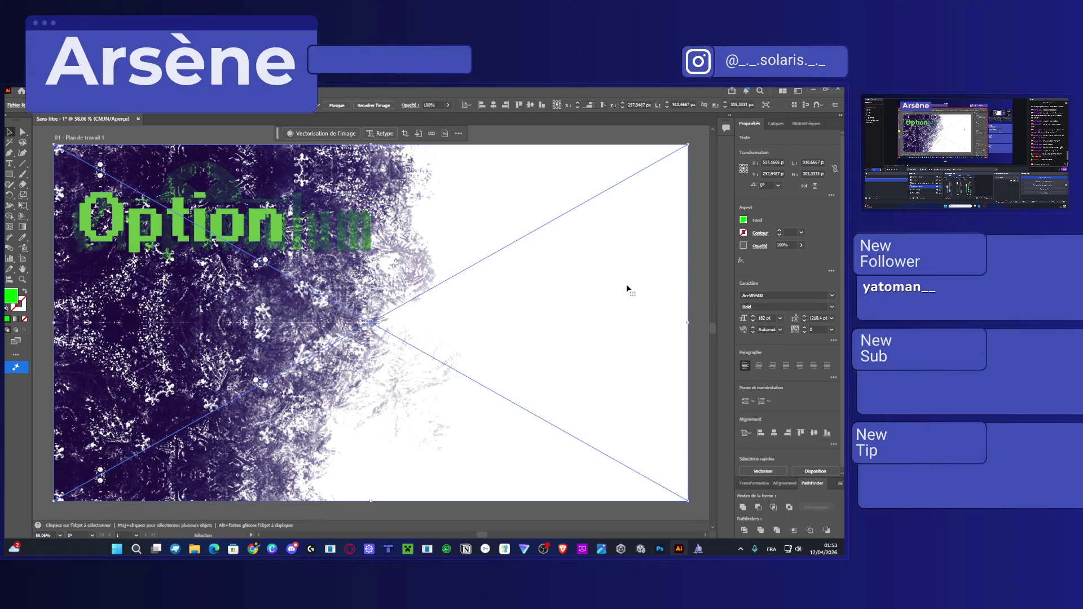
pyautogui.hotkey('ctrl', 's')
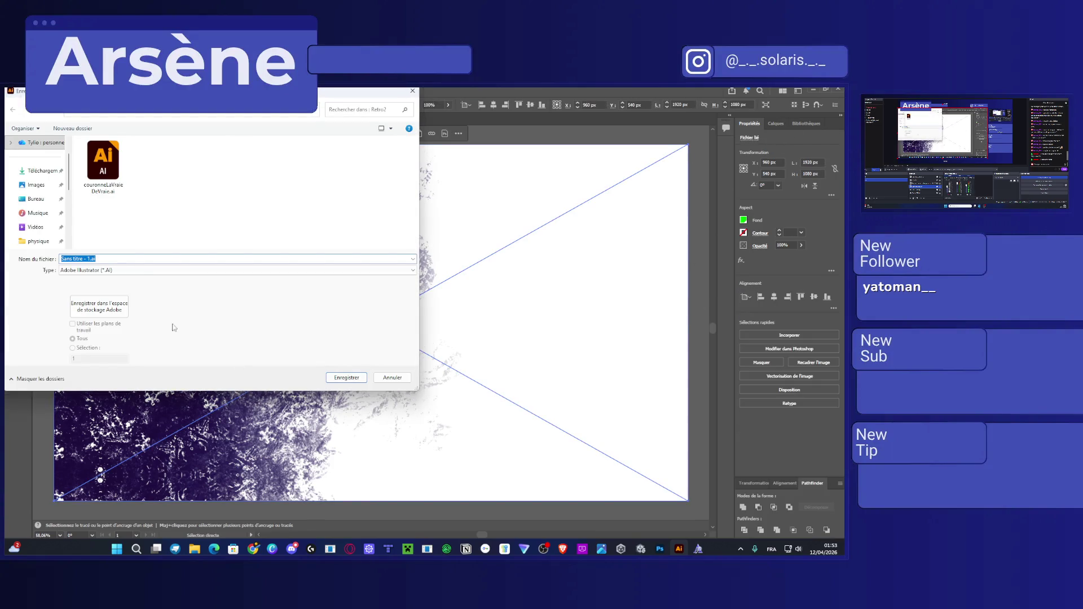
# Save the artwork to cloud folder Vos fichiers > Crepusculum as GreenScreenTitleScreen.
pyautogui.click(110, 305)
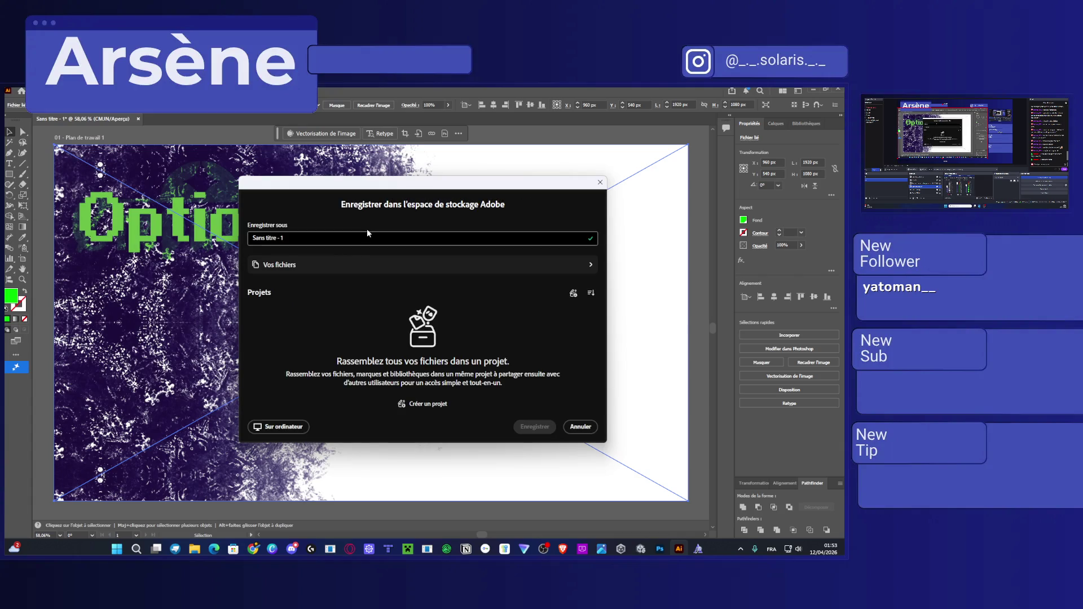
pyautogui.click(353, 238)
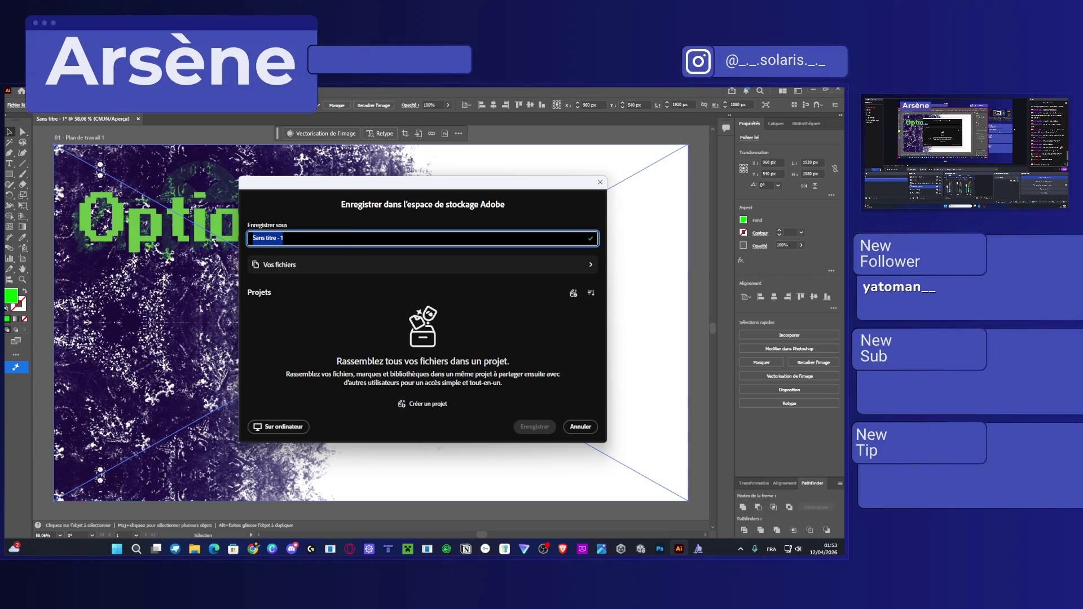
pyautogui.press('Escape')
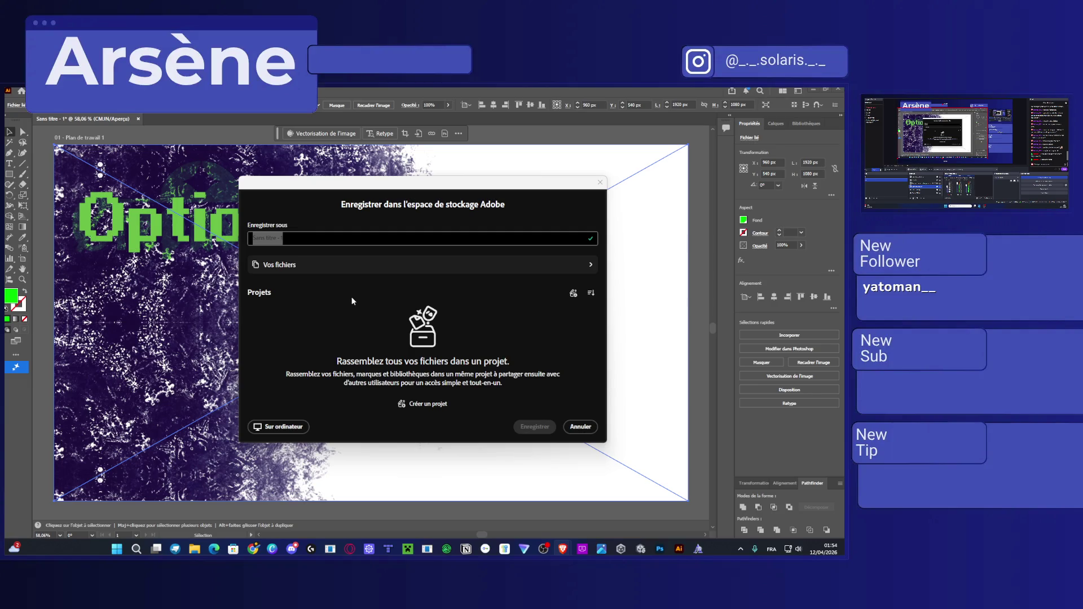
pyautogui.click(322, 240)
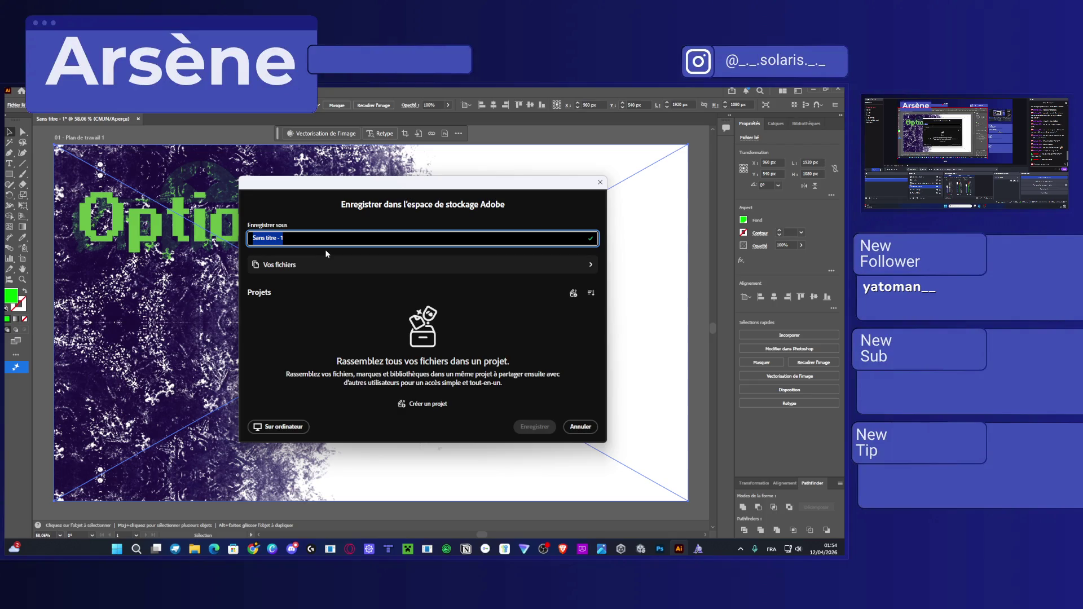
pyautogui.click(328, 264)
pyautogui.click(345, 295)
pyautogui.click(332, 239)
pyautogui.write('GreenScreenTit')
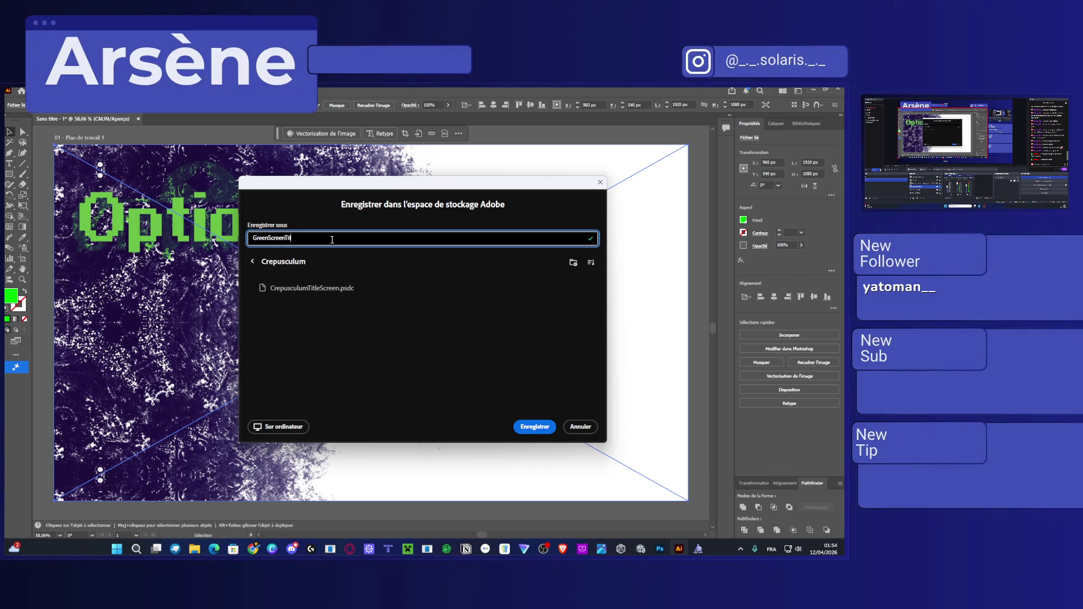
pyautogui.write('eeen')
pyautogui.click(533, 427)
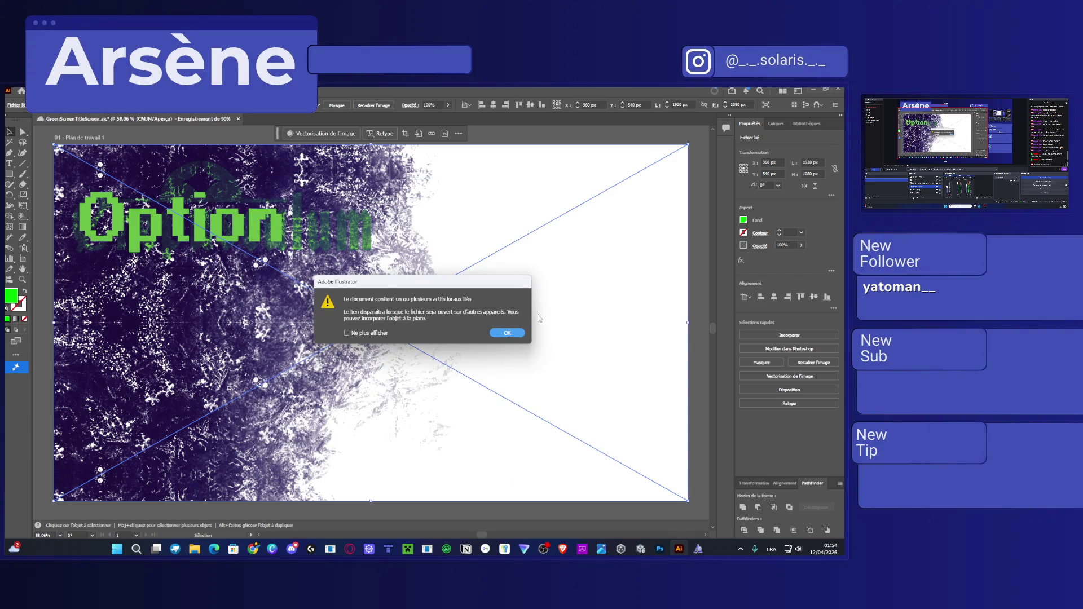
# Dismiss the linked-assets warning and hide layer Calque 2.
pyautogui.click(506, 332)
pyautogui.click(505, 333)
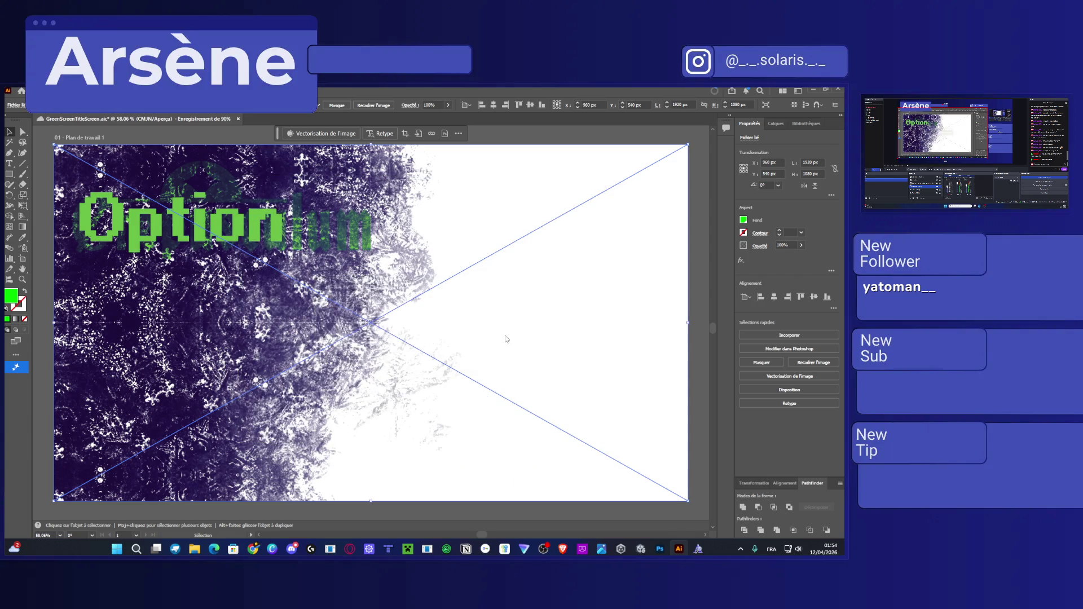
pyautogui.click(776, 123)
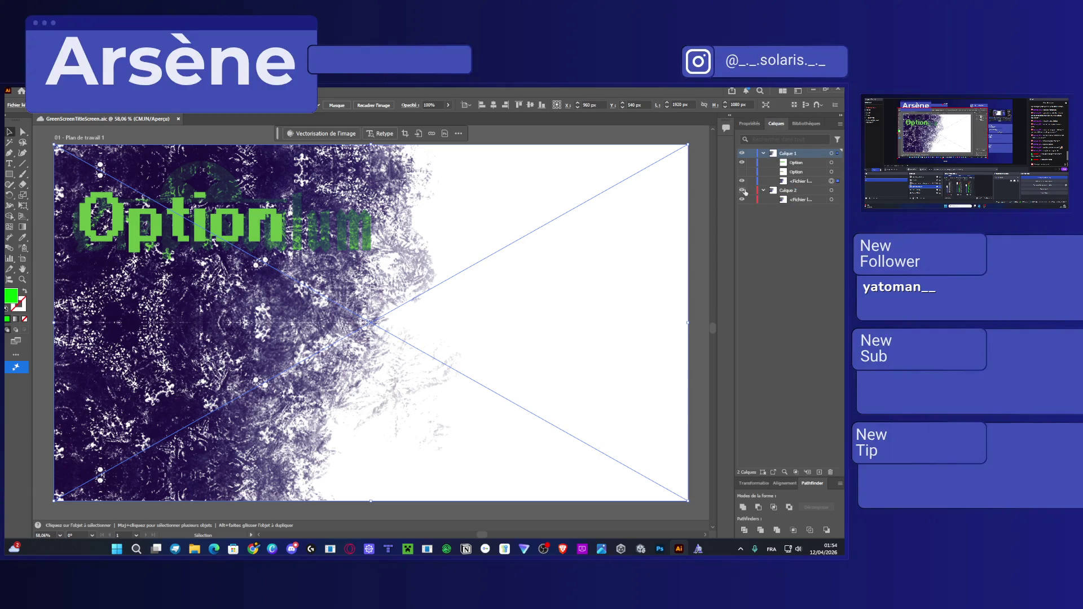
pyautogui.click(743, 190)
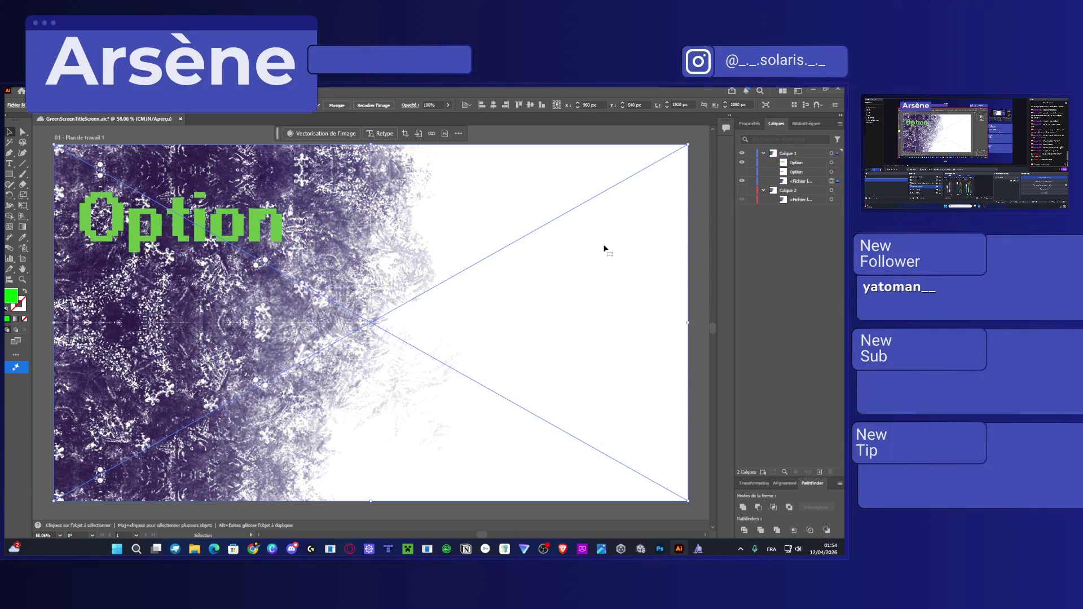
# Change the document colour mode from CMYK to RGB, dismissing the linked-assets warning.
pyautogui.click(107, 105)
pyautogui.click(16, 105)
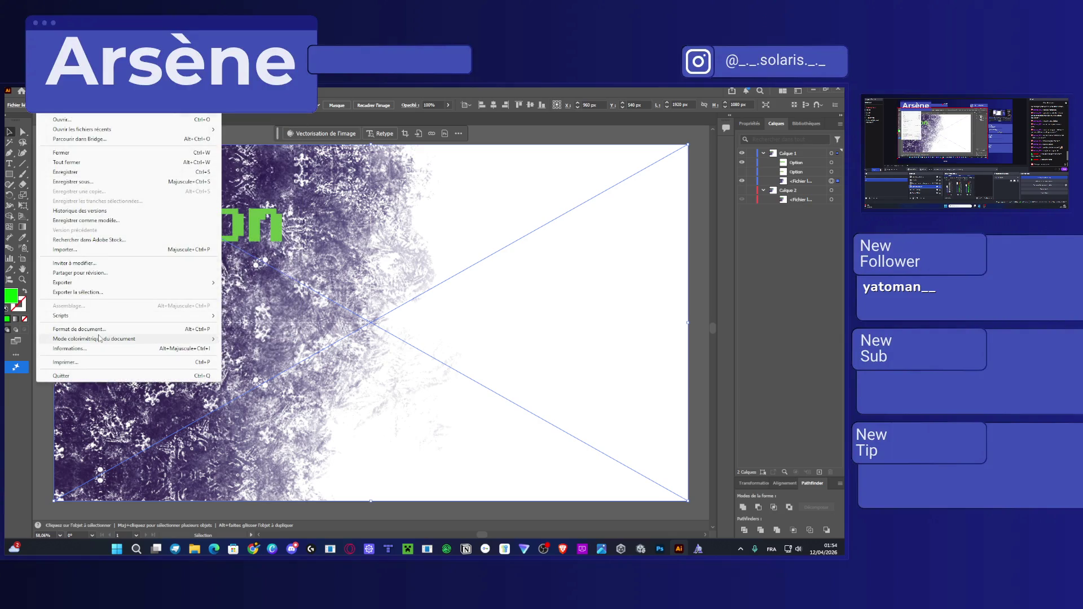
pyautogui.moveTo(99, 339)
pyautogui.click(271, 353)
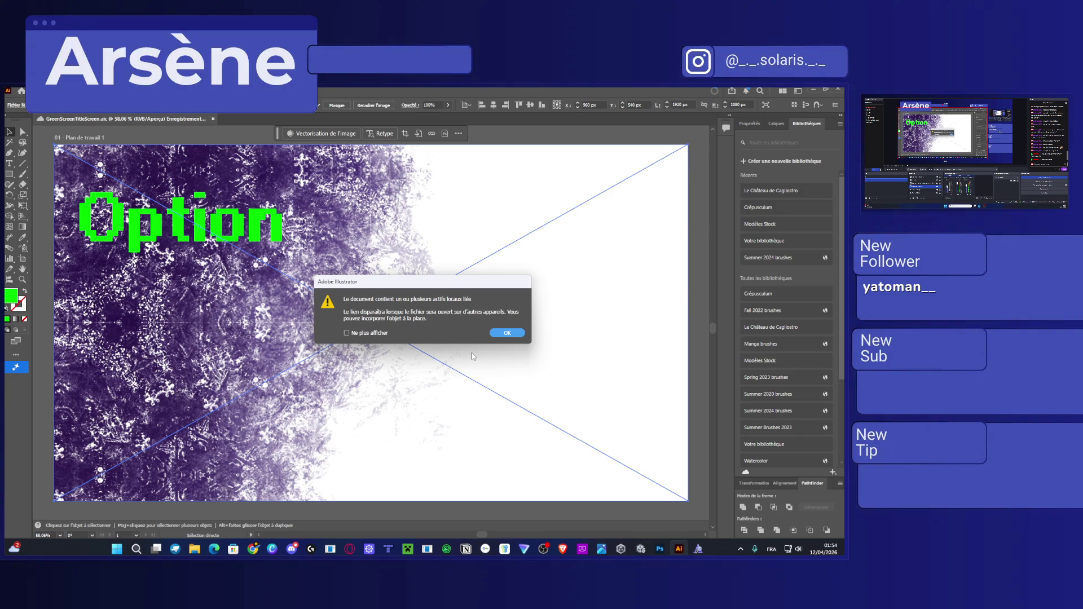
pyautogui.click(512, 334)
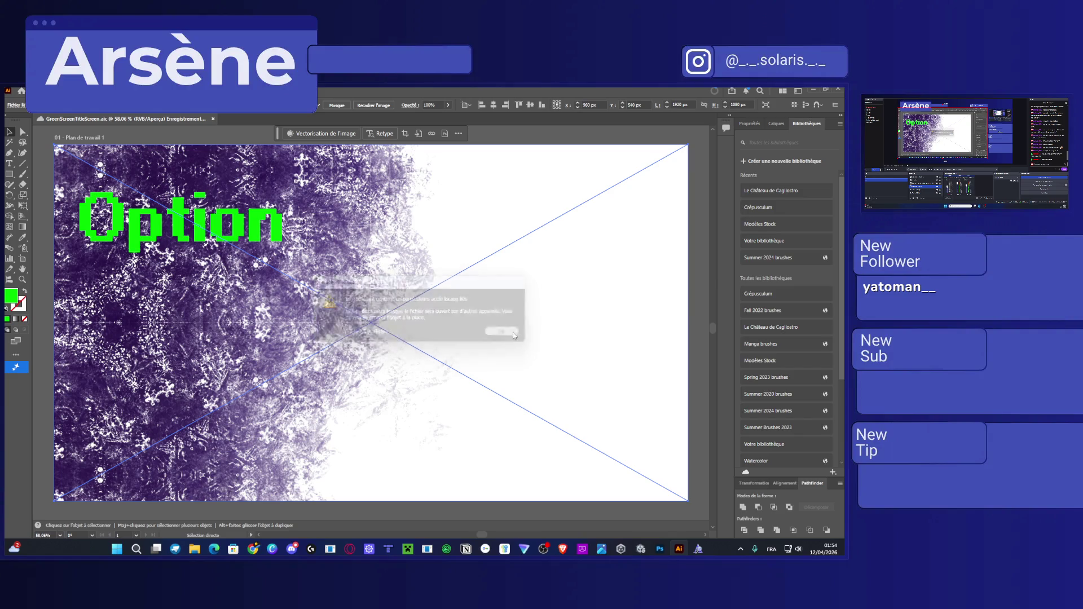
pyautogui.click(512, 333)
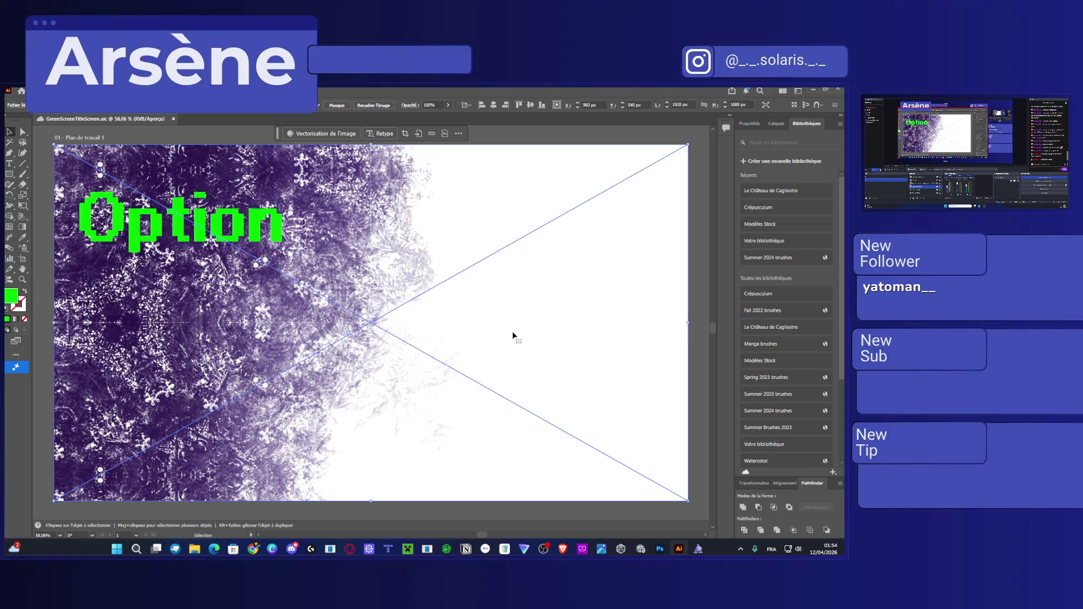
# Export via Save for Web (Legacy) as PNG-24 named GreenScreenTitleScreenOption1.png in Documents.
pyautogui.click(15, 105)
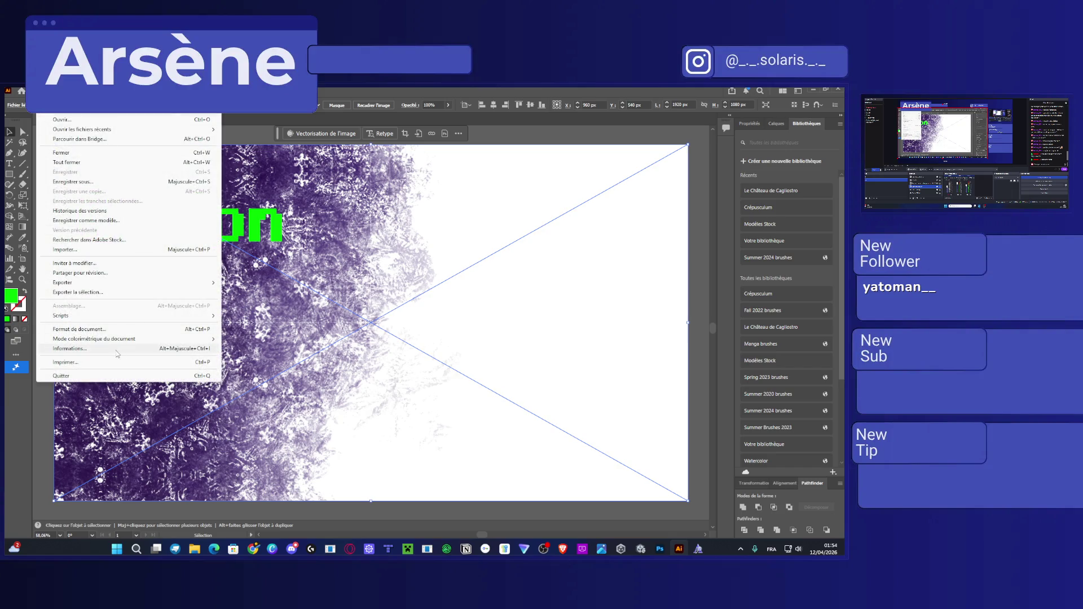
pyautogui.moveTo(121, 283)
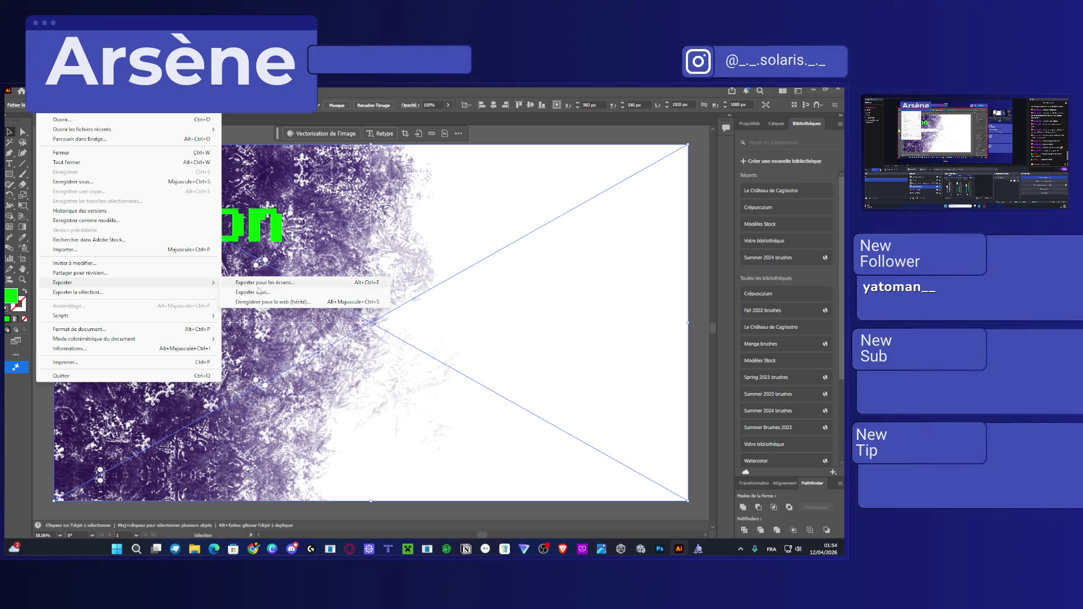
pyautogui.click(267, 304)
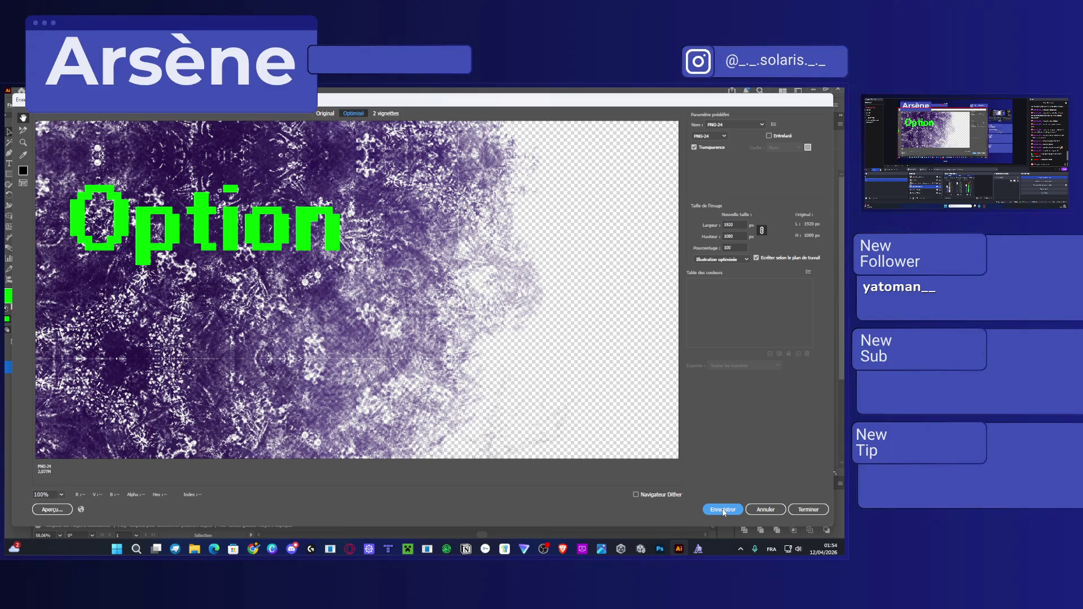
pyautogui.click(723, 510)
pyautogui.click(129, 281)
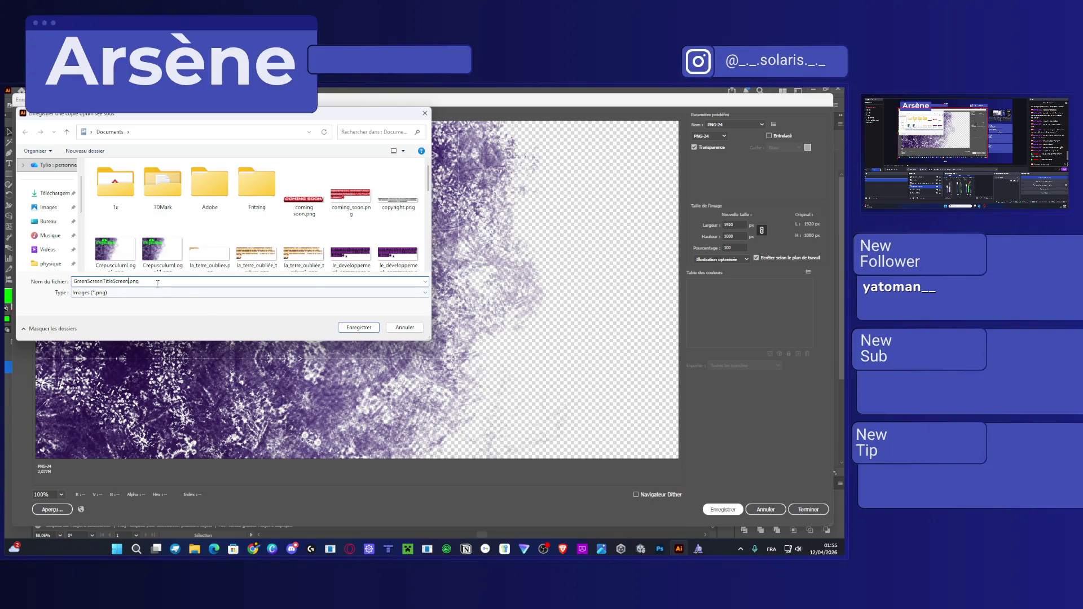
pyautogui.write('Option1')
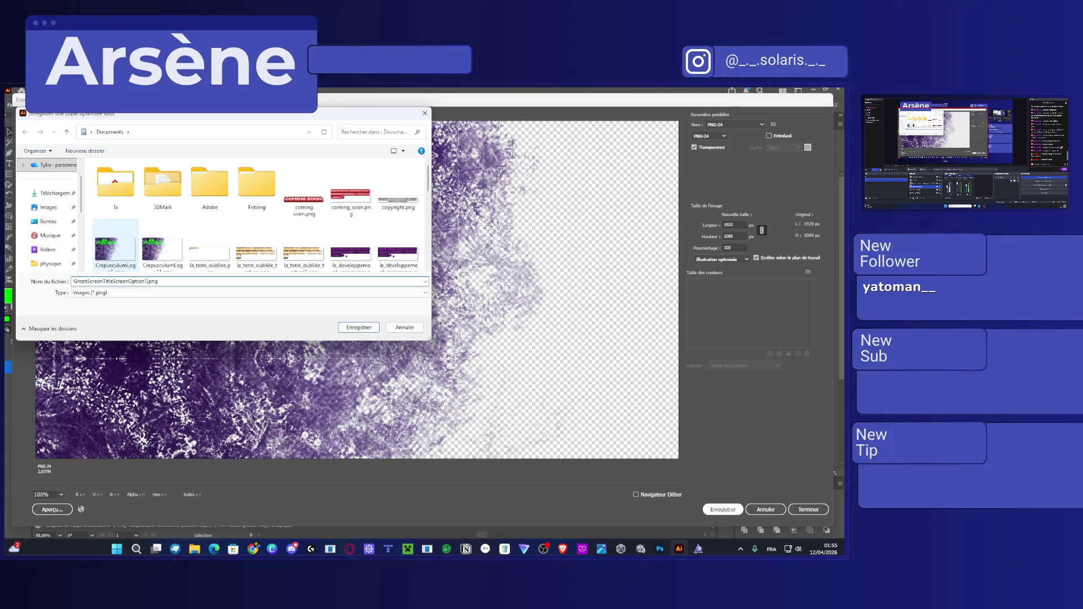
pyautogui.press('Return')
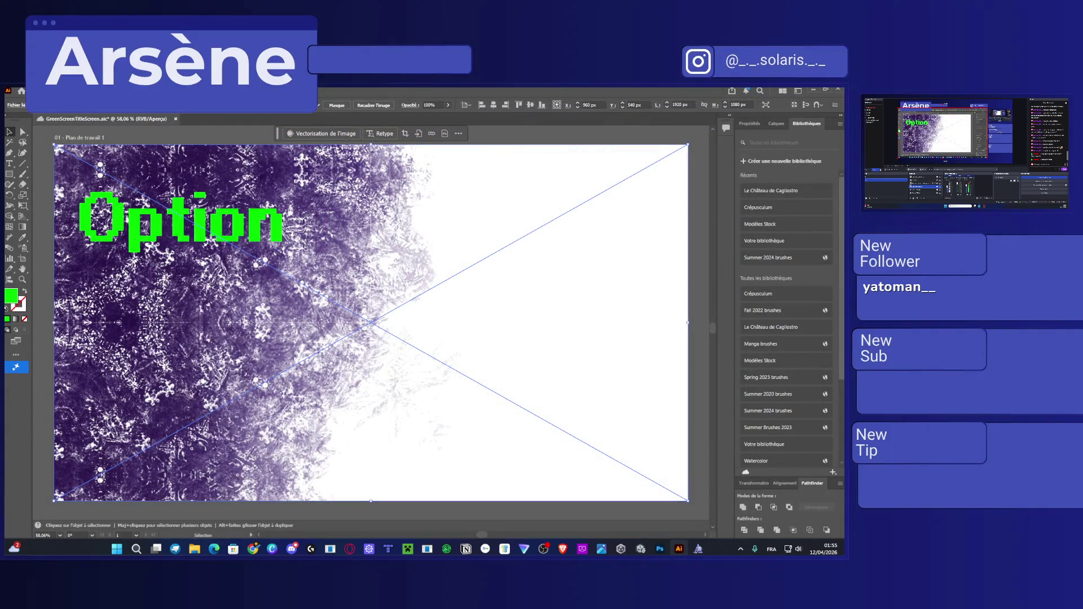
# In the Layers panel, hide the duplicate Option text layer.
pyautogui.hotkey('alt', 'f')
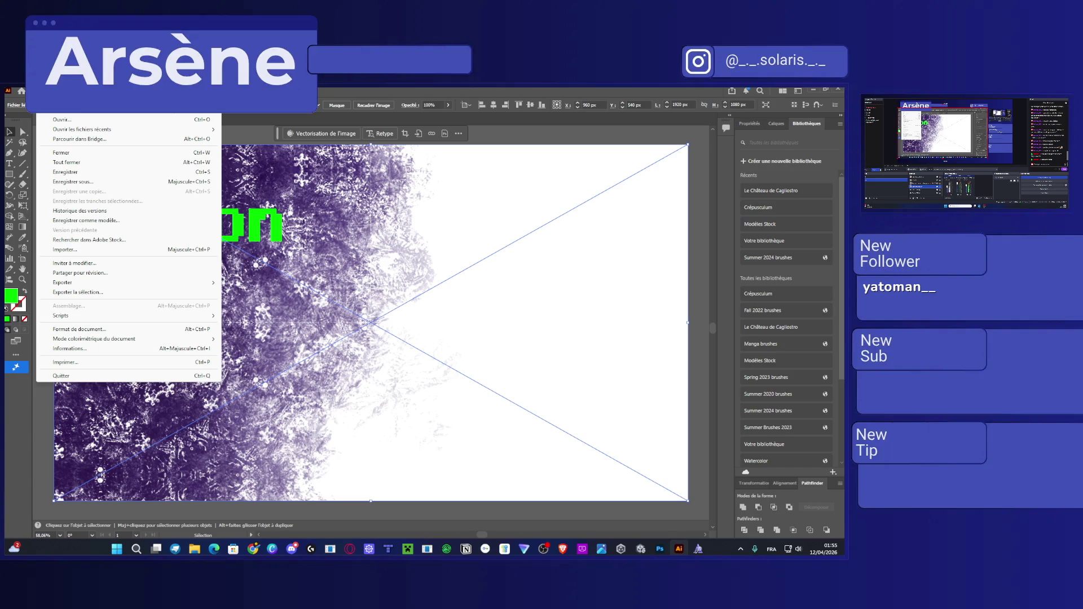
pyautogui.press('Escape')
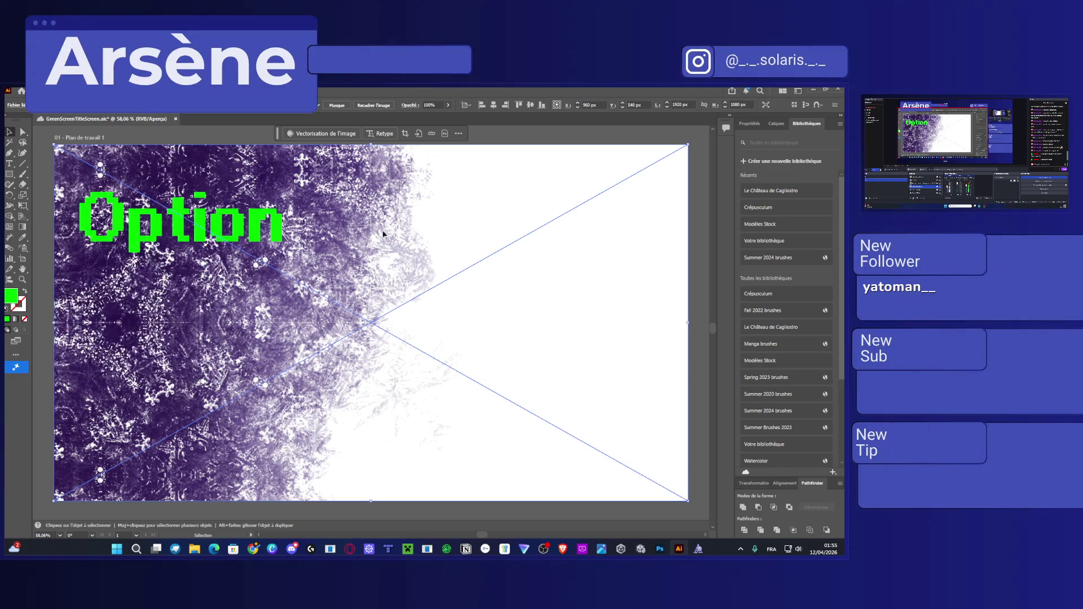
pyautogui.click(776, 123)
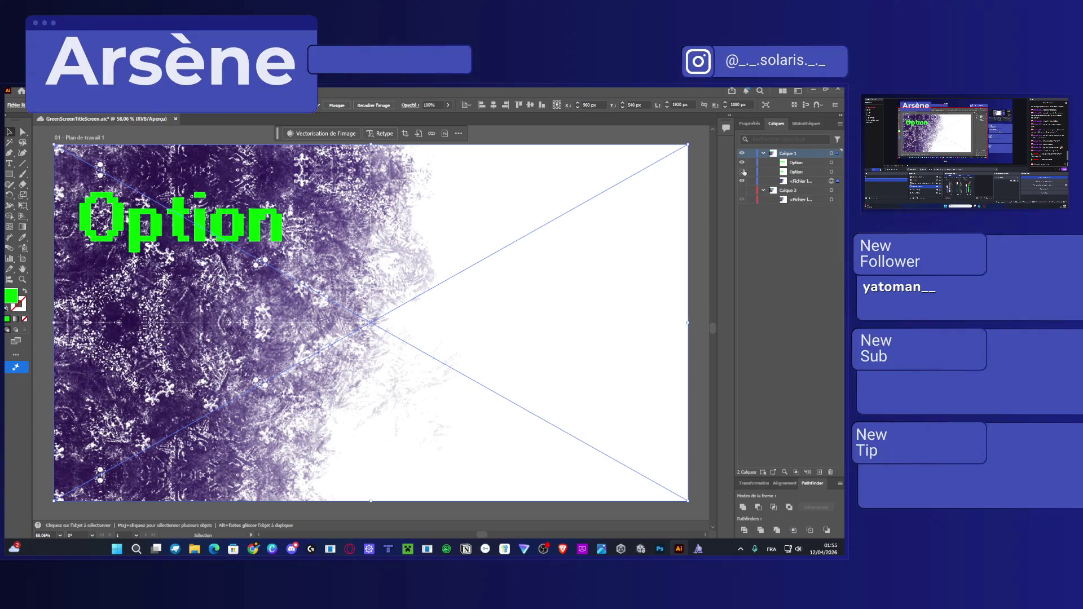
pyautogui.click(742, 163)
pyautogui.click(742, 163)
# Save the artwork for web as GreenScreenTitleScreenOption2.png.
pyautogui.hotkey('alt', 'f')
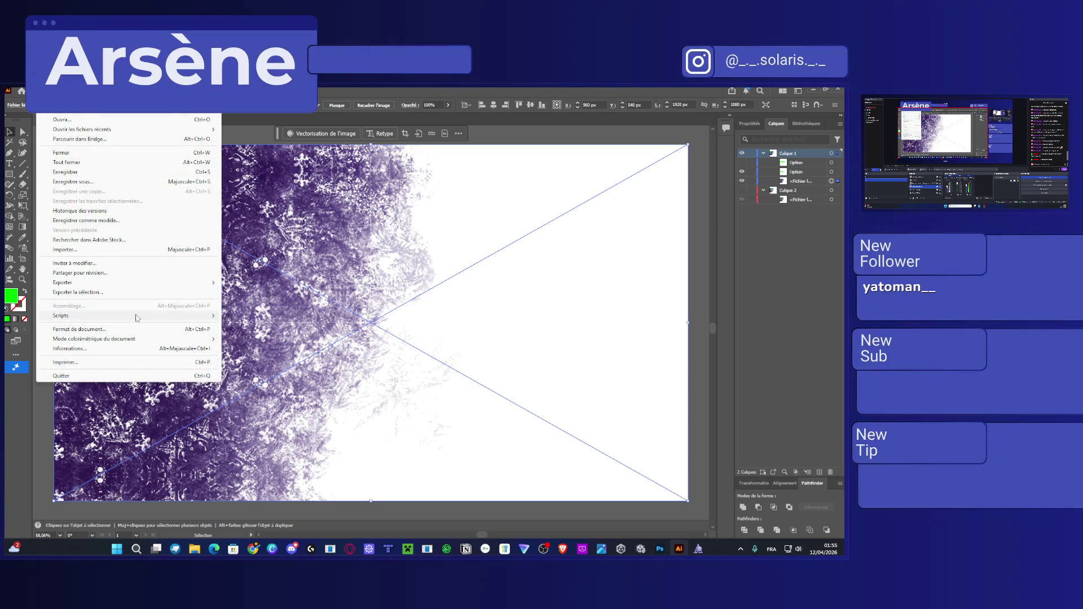
pyautogui.moveTo(169, 283)
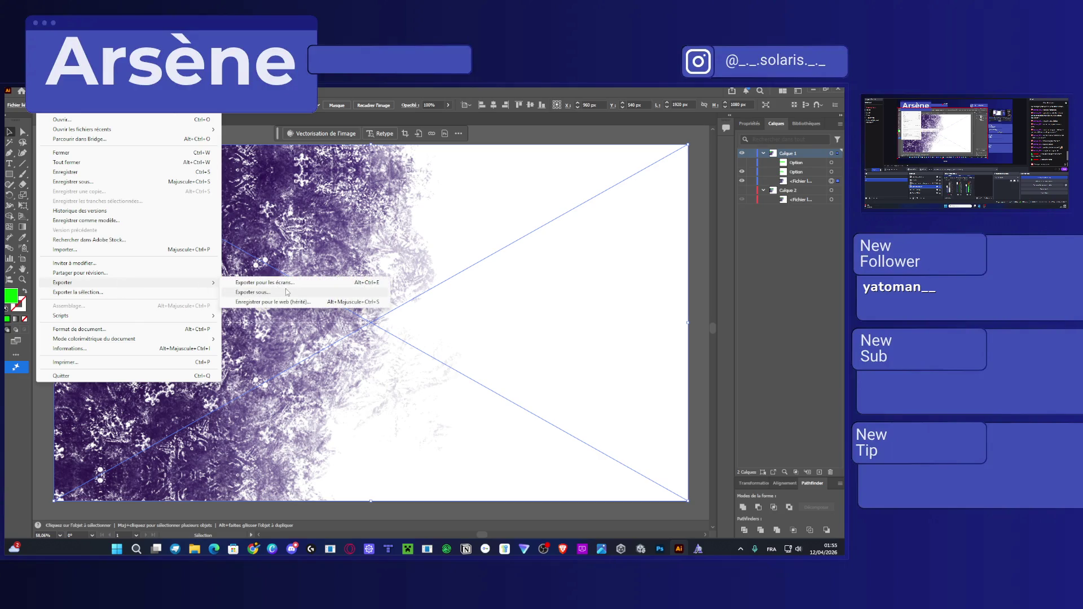
pyautogui.click(303, 302)
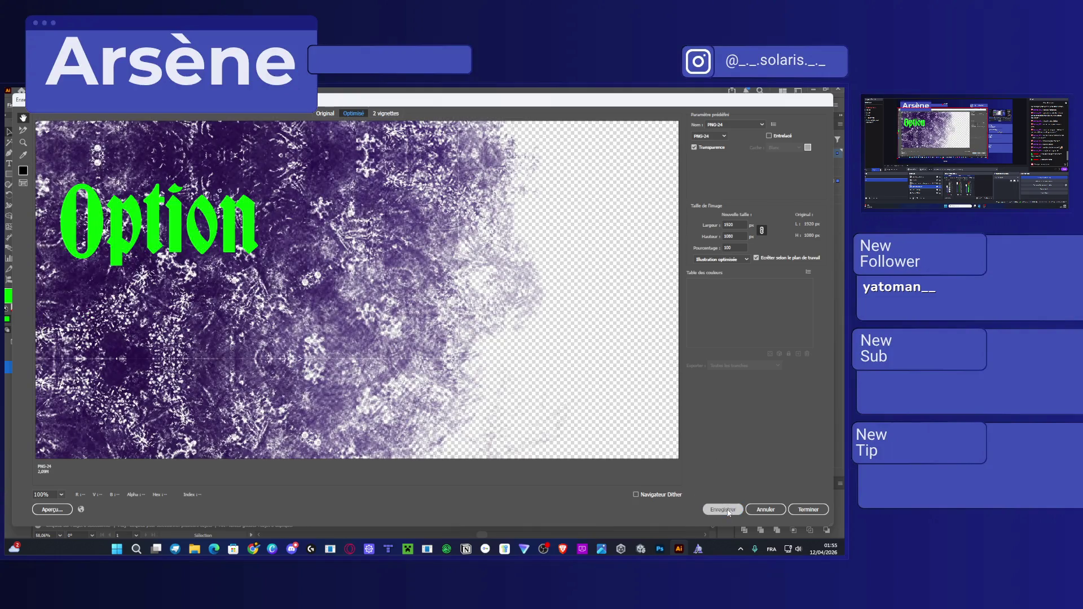
pyautogui.click(721, 510)
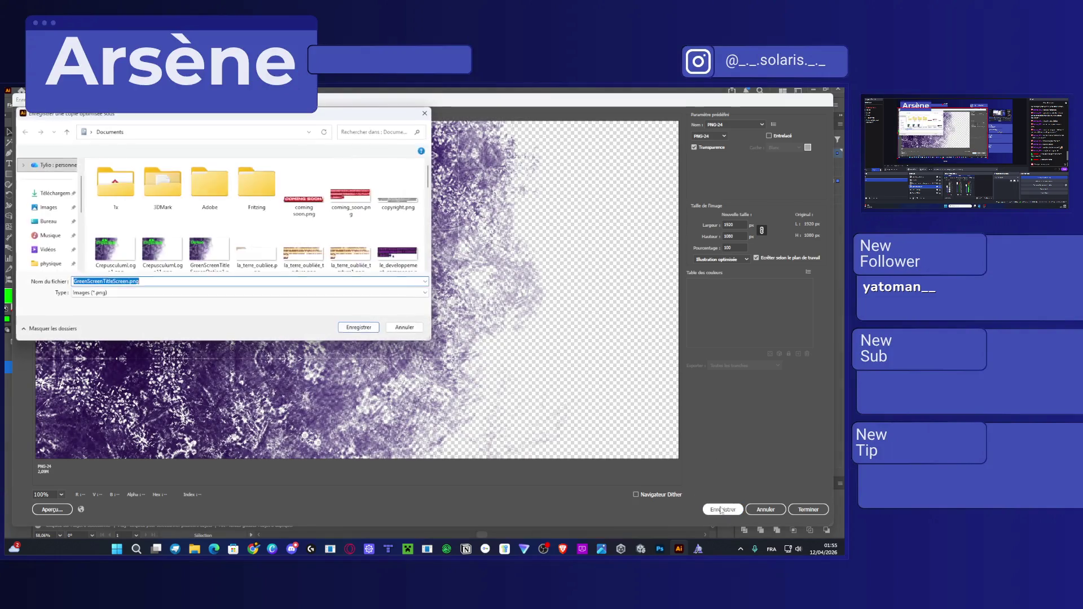
pyautogui.click(217, 262)
pyautogui.click(217, 281)
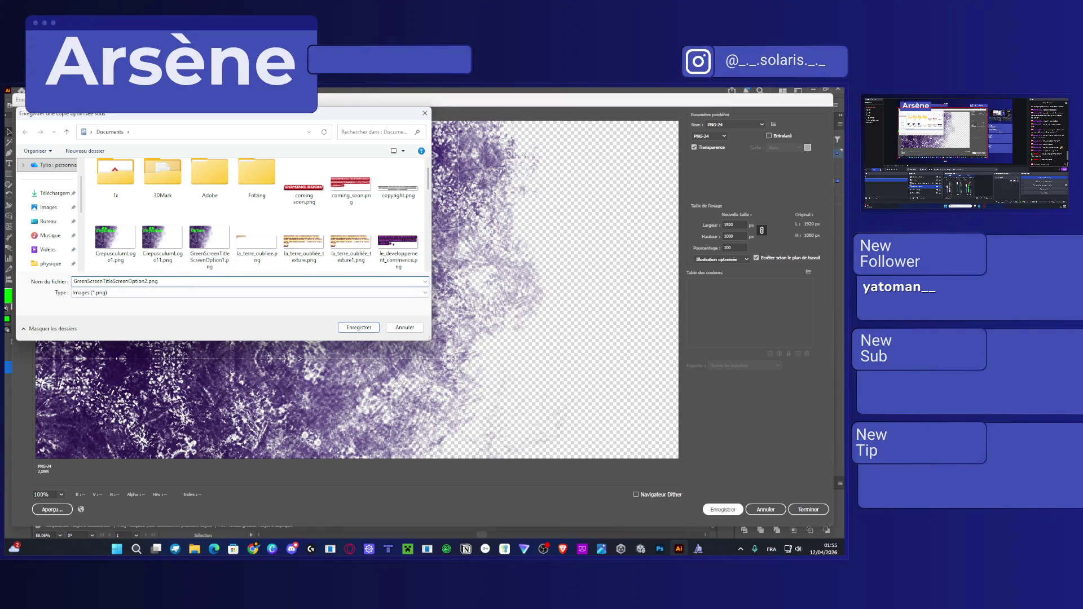
pyautogui.press('Return')
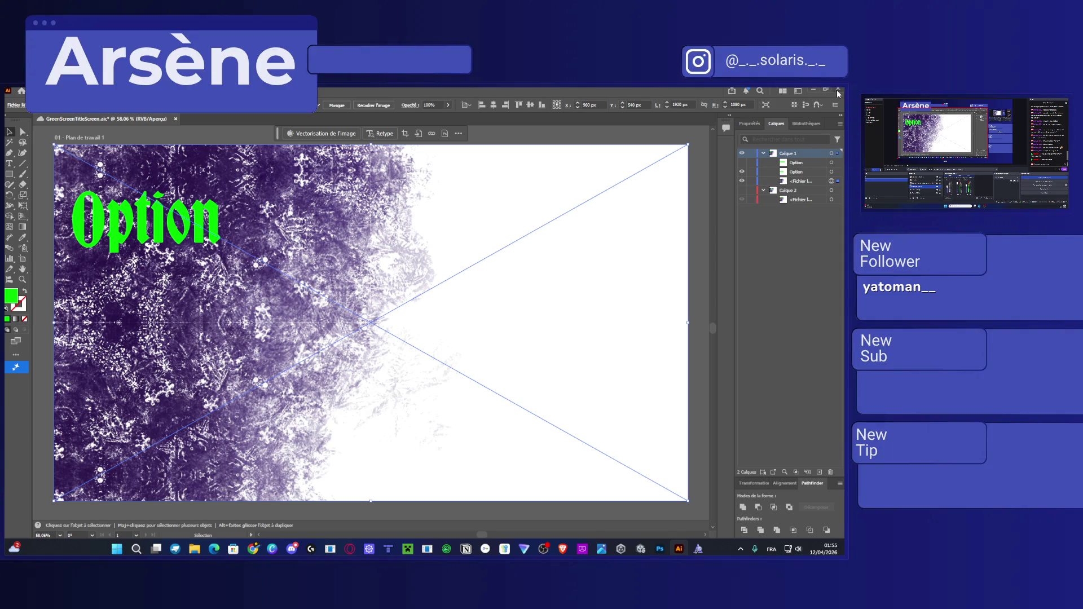
# Dismiss the linked-assets warning and switch to Photoshop.
pyautogui.moveTo(660, 549)
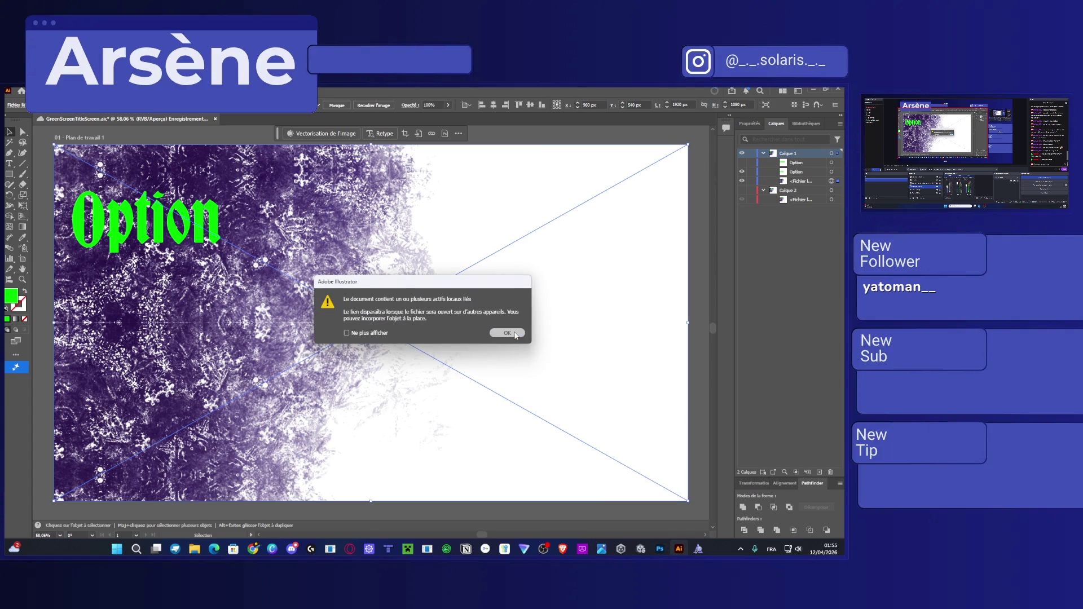
pyautogui.click(515, 335)
pyautogui.click(660, 549)
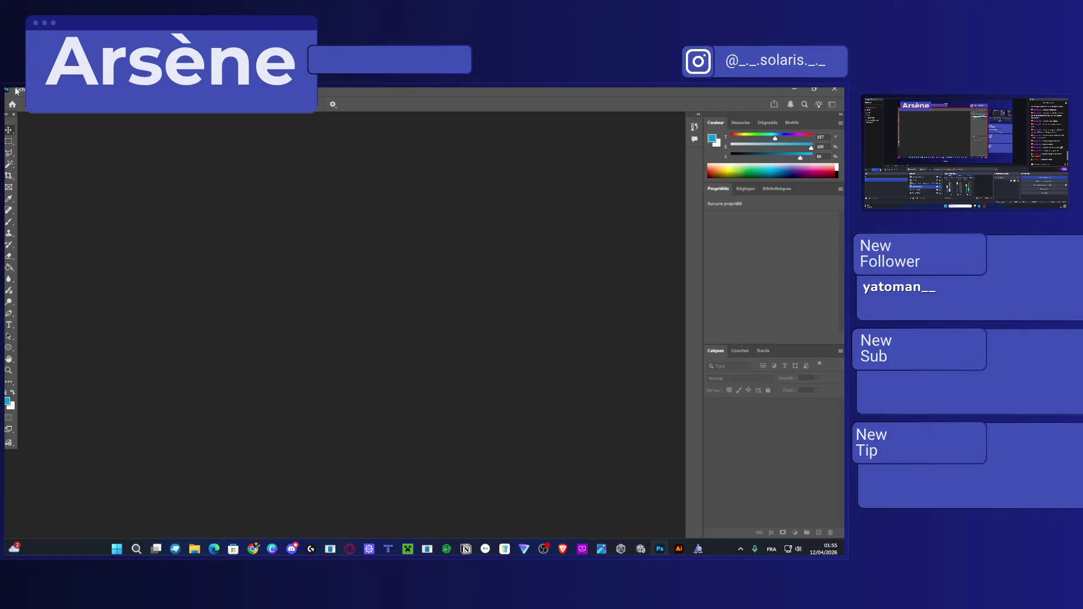
# Open the untitled purple texture document from disk in Photoshop.
pyautogui.click(19, 89)
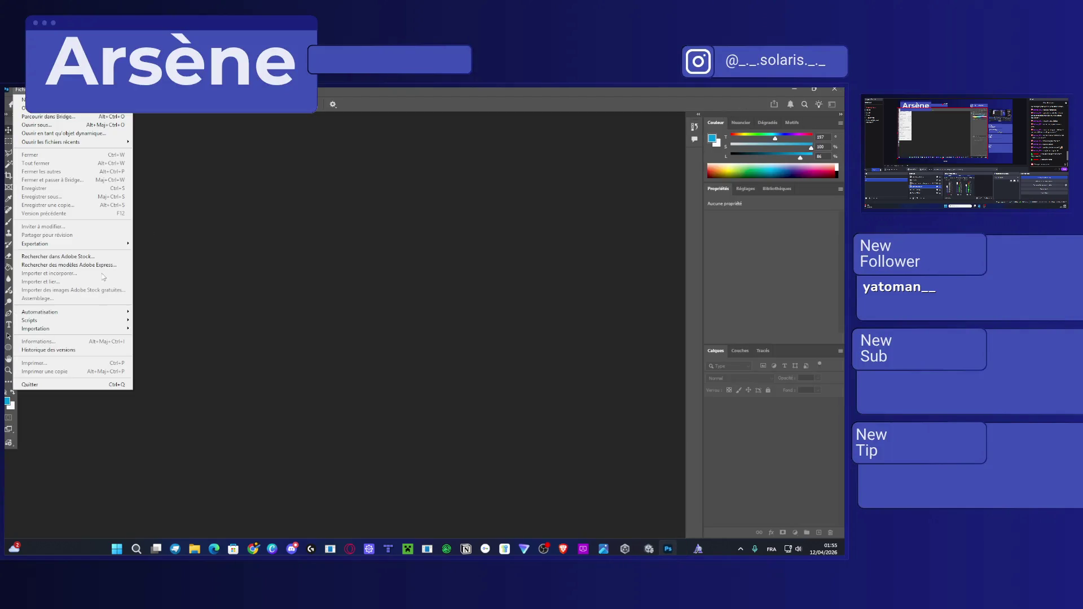
pyautogui.click(73, 130)
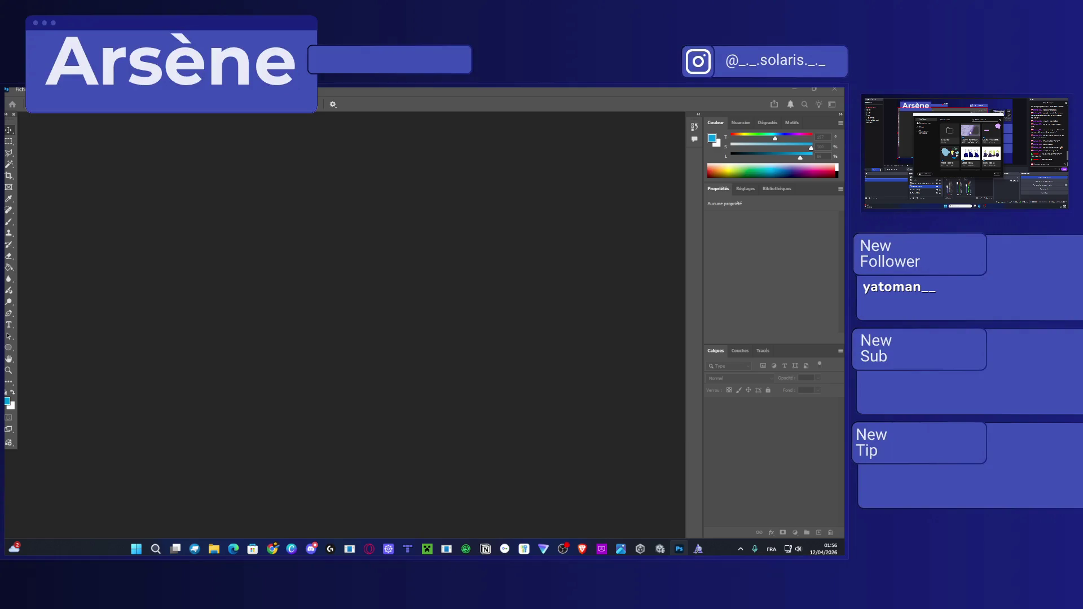
pyautogui.doubleClick(716, 274)
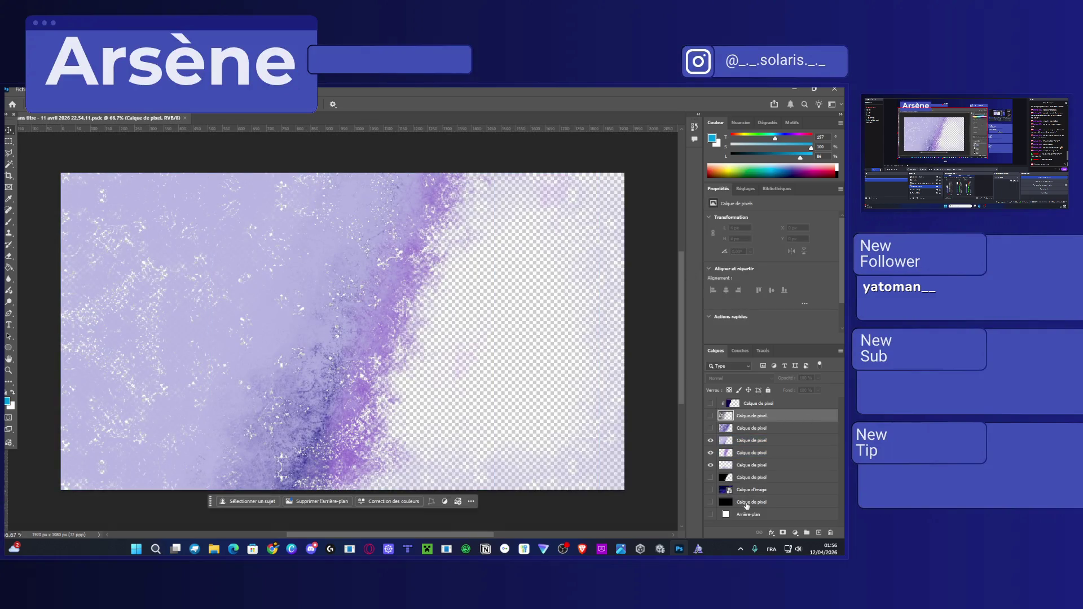
# Preview the two darker texture layers, then return to the Home screen.
pyautogui.click(710, 419)
pyautogui.click(710, 429)
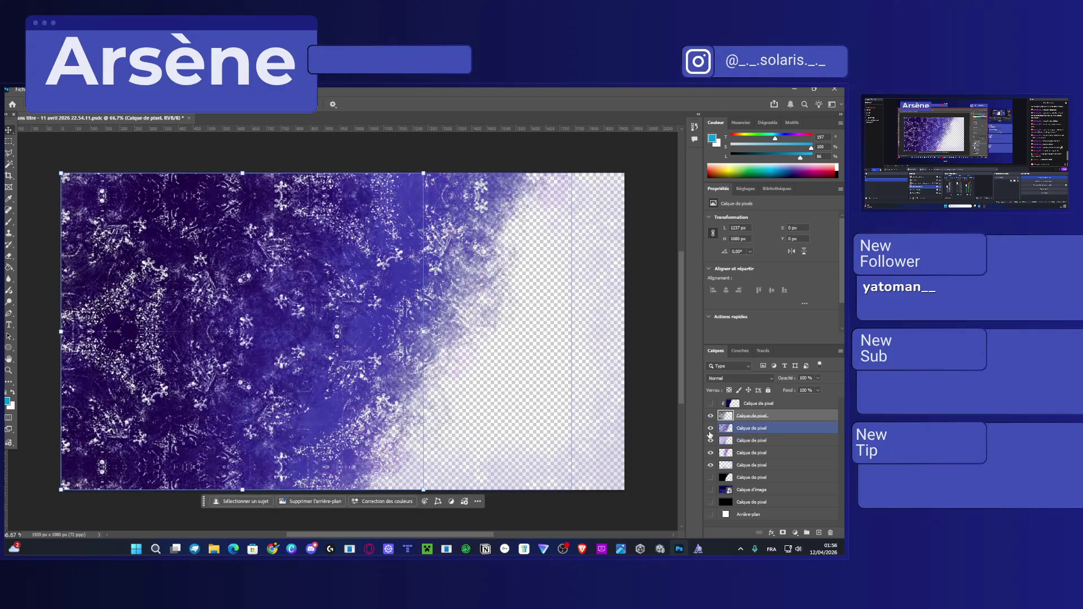
pyautogui.click(711, 430)
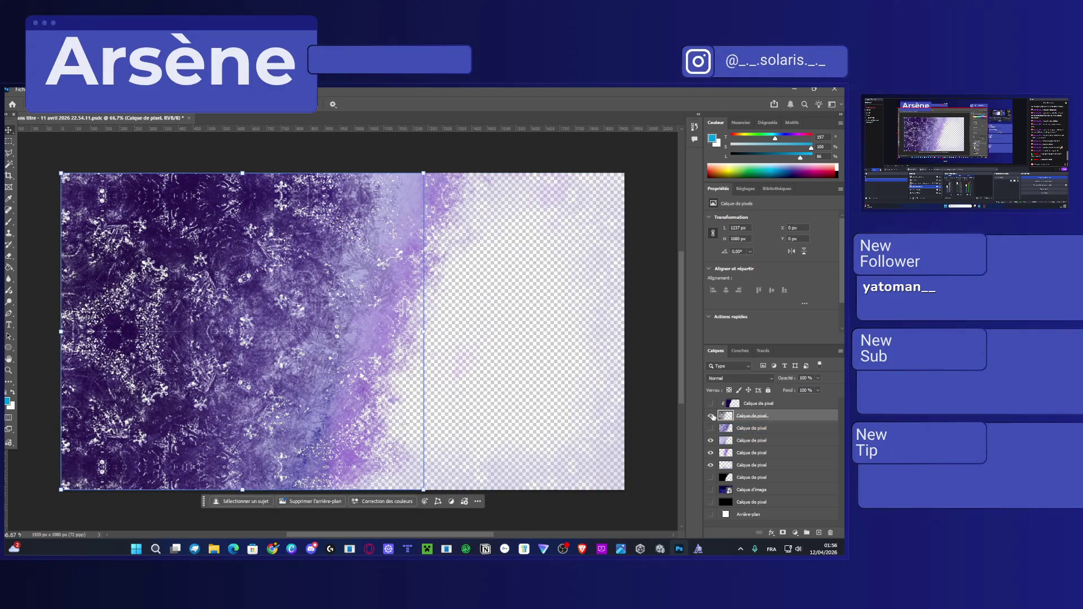
pyautogui.click(710, 416)
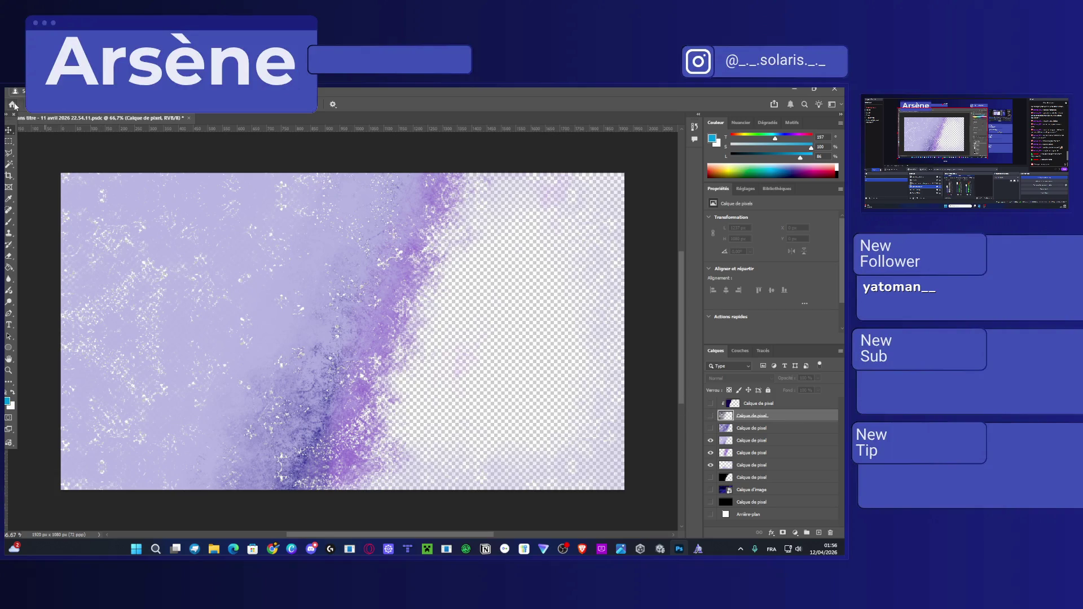
pyautogui.click(12, 105)
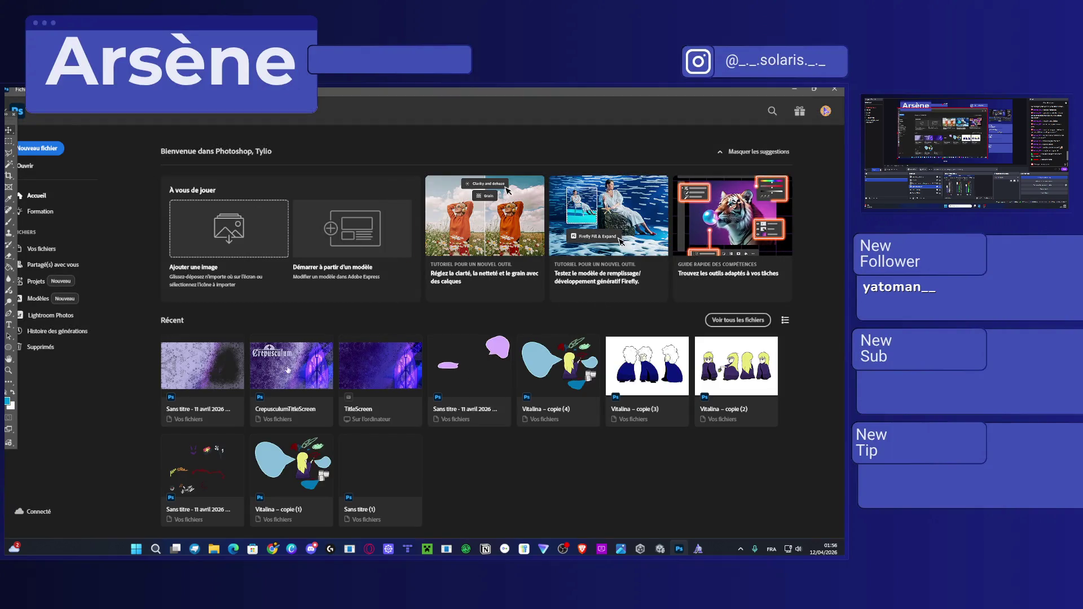
# Open CrepusculumTitleScreen and hide the CrepusculumLogo11 layer.
pyautogui.click(291, 366)
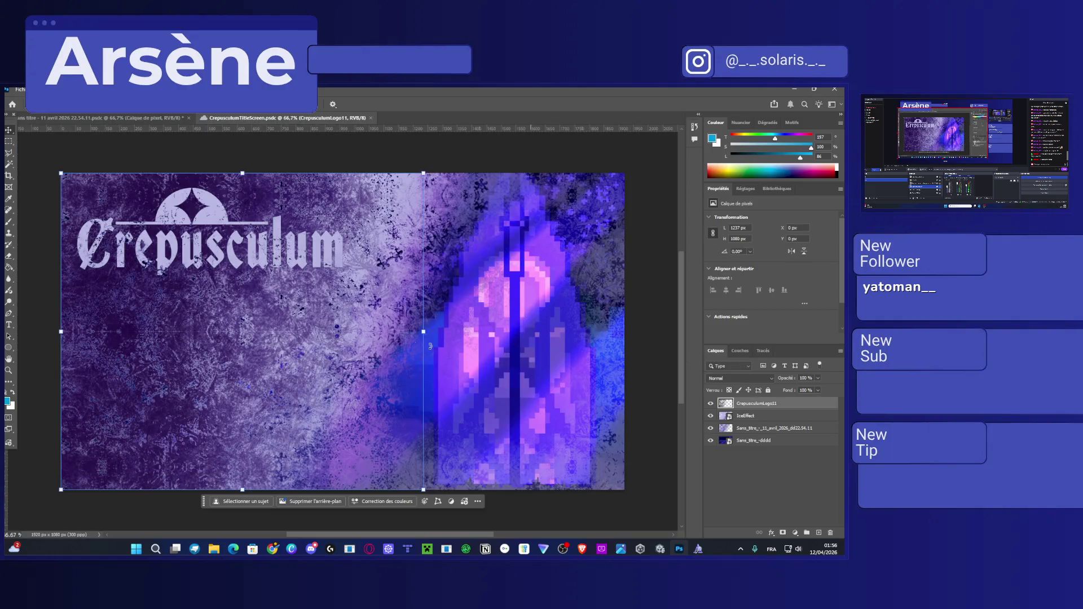
pyautogui.click(710, 404)
pyautogui.click(710, 404)
pyautogui.click(710, 404)
pyautogui.click(710, 403)
pyautogui.click(710, 404)
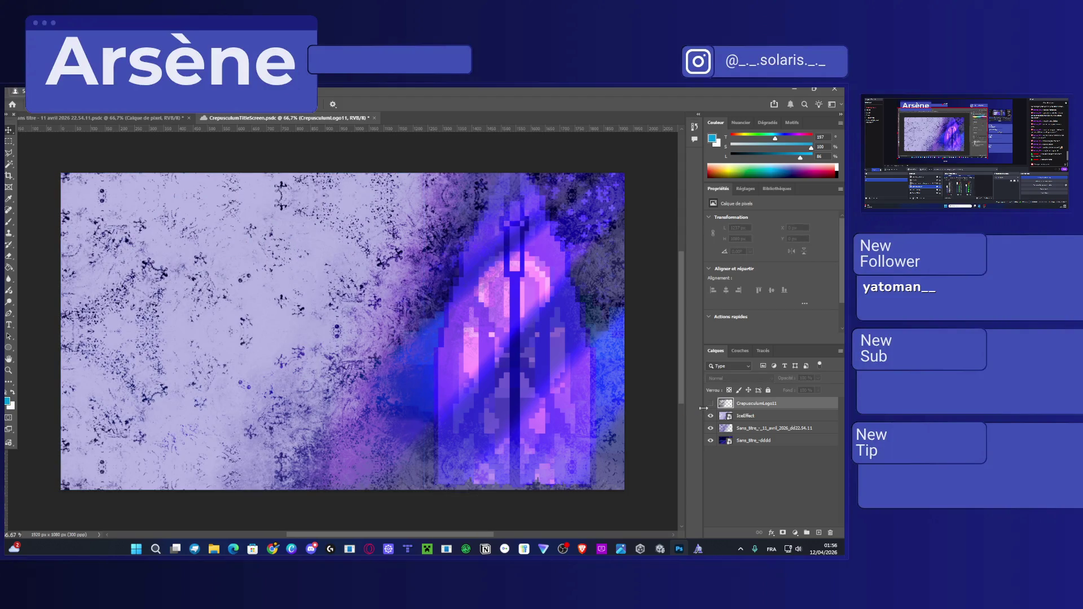
# Bring GreenScreenTitleScreenOption2.png from the file browser into the document as a layer.
pyautogui.hotkey('alt', 'Tab')
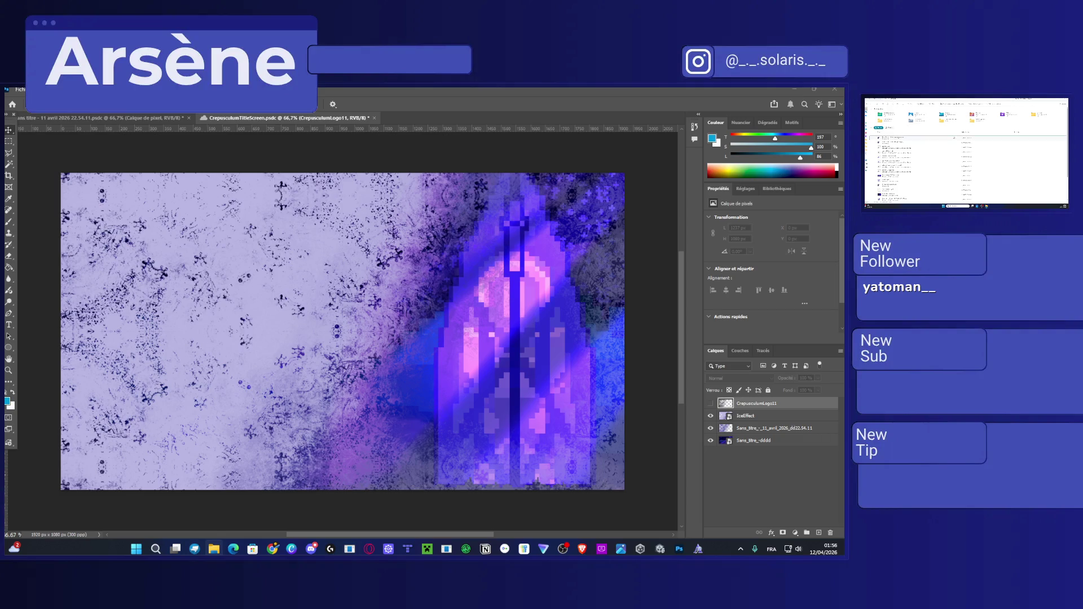
pyautogui.click(431, 338)
pyautogui.hotkey('ctrl', 't')
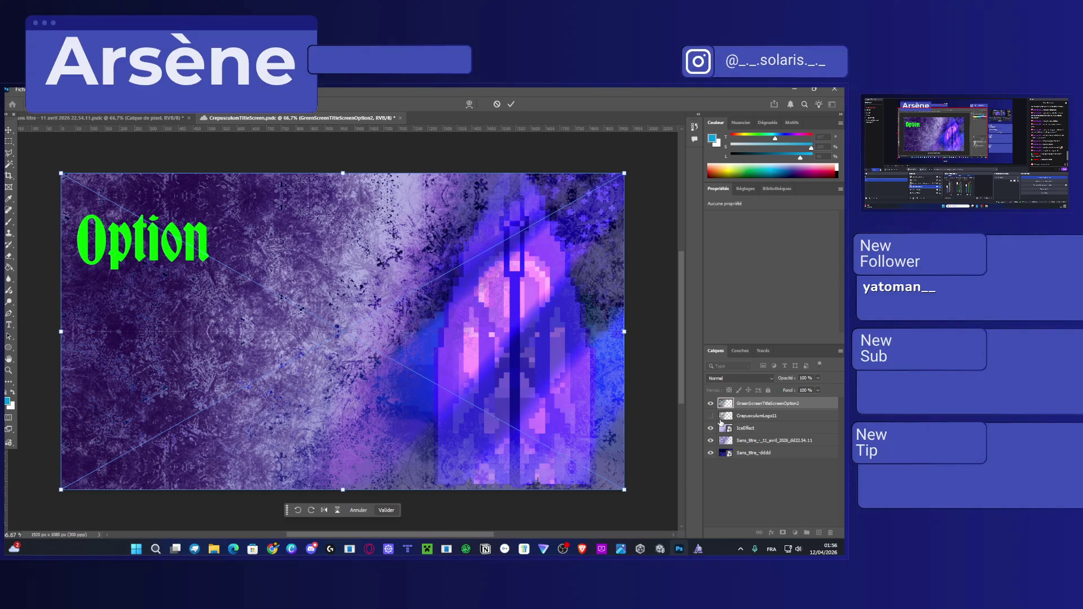
# Commit the Option image placement and rasterize the GreenScreenTitleScreenOption2 layer.
pyautogui.click(761, 502)
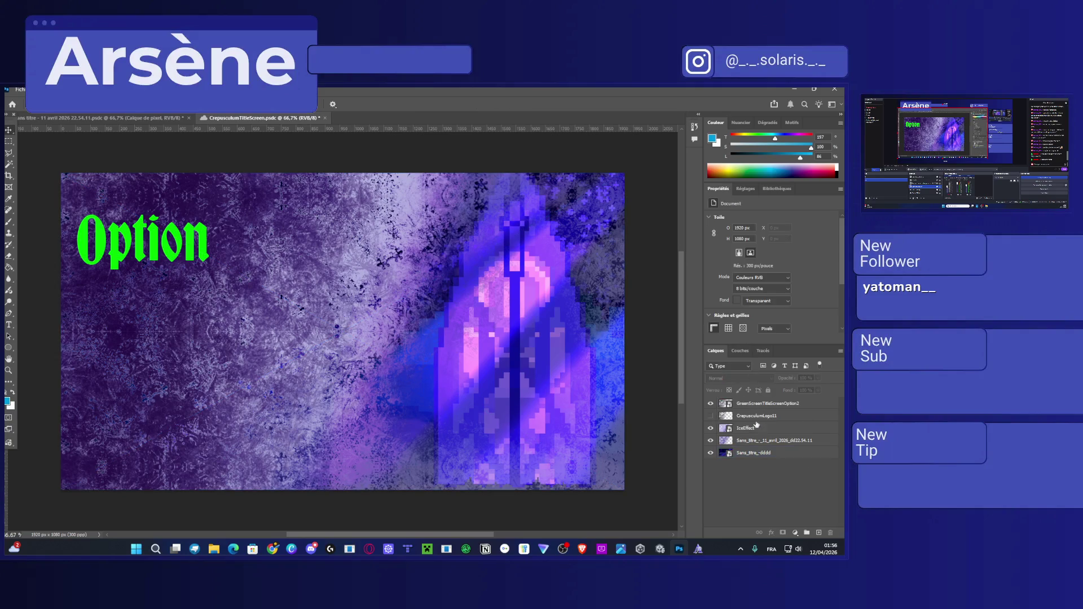
pyautogui.click(768, 404)
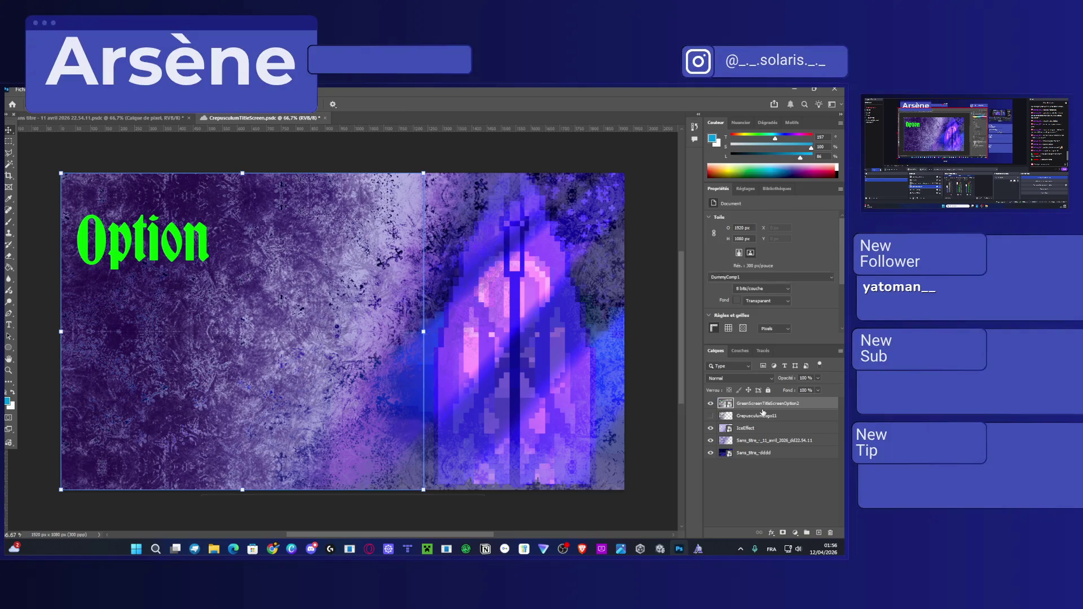
pyautogui.rightClick(801, 404)
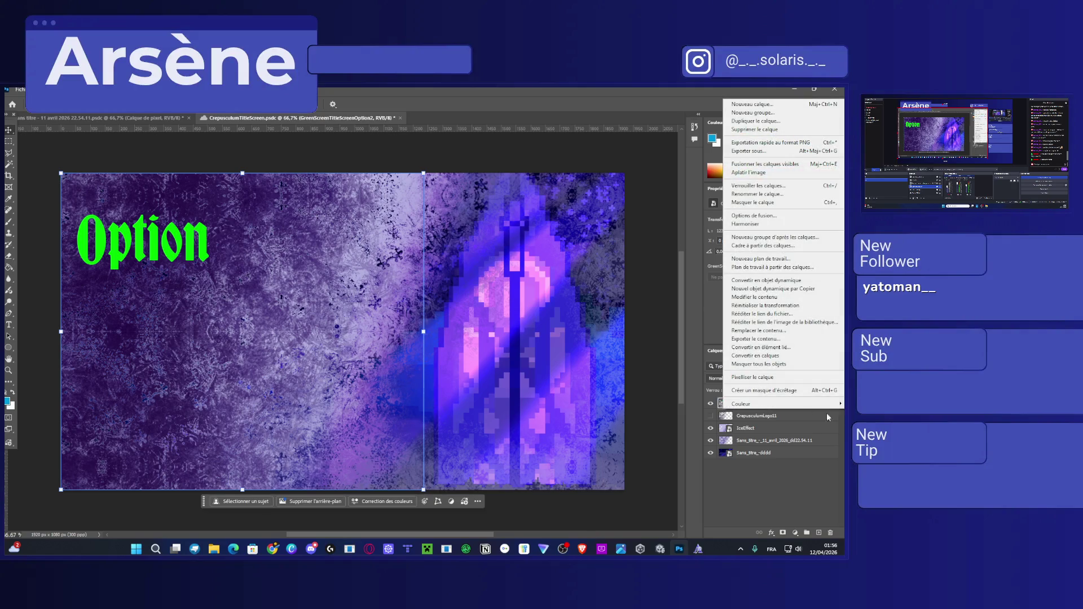
pyautogui.click(759, 376)
pyautogui.click(774, 488)
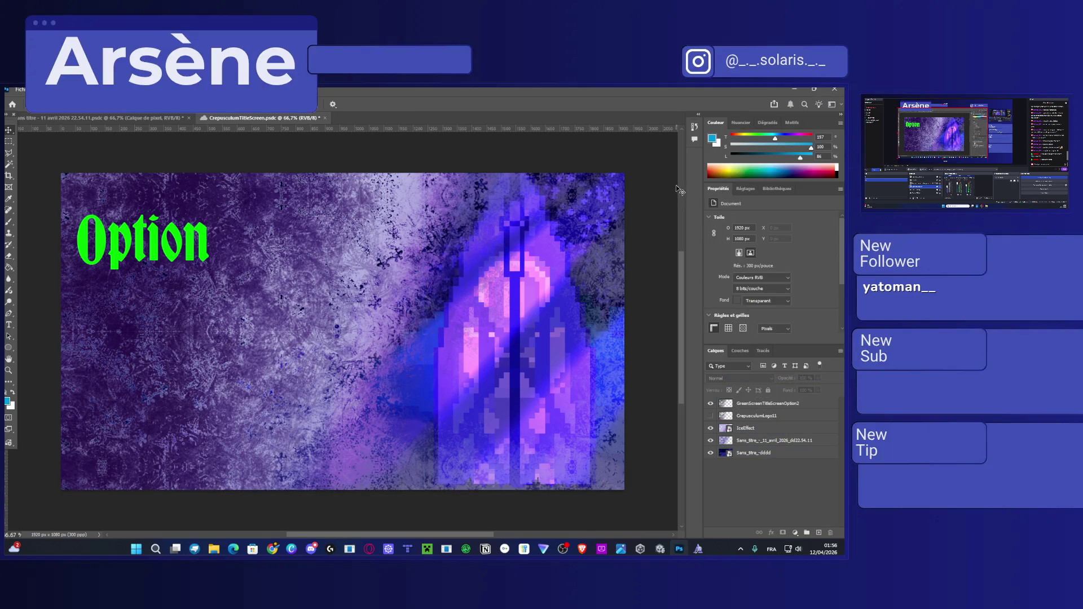
# With the Magic Wand, recolour each green letter of 'Option' pale, including the i's dot.
pyautogui.click(9, 164)
pyautogui.click(768, 404)
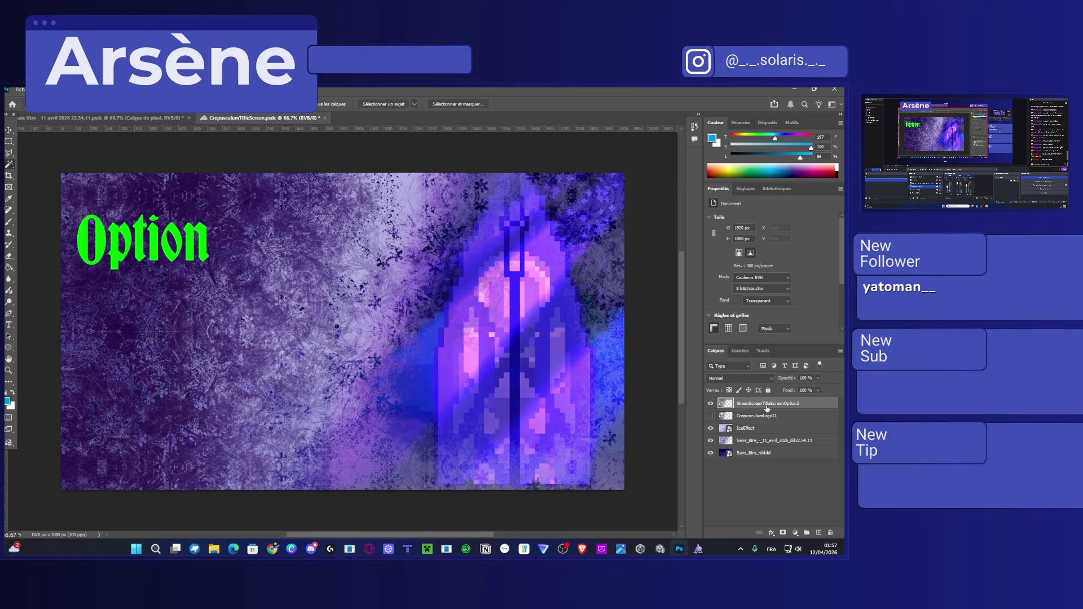
pyautogui.click(100, 236)
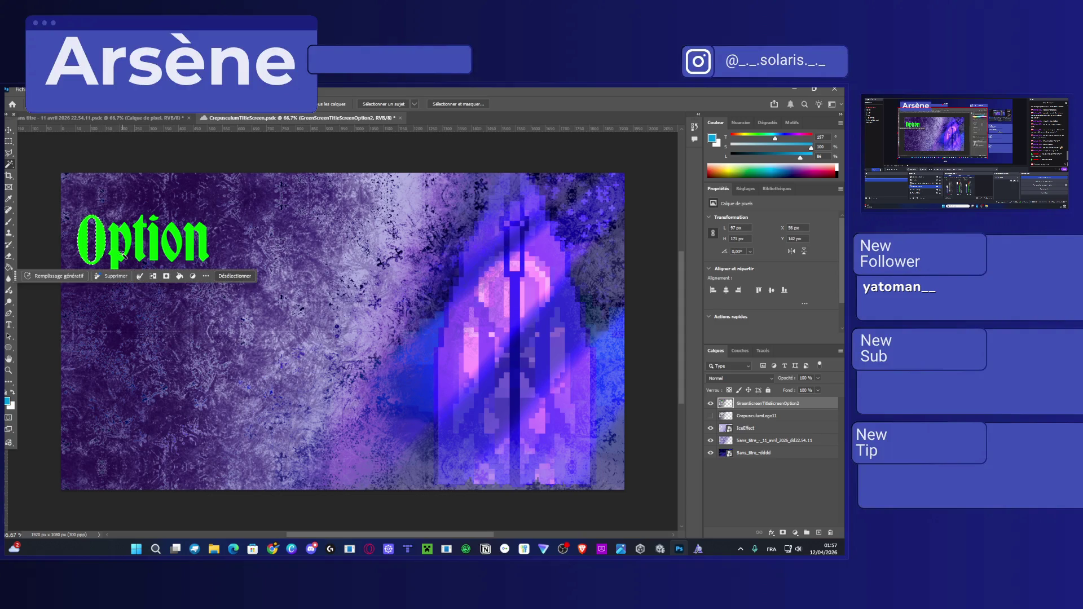
pyautogui.press('Delete')
pyautogui.click(136, 236)
pyautogui.press('Delete')
pyautogui.click(141, 239)
pyautogui.press('Delete')
pyautogui.click(155, 243)
pyautogui.press('Delete')
pyautogui.click(173, 242)
pyautogui.press('Delete')
pyautogui.click(190, 242)
pyautogui.press('Delete')
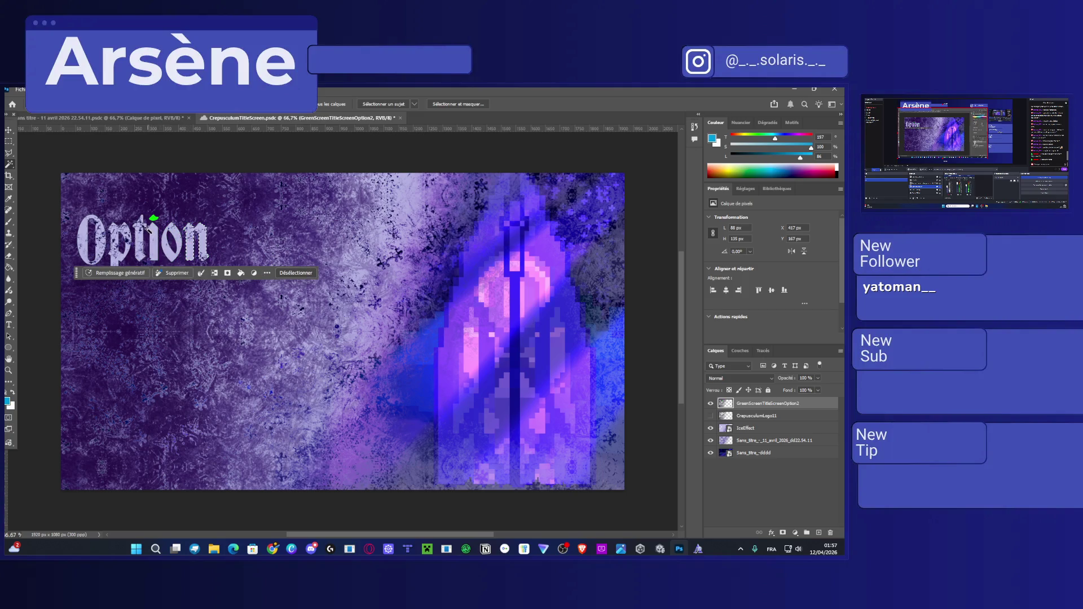
pyautogui.click(154, 218)
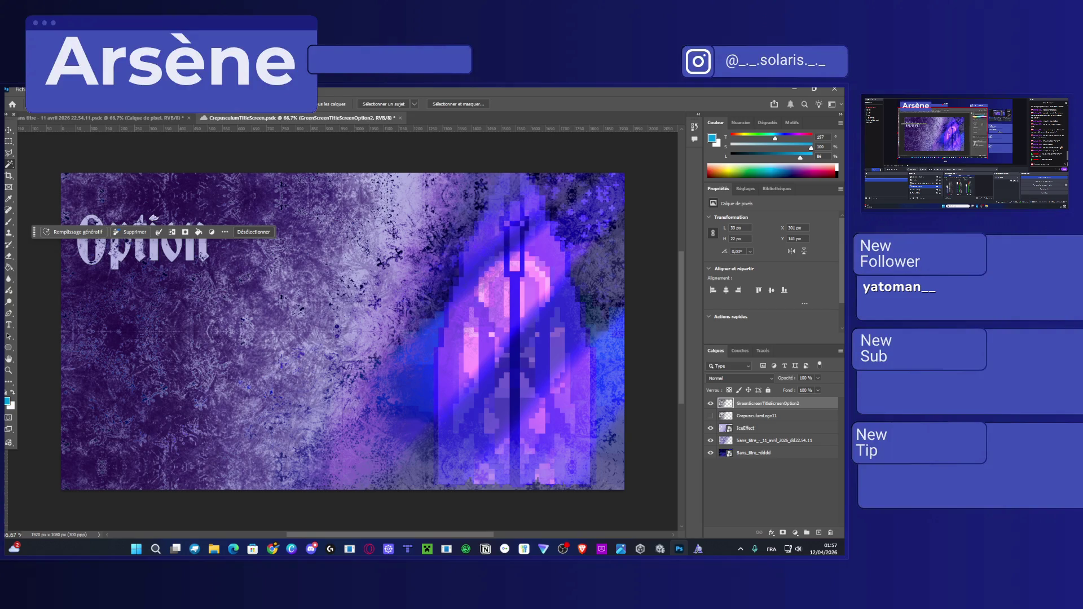
# Clear the layer selection with the Move tool and save the document.
pyautogui.click(8, 131)
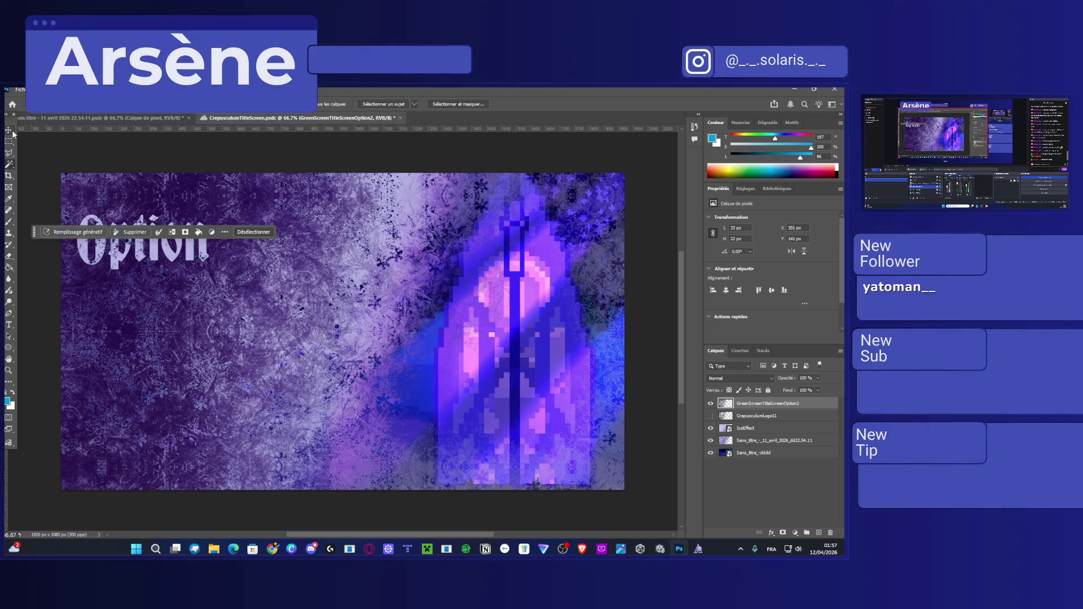
pyautogui.click(158, 174)
pyautogui.hotkey('ctrl', 's')
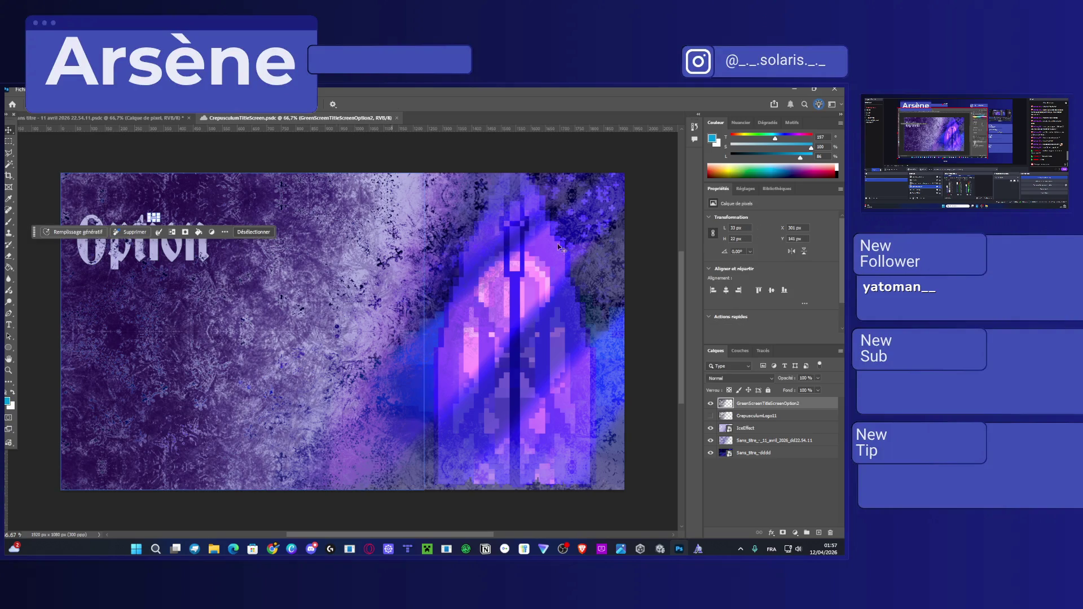
# Quick-export the title screen as a PNG via File > Export.
pyautogui.click(21, 89)
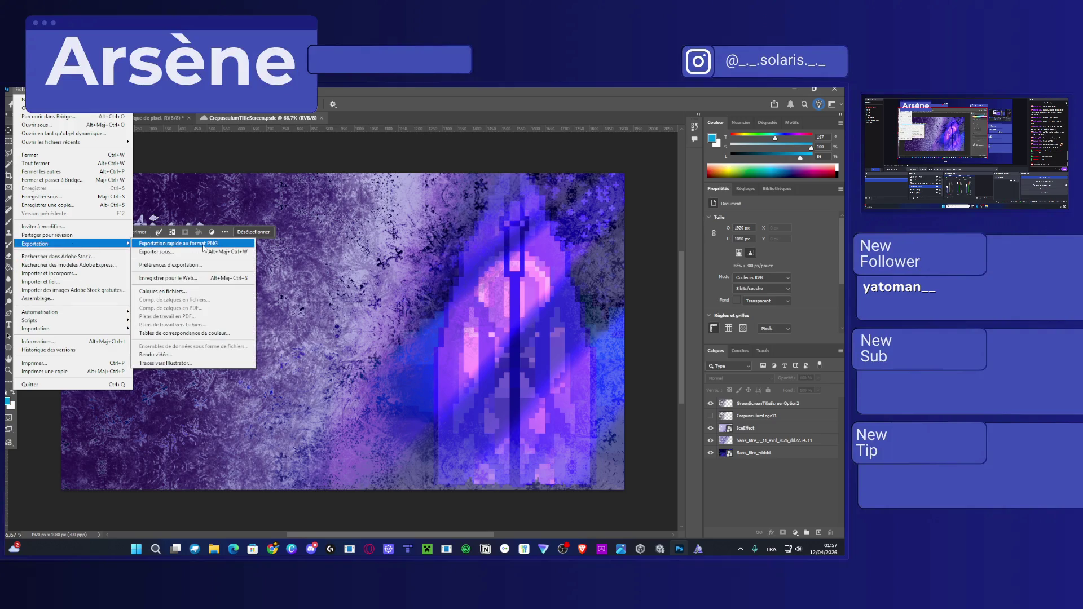
pyautogui.click(342, 250)
pyautogui.click(425, 252)
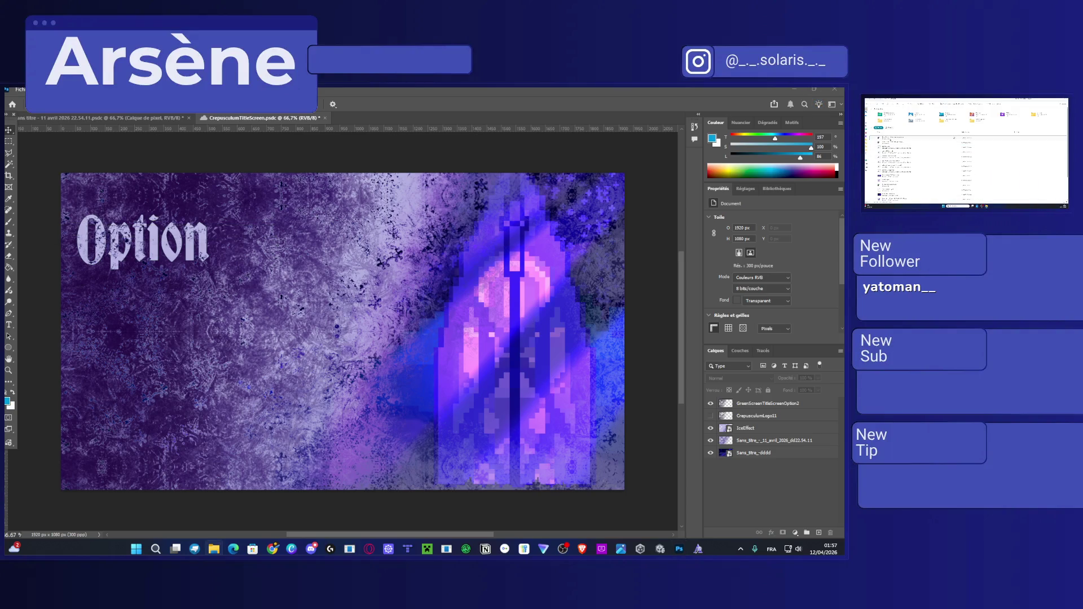
# Paste the pixel-font Option image, move it top-left, and hide the old pale Option layer.
pyautogui.hotkey('ctrl', 'v')
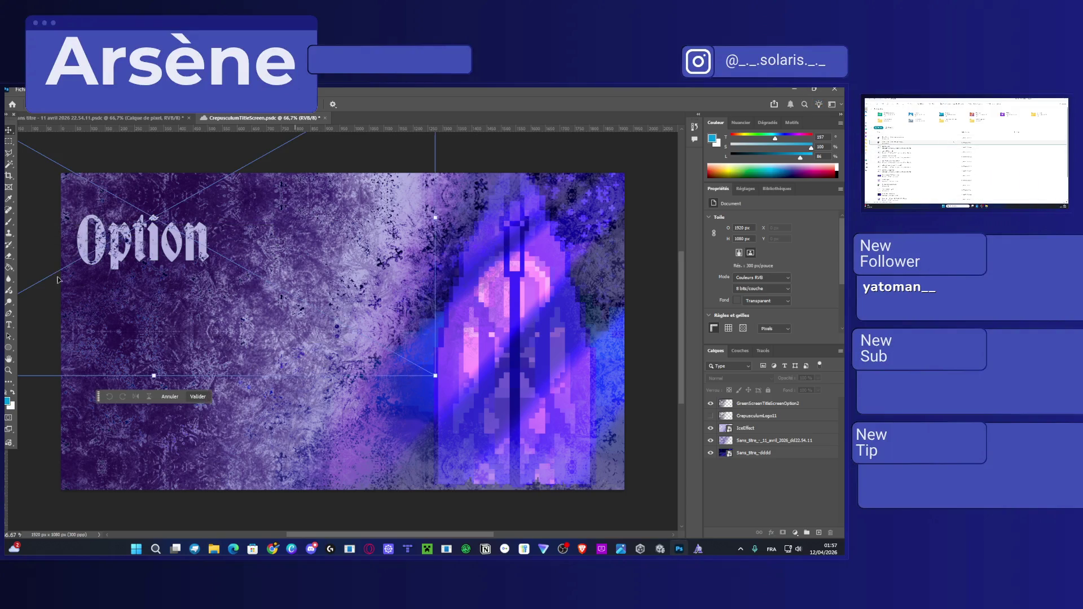
pyautogui.hotkey('ctrl', 't')
pyautogui.moveTo(220, 227); pyautogui.dragTo(404, 338)
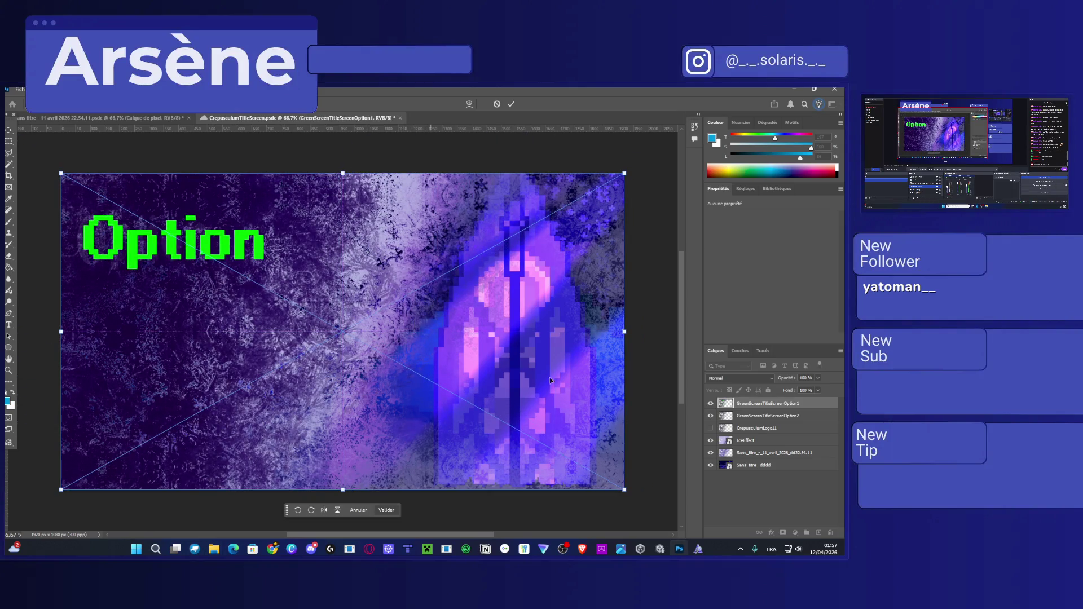
pyautogui.click(710, 416)
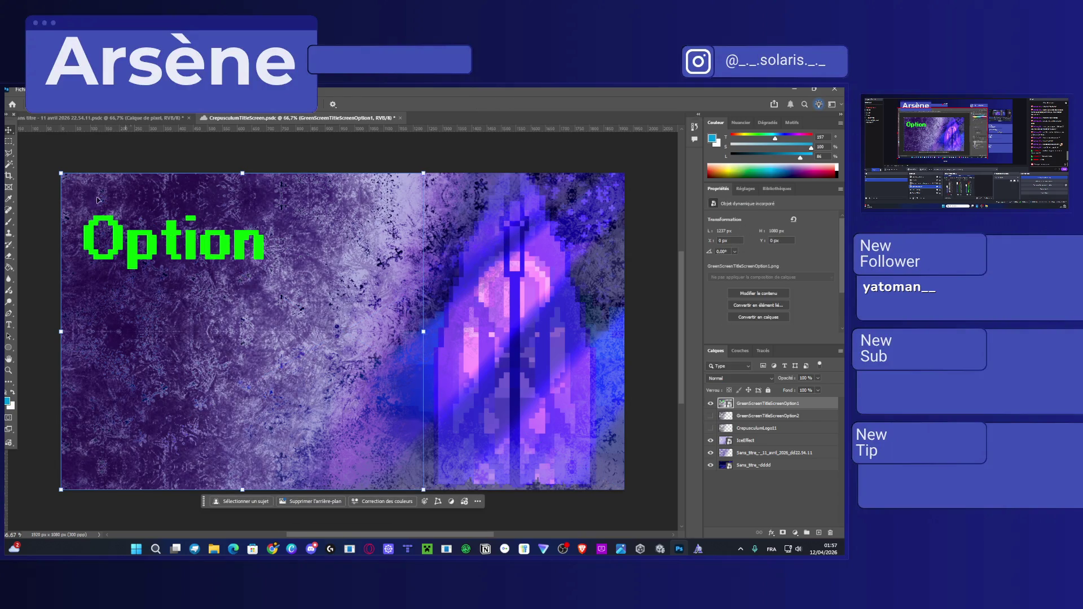
# Dismiss the Magic Wand error and rasterize the green Option title layer.
pyautogui.click(9, 164)
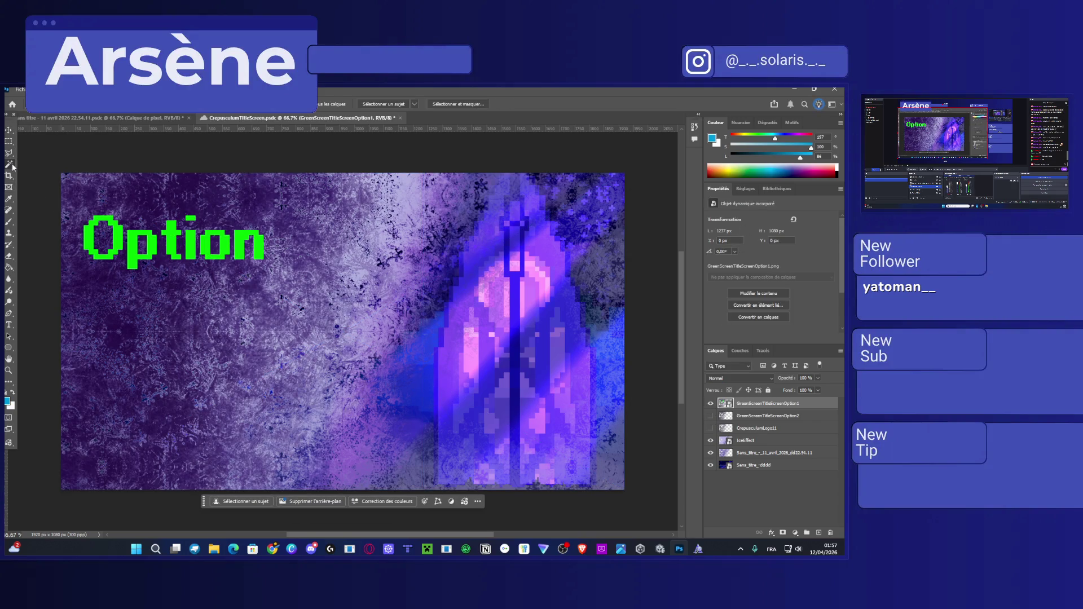
pyautogui.click(118, 245)
pyautogui.click(156, 247)
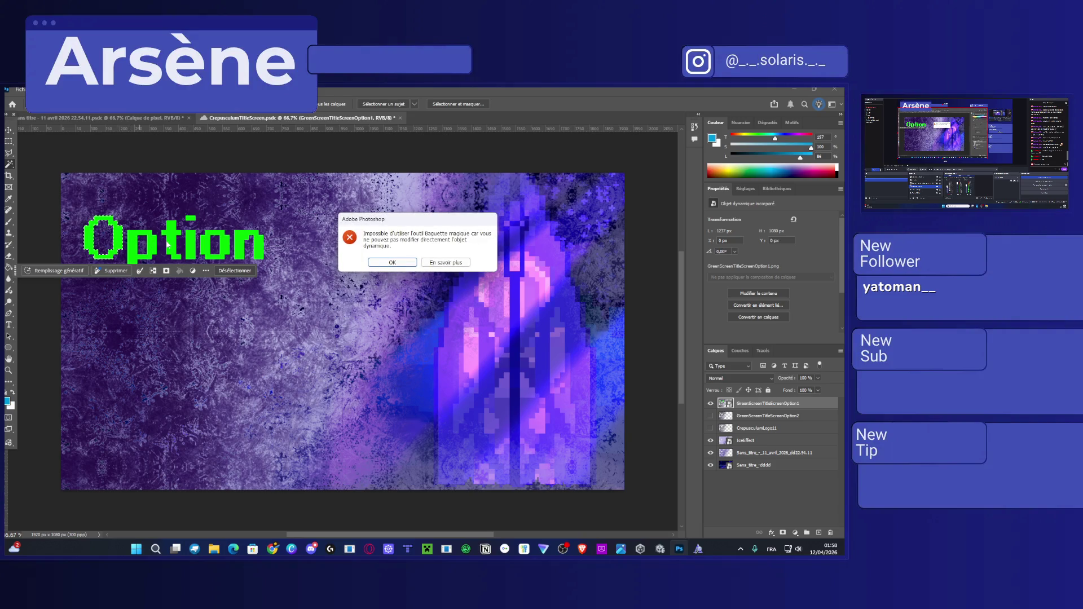
pyautogui.click(392, 262)
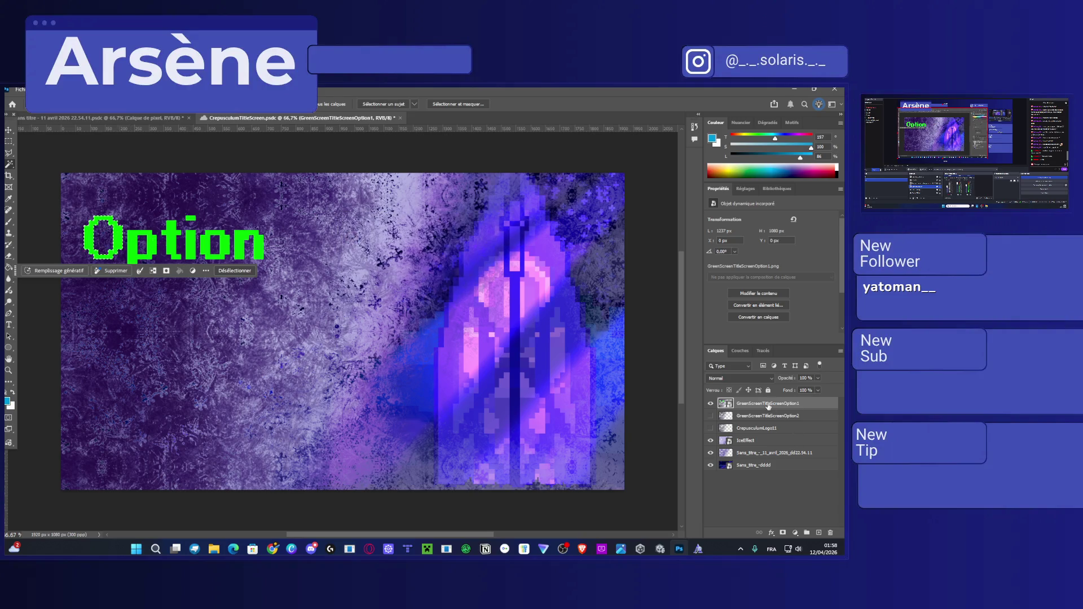
pyautogui.rightClick(792, 410)
pyautogui.click(752, 371)
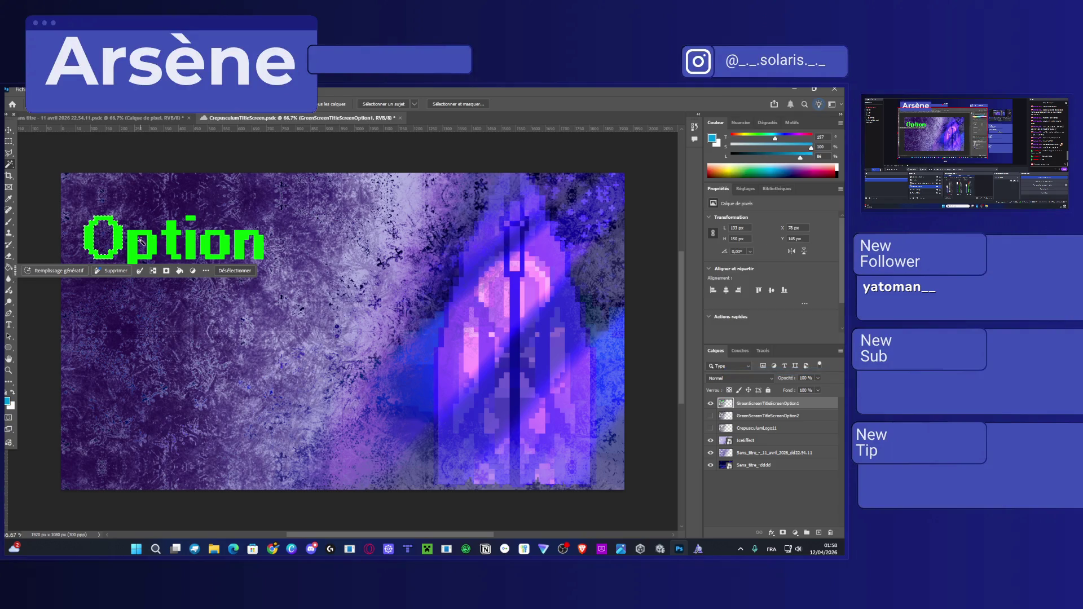
# Delete the green pixels from each Option letter and the i's dot.
pyautogui.click(138, 244)
pyautogui.press('Delete')
pyautogui.click(170, 241)
pyautogui.press('Delete')
pyautogui.click(190, 244)
pyautogui.press('Delete')
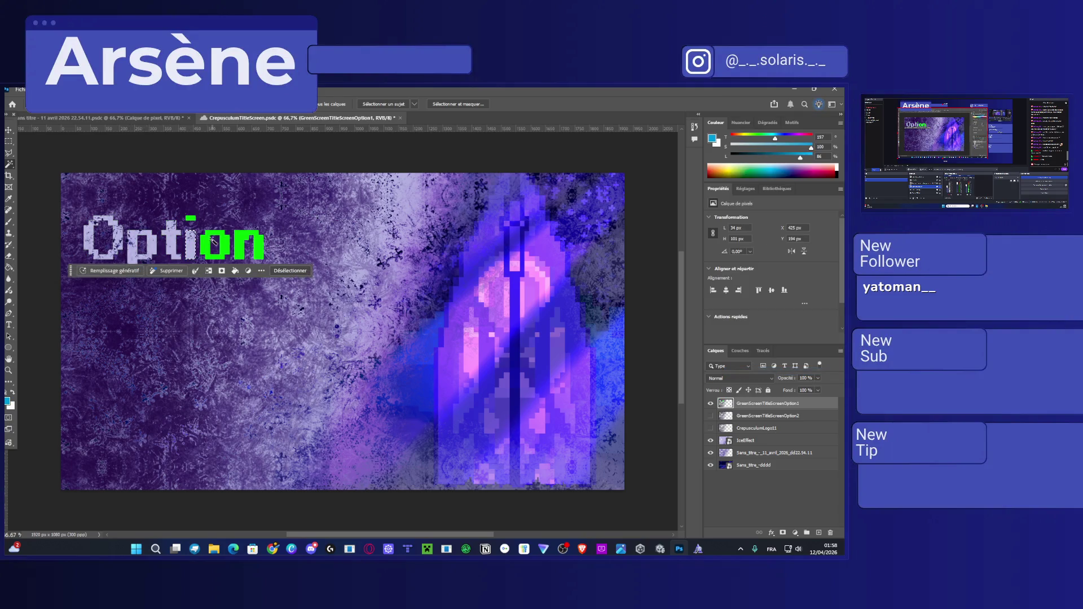
pyautogui.press('Delete')
pyautogui.click(248, 245)
pyautogui.press('Delete')
pyautogui.click(190, 218)
pyautogui.press('Delete')
# Clear the selection and save the document.
pyautogui.press('v')
pyautogui.click(158, 169)
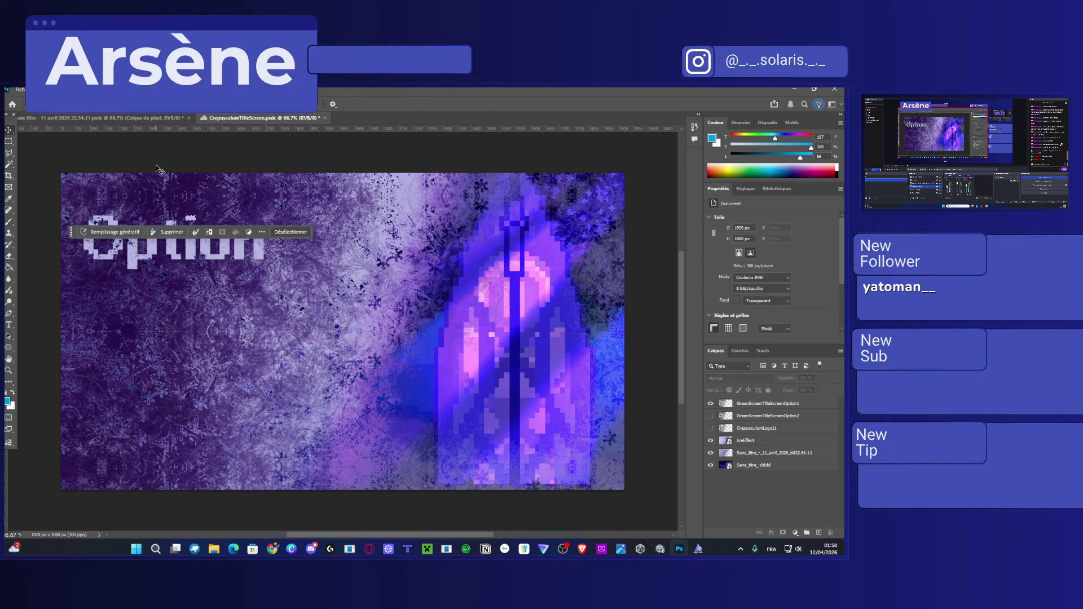
pyautogui.hotkey('ctrl', 's')
pyautogui.hotkey('ctrl', 'd')
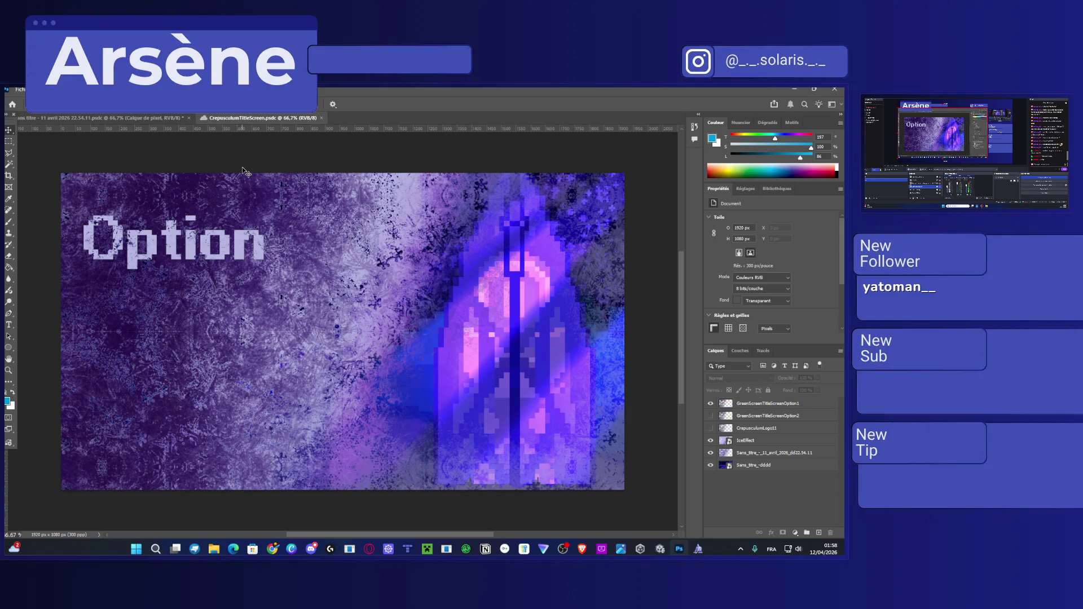
# Export the title screen via File > Export > Export As with default settings.
pyautogui.click(20, 89)
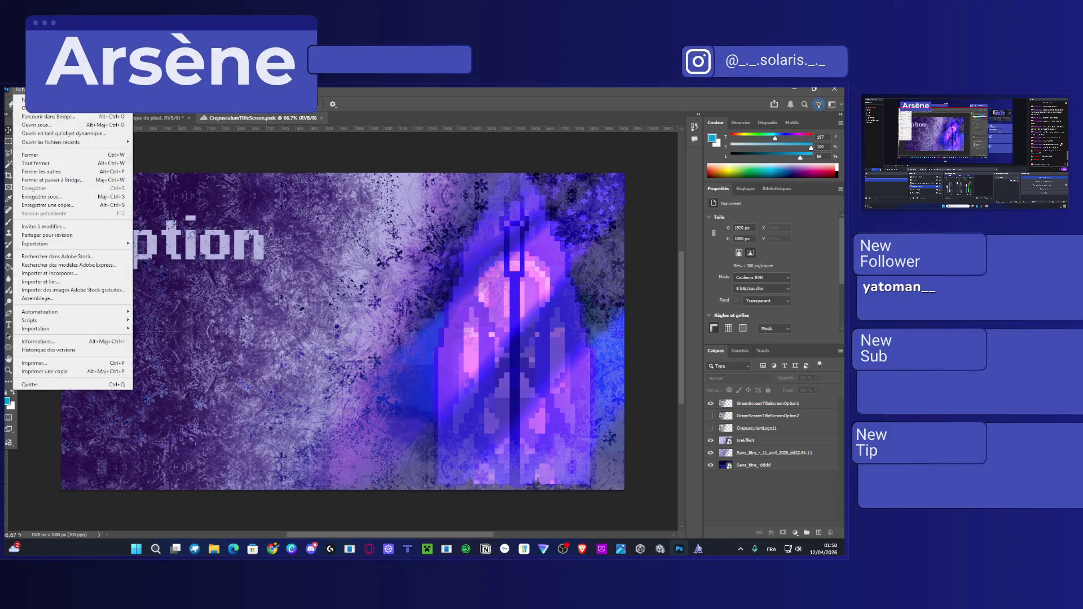
pyautogui.moveTo(85, 244)
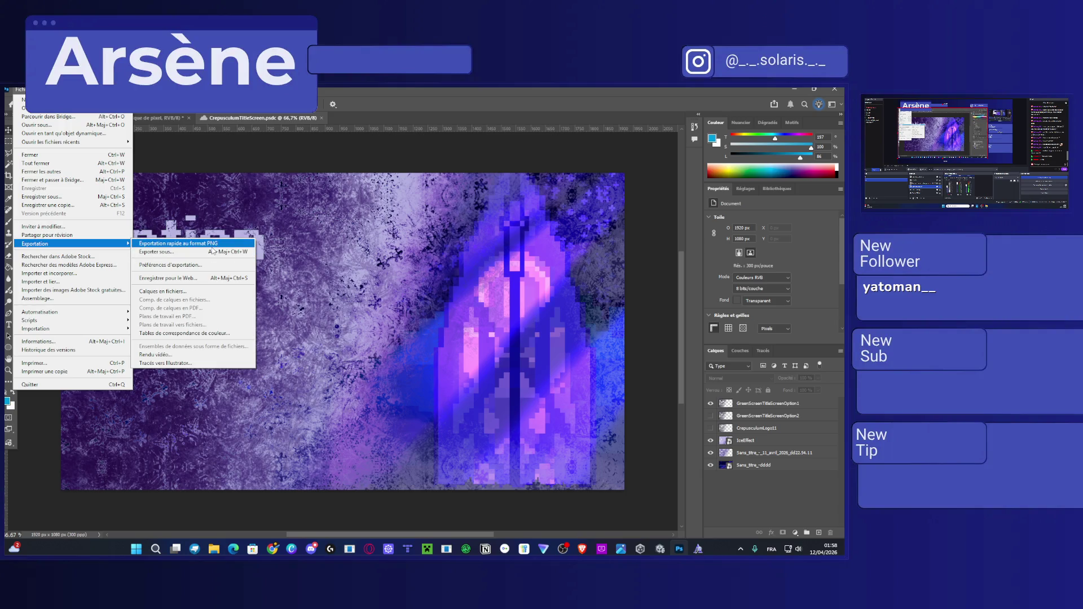
pyautogui.click(208, 258)
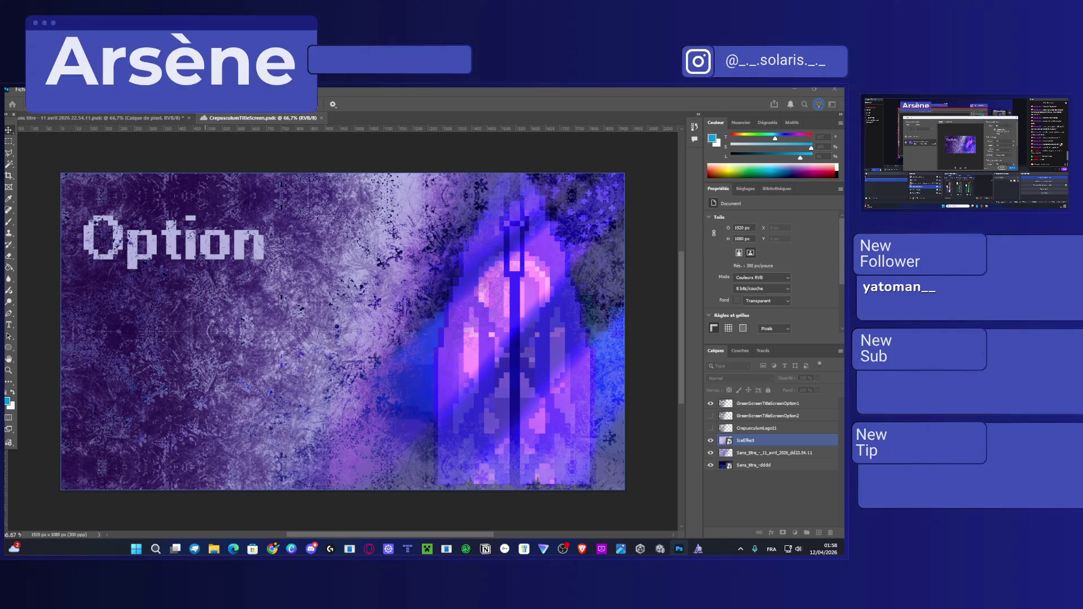
pyautogui.press('Return')
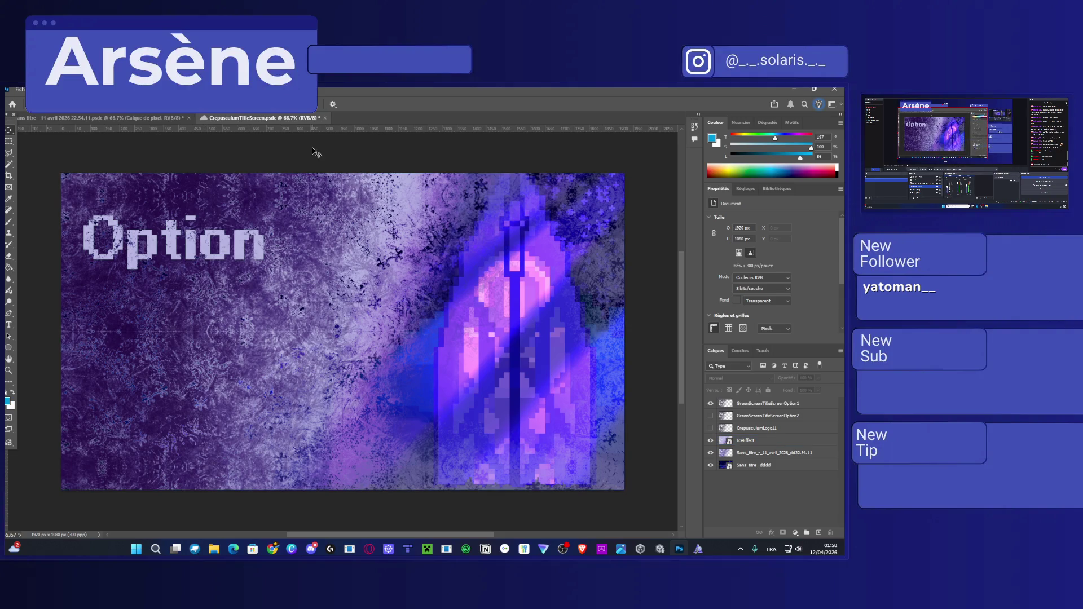
# Close the font preview, return to Unity and open the Assets > sprite > UI folder.
pyautogui.click(797, 87)
pyautogui.click(698, 549)
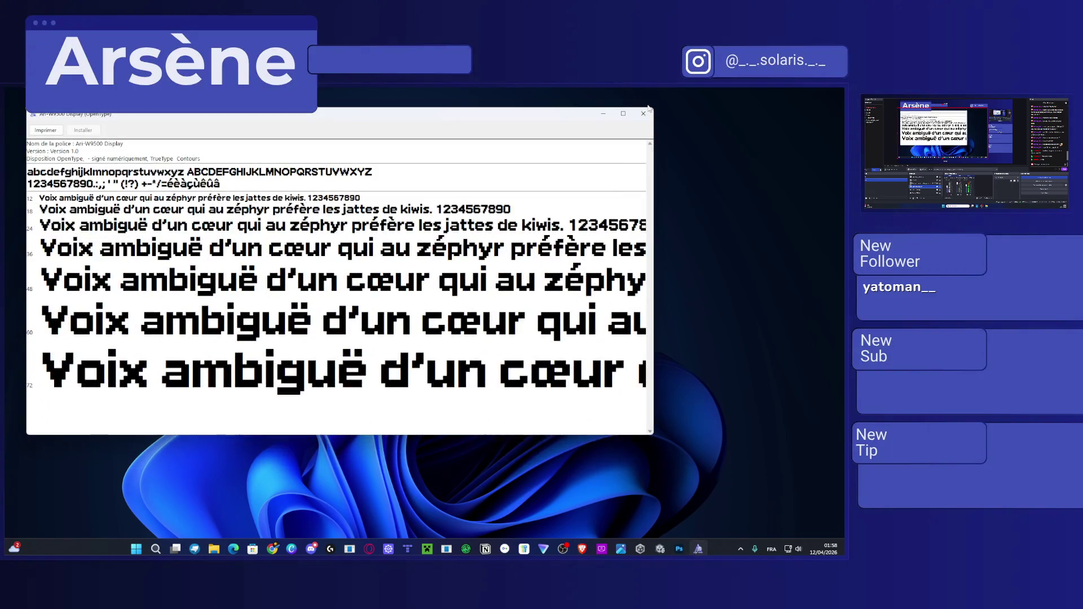
pyautogui.click(644, 113)
pyautogui.click(661, 549)
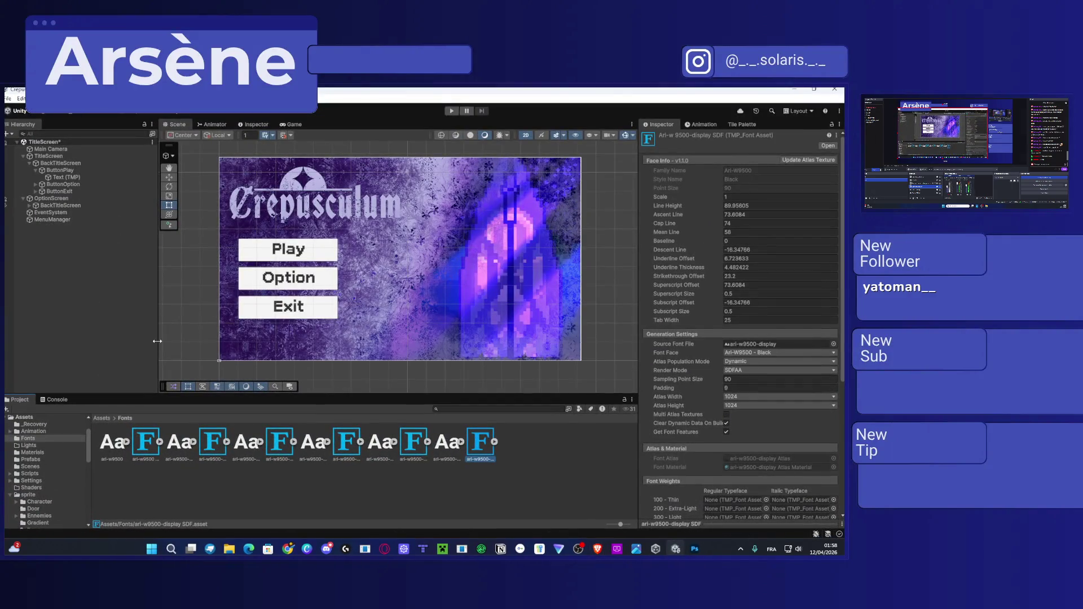
pyautogui.click(100, 418)
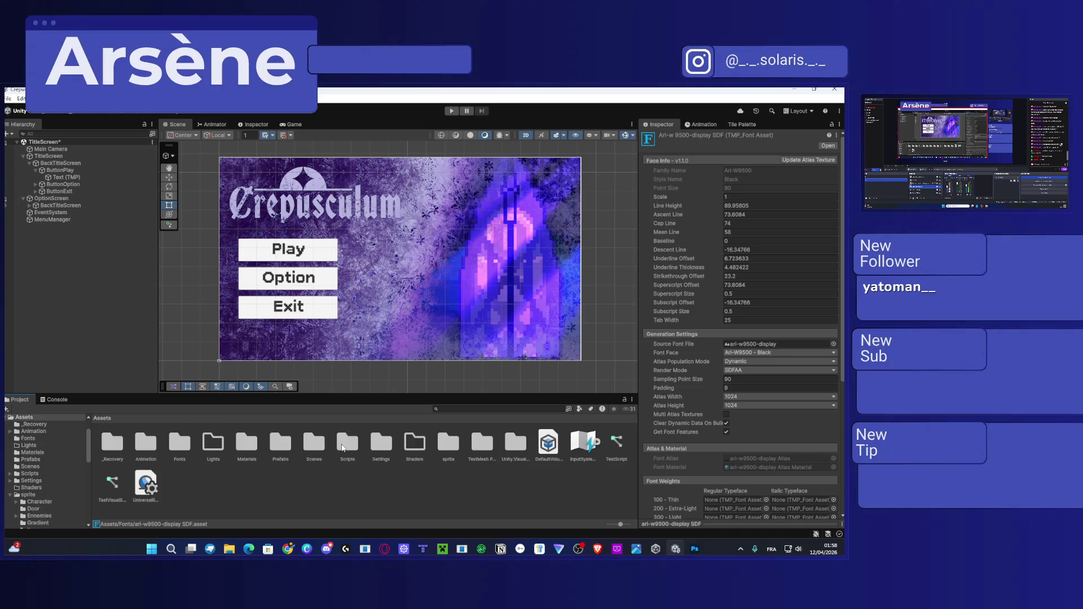
pyautogui.scroll(-1, 463, 312)
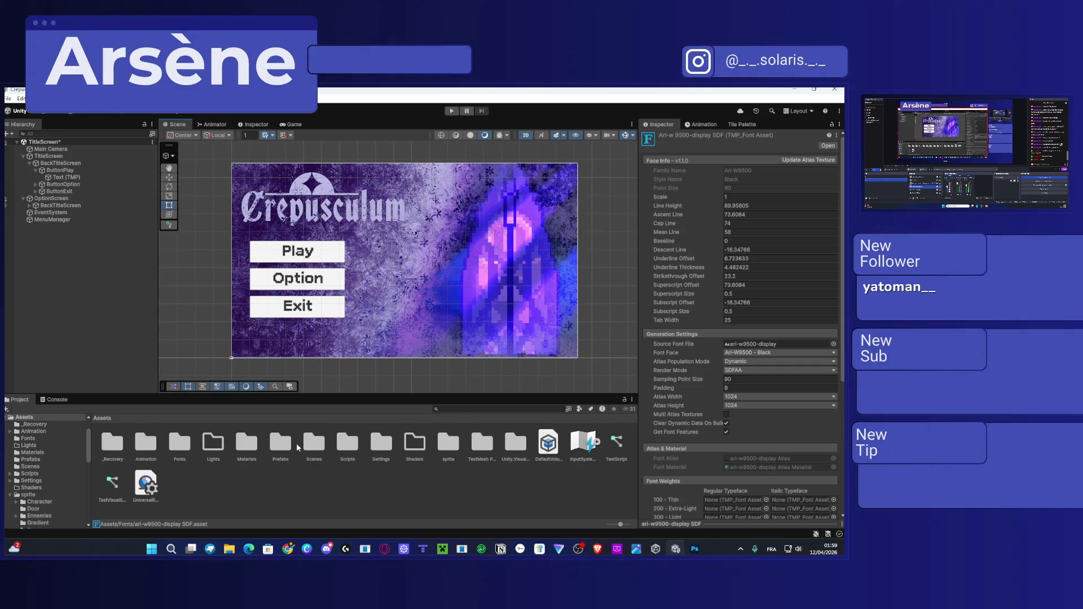
pyautogui.doubleClick(446, 445)
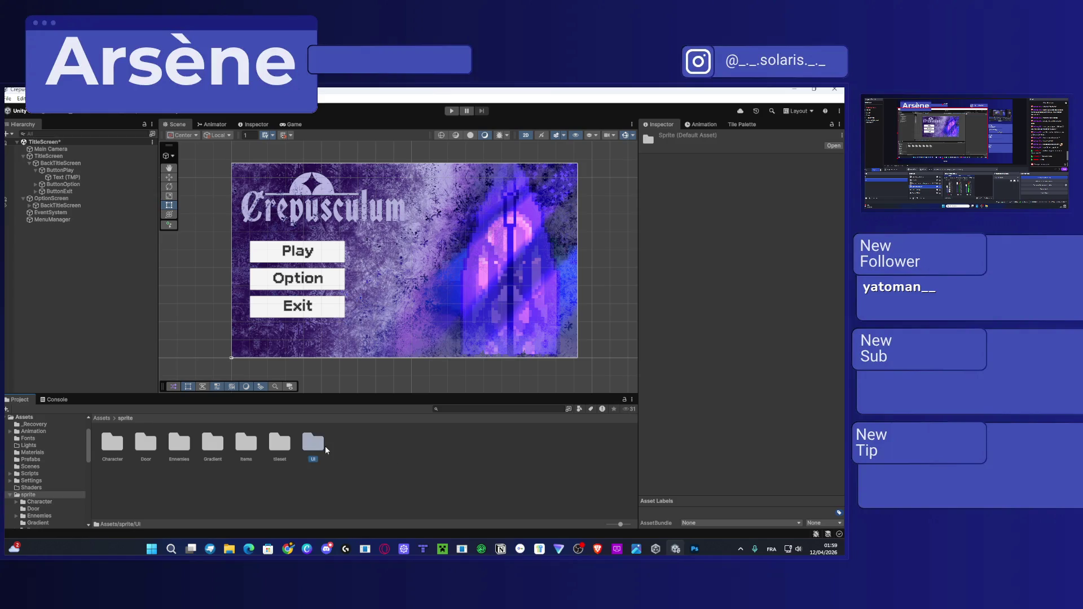
pyautogui.doubleClick(325, 446)
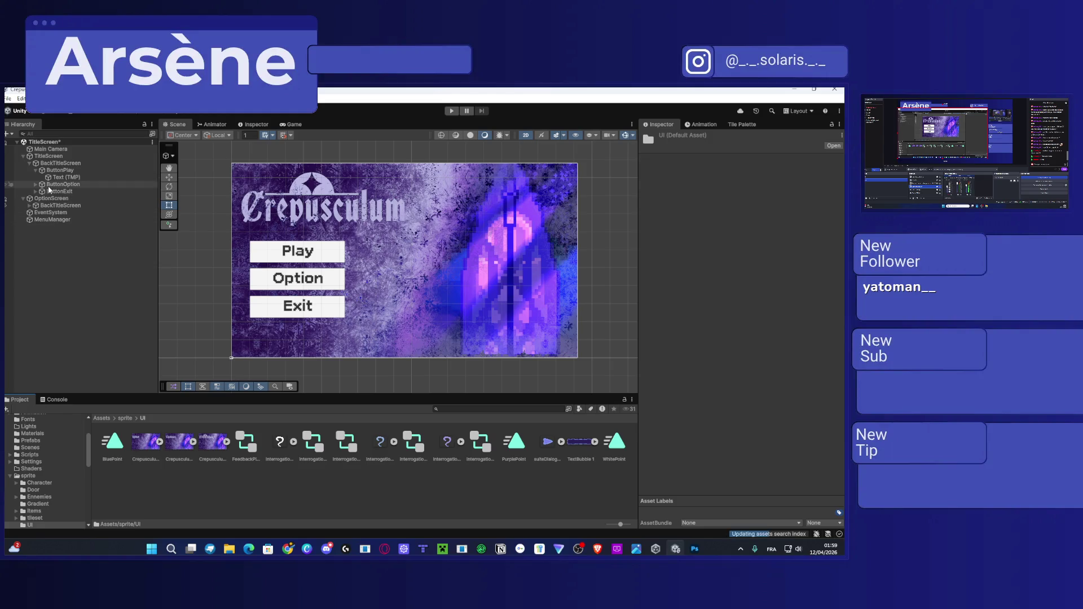
# Set OptionScreen's BackTitleScreen Source Image to the CrepusculumTitleOptionScreen1 sprite.
pyautogui.click(29, 205)
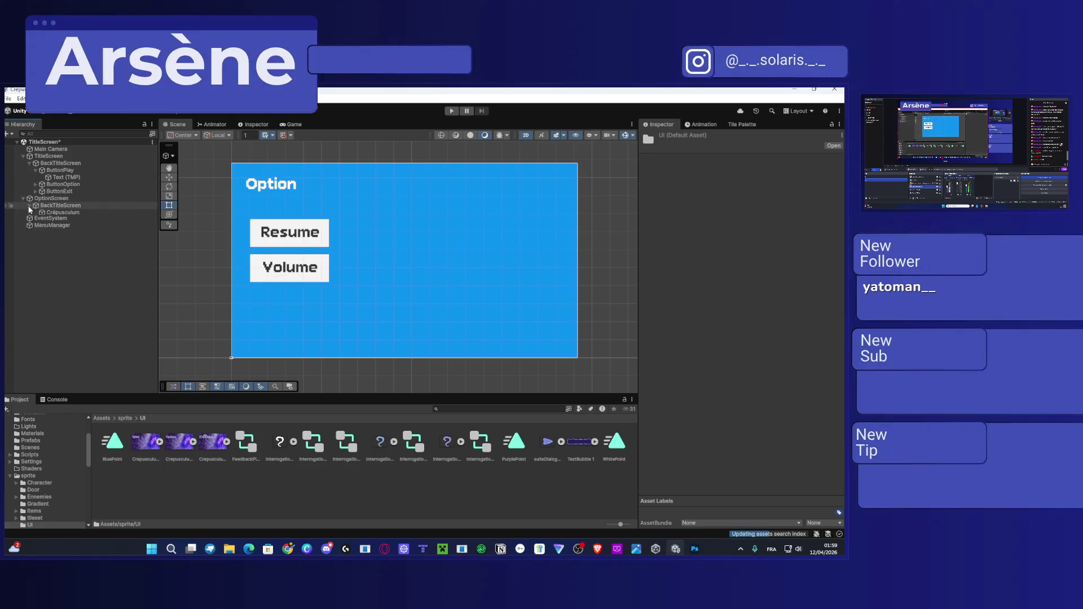
pyautogui.click(44, 213)
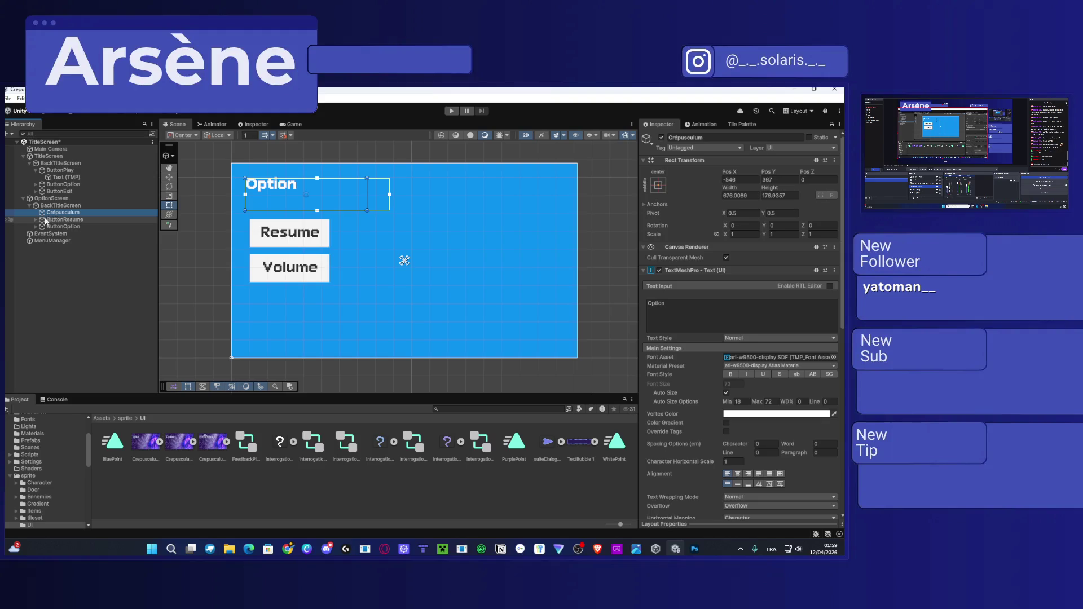
pyautogui.click(60, 206)
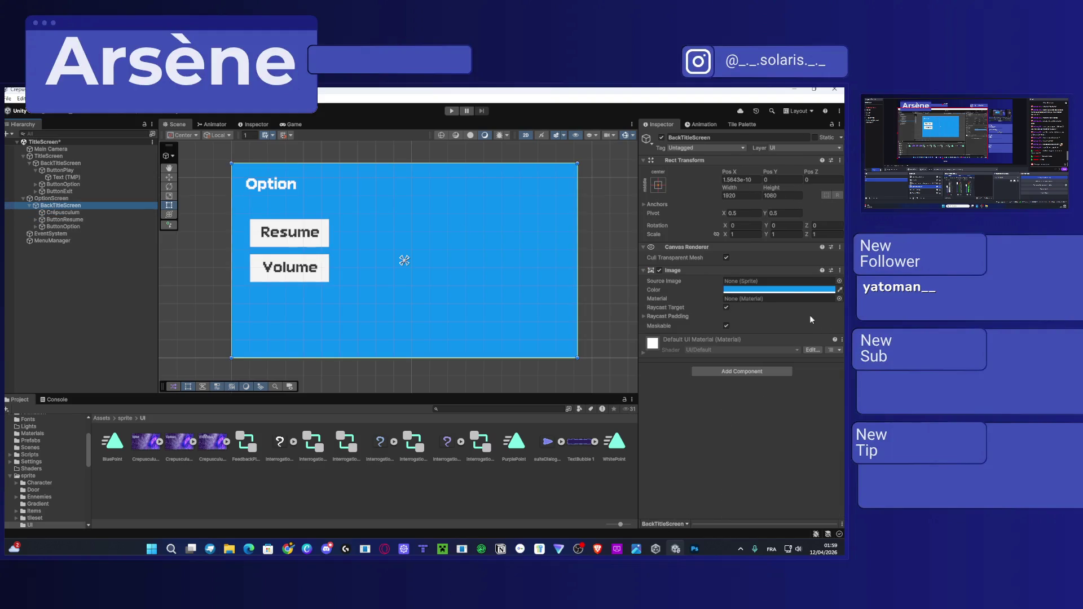
pyautogui.click(838, 281)
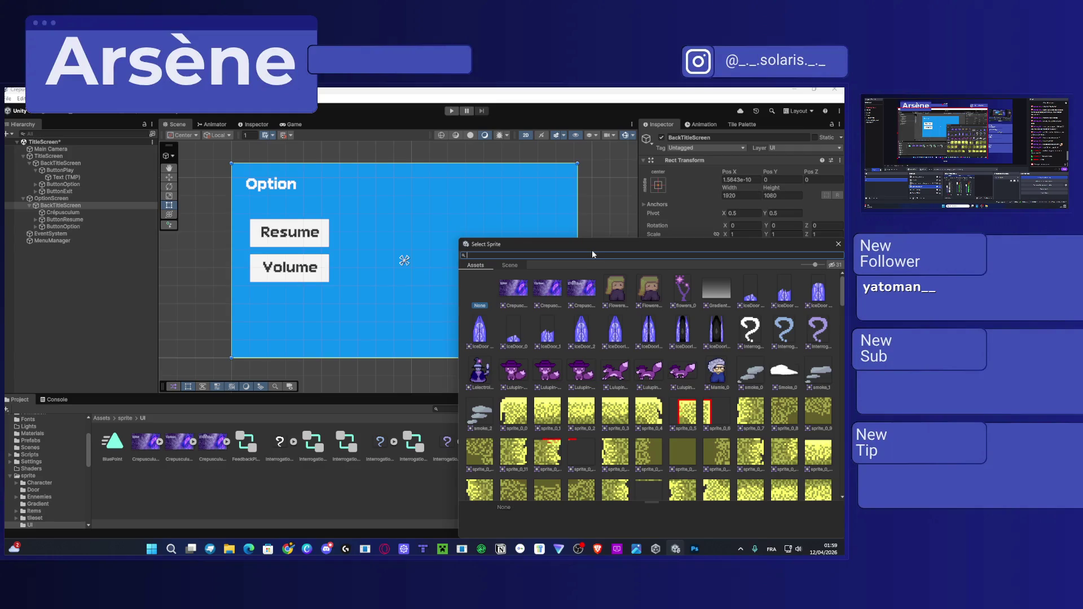
pyautogui.click(552, 287)
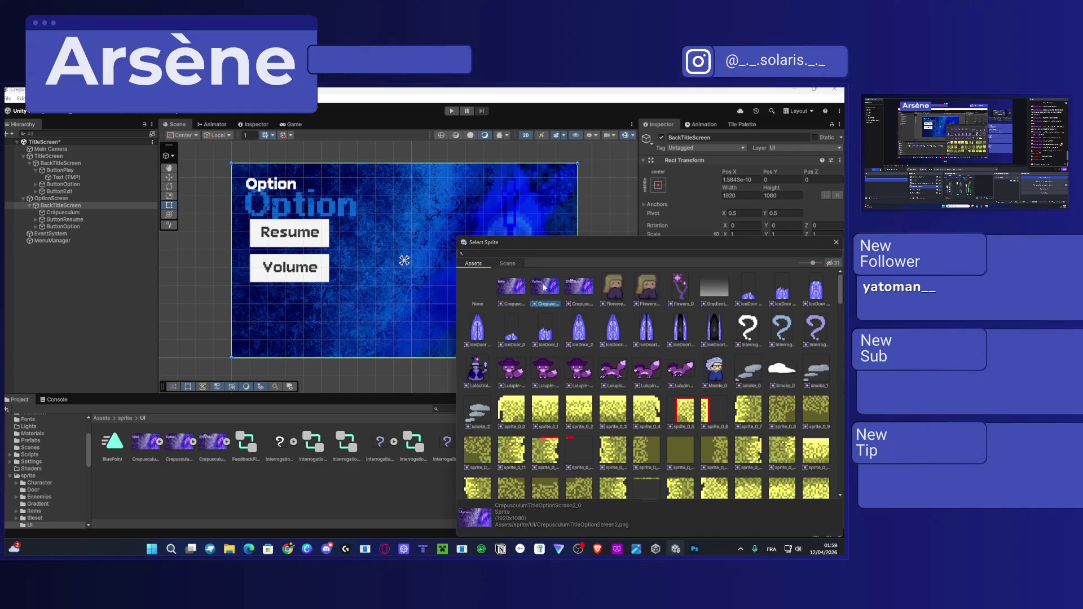
pyautogui.click(510, 284)
pyautogui.doubleClick(512, 287)
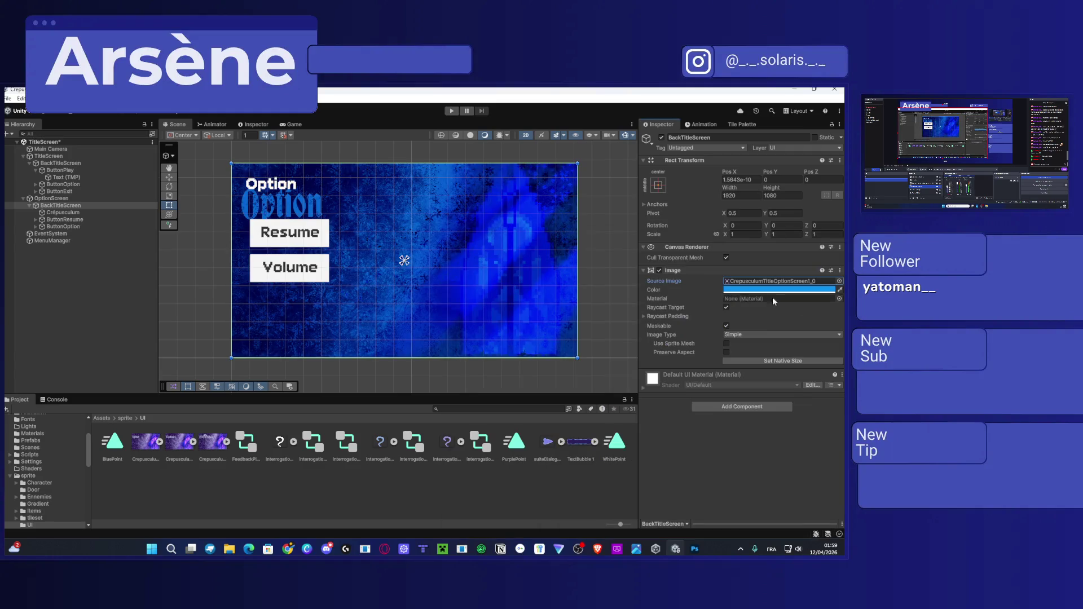
# Set the background Image color to white, then select Photoshop's purple texture layer.
pyautogui.click(813, 292)
pyautogui.click(823, 293)
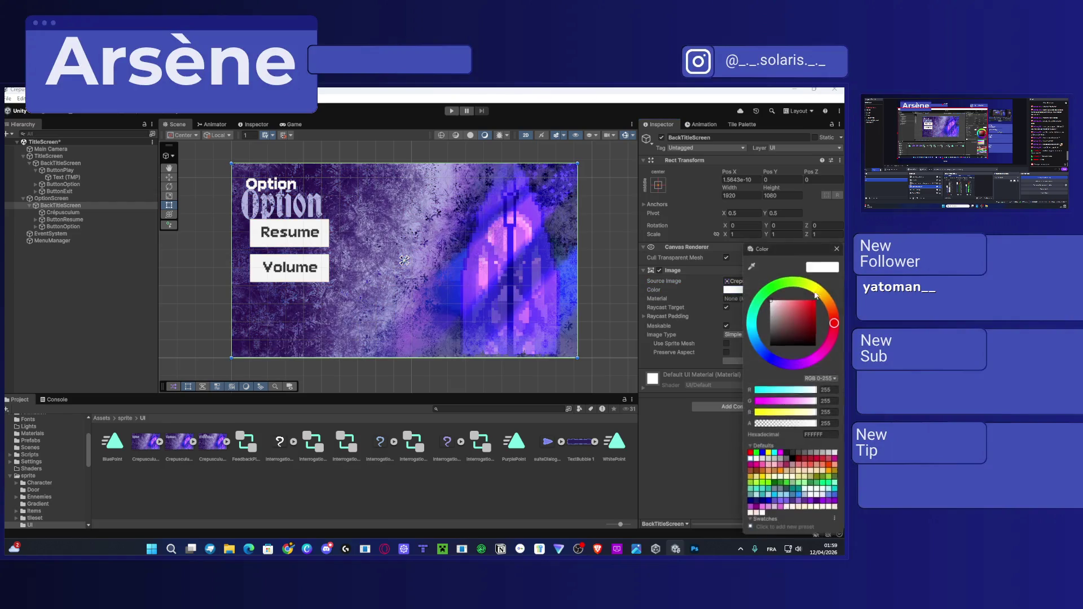
pyautogui.click(659, 433)
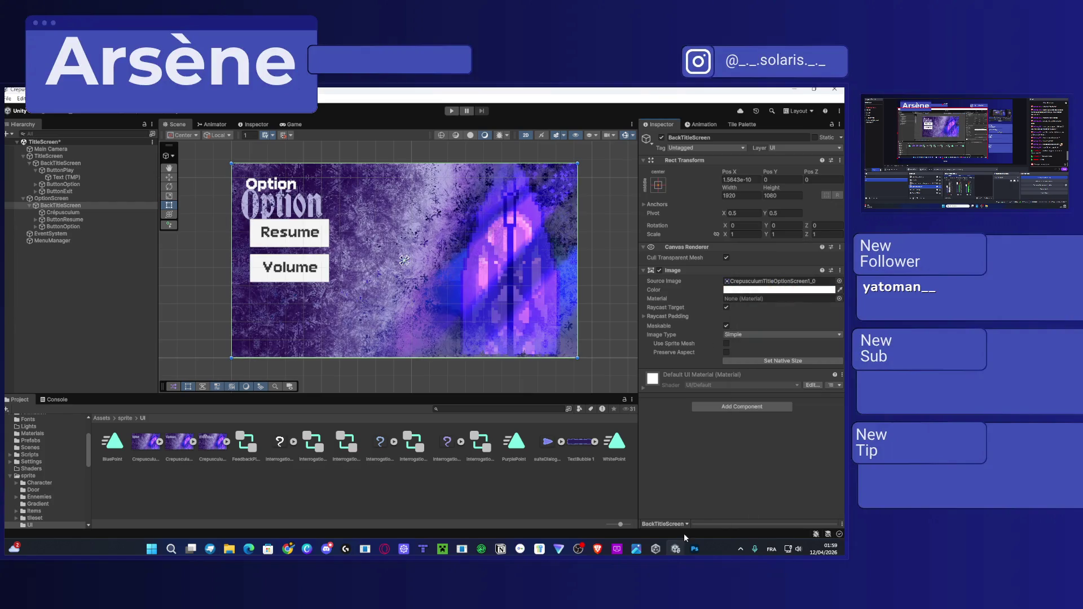
pyautogui.click(694, 549)
pyautogui.click(748, 453)
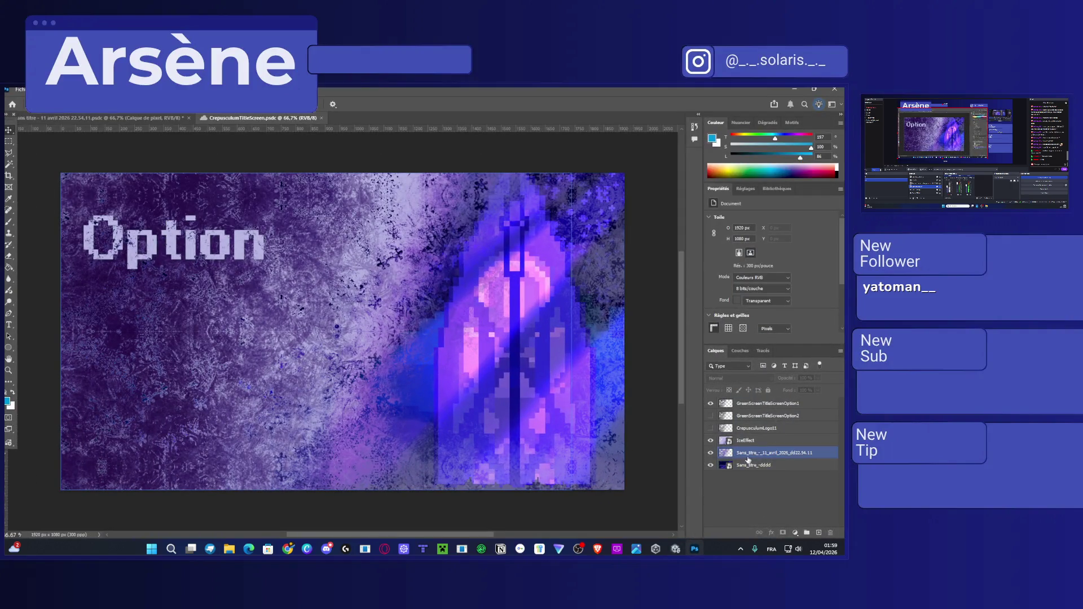
# Make the bottom background layer visible and slide the texture layer right to X 680 px.
pyautogui.click(734, 465)
pyautogui.click(711, 465)
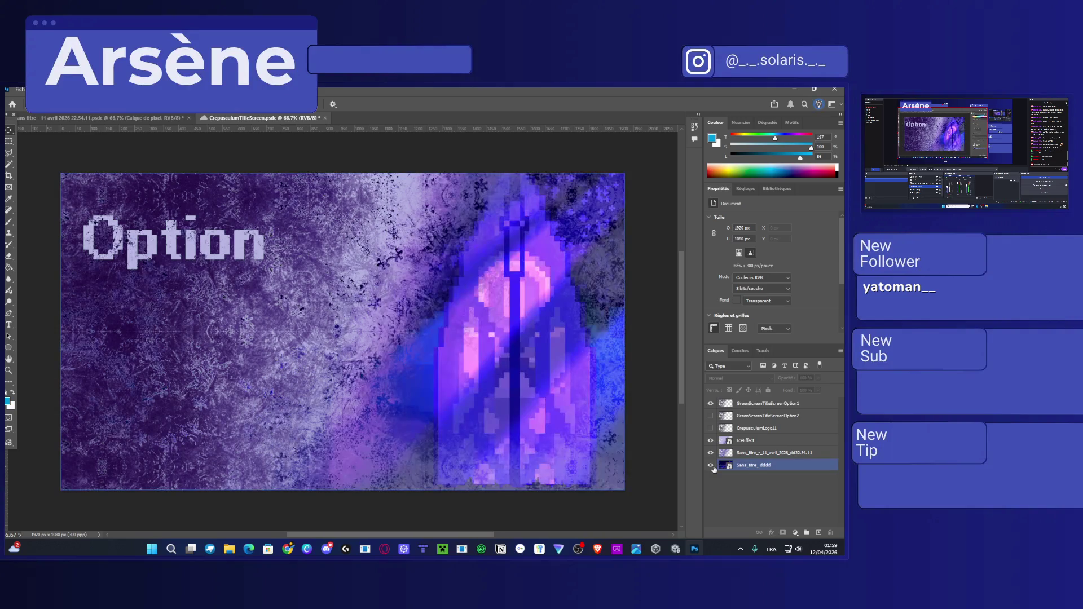
pyautogui.click(754, 466)
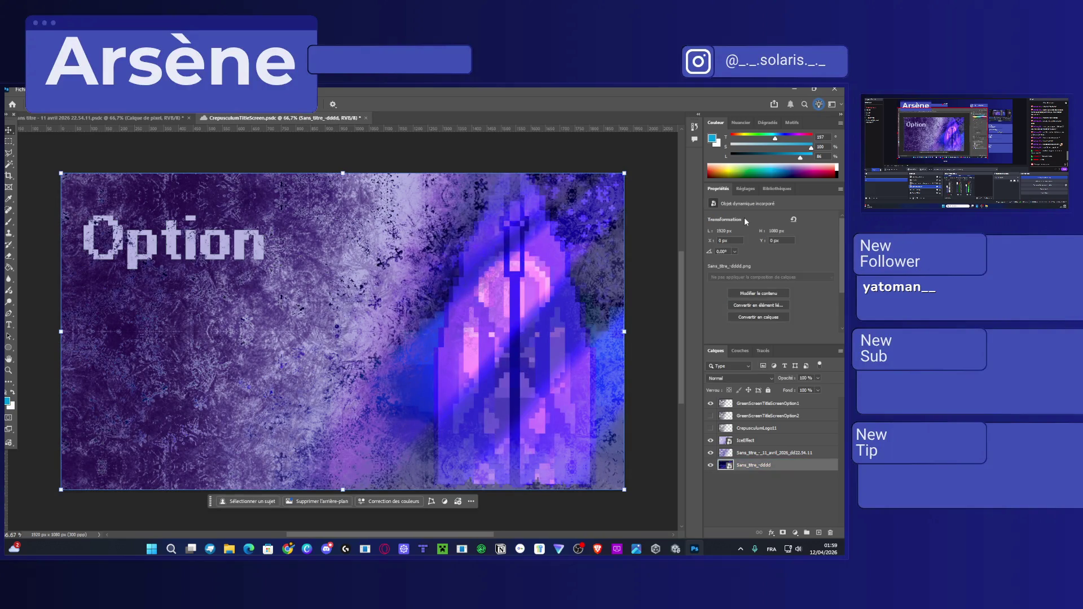
pyautogui.hscroll(1, 538, 351)
pyautogui.scroll(-2, 541, 350)
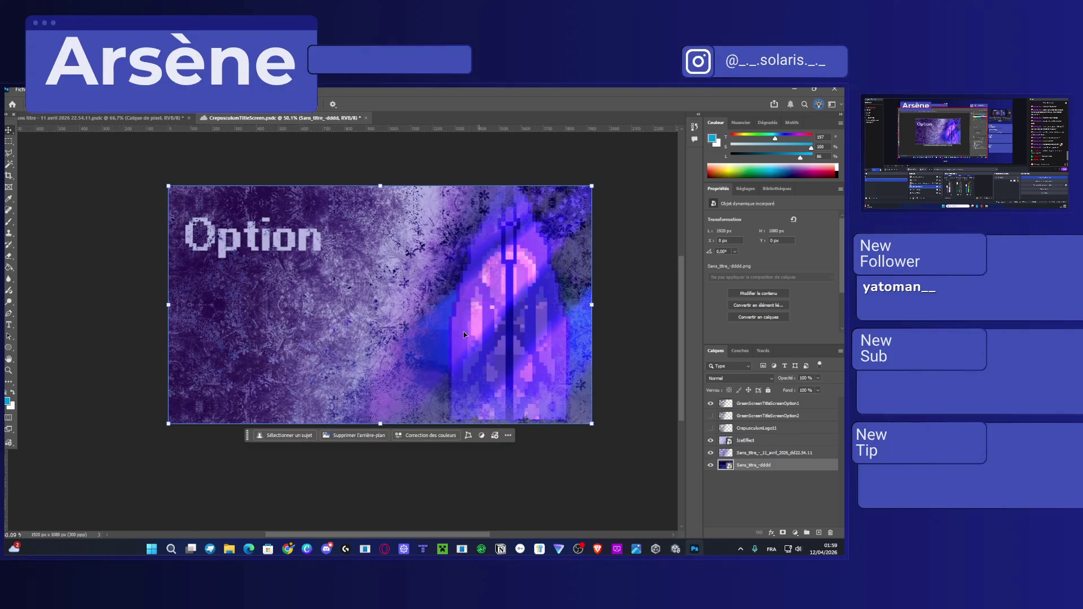
pyautogui.scroll(-2, 461, 330)
pyautogui.moveTo(461, 330); pyautogui.dragTo(598, 334)
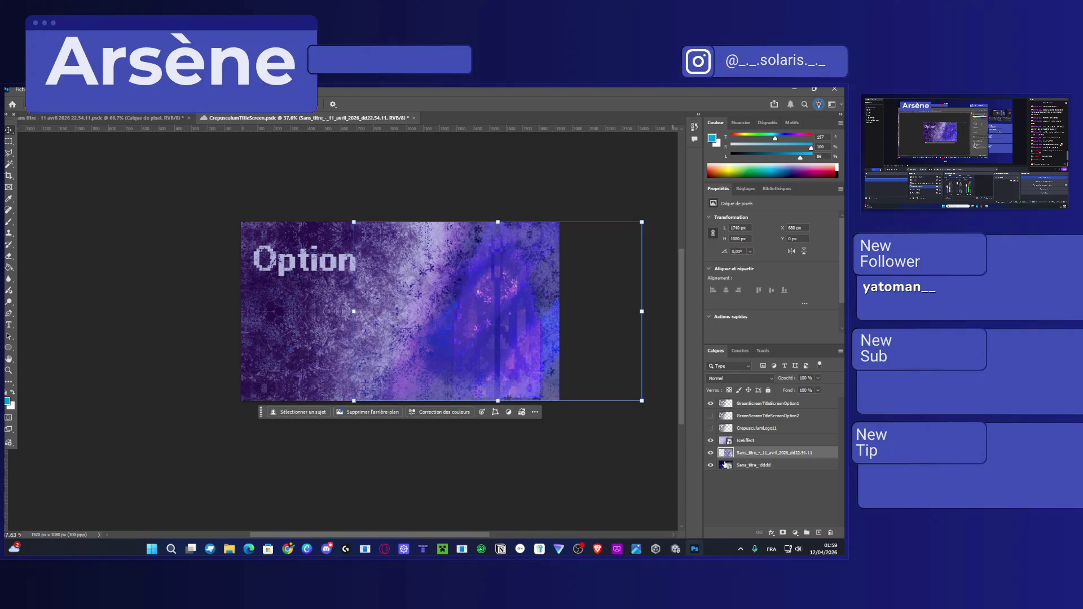